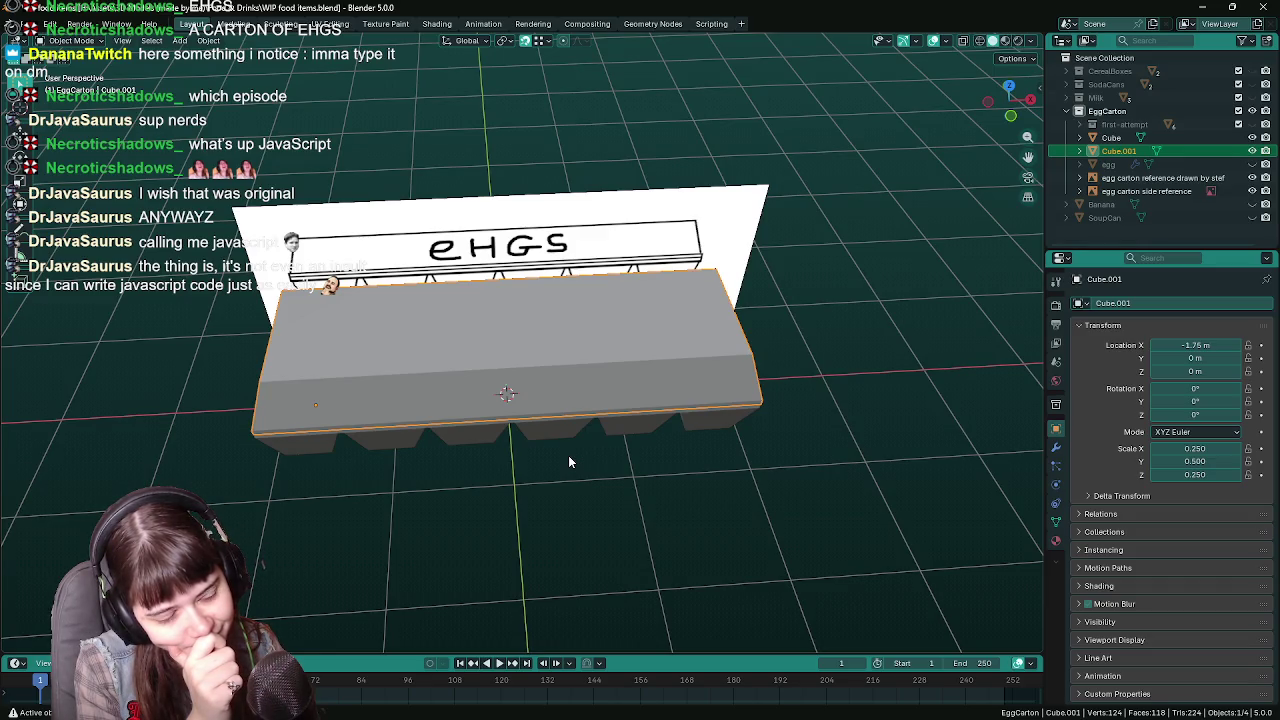
Hide both reference images in the outliner
{"action": "mouse_move", "coordinate": [420, 374]}
{"action": "middle_mouse_down"}
{"action": "mouse_move", "coordinate": [536, 436]}
{"action": "mouse_move", "coordinate": [523, 408]}
{"action": "middle_mouse_up"}
{"action": "key", "text": "Tab"}
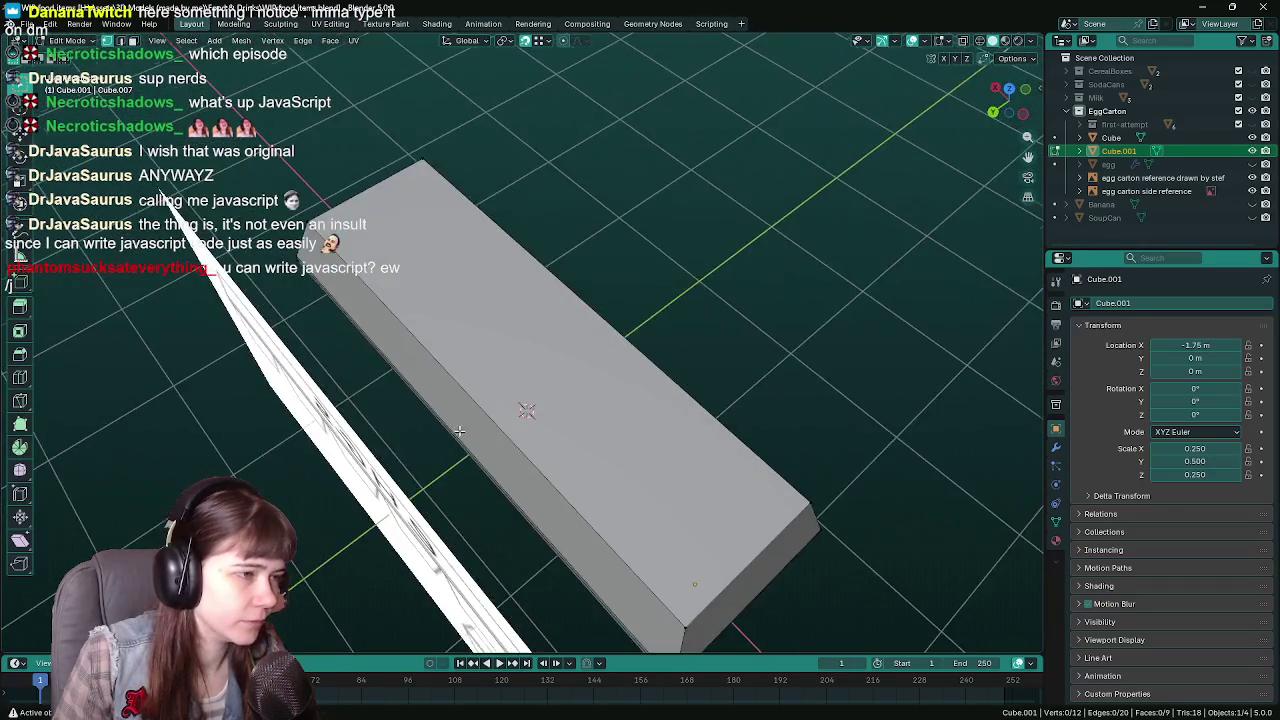
{"action": "mouse_move", "coordinate": [460, 435]}
{"action": "middle_mouse_down"}
{"action": "mouse_move", "coordinate": [481, 419]}
{"action": "mouse_move", "coordinate": [440, 430]}
{"action": "mouse_move", "coordinate": [560, 460]}
{"action": "mouse_move", "coordinate": [603, 419]}
{"action": "mouse_move", "coordinate": [578, 383]}
{"action": "middle_mouse_up"}
{"action": "left_click", "coordinate": [1252, 177]}
{"action": "left_click", "coordinate": [1252, 191]}
Snap the 3D cursor to the lid's selected vertices at the carton centre
{"action": "key", "text": "Tab"}
{"action": "key", "text": "Tab"}
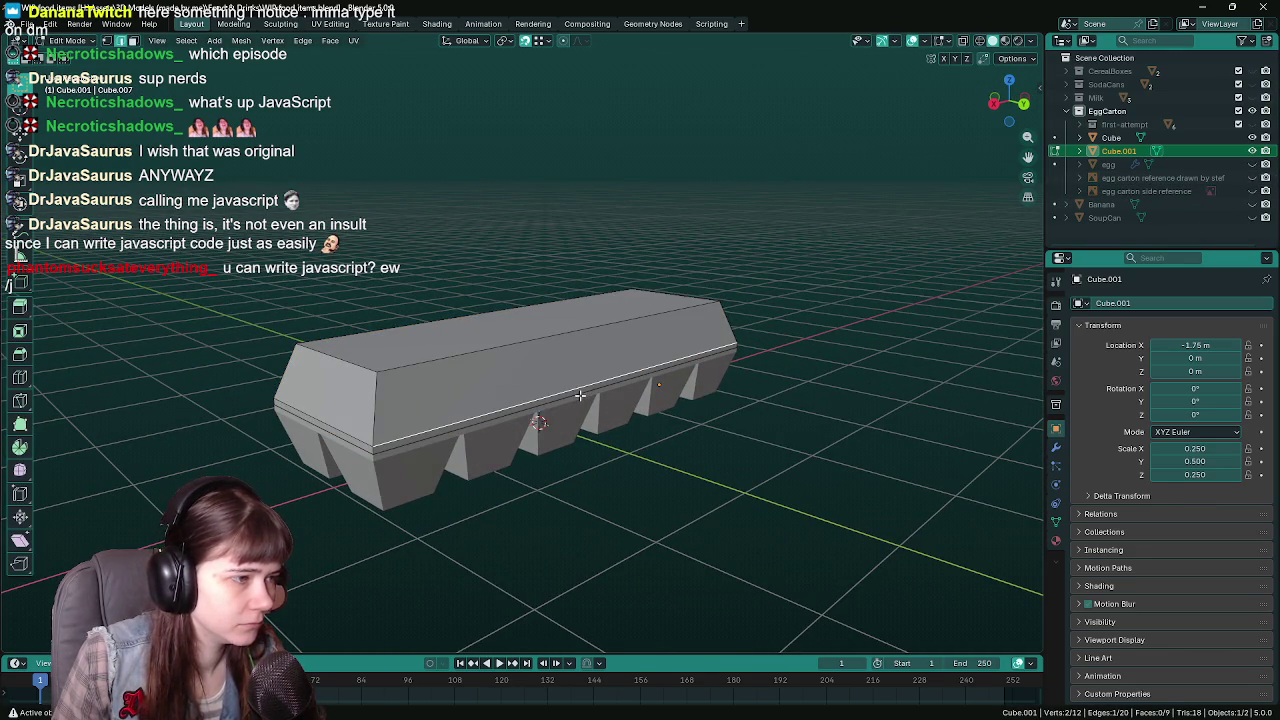
{"action": "left_click", "coordinate": [241, 40]}
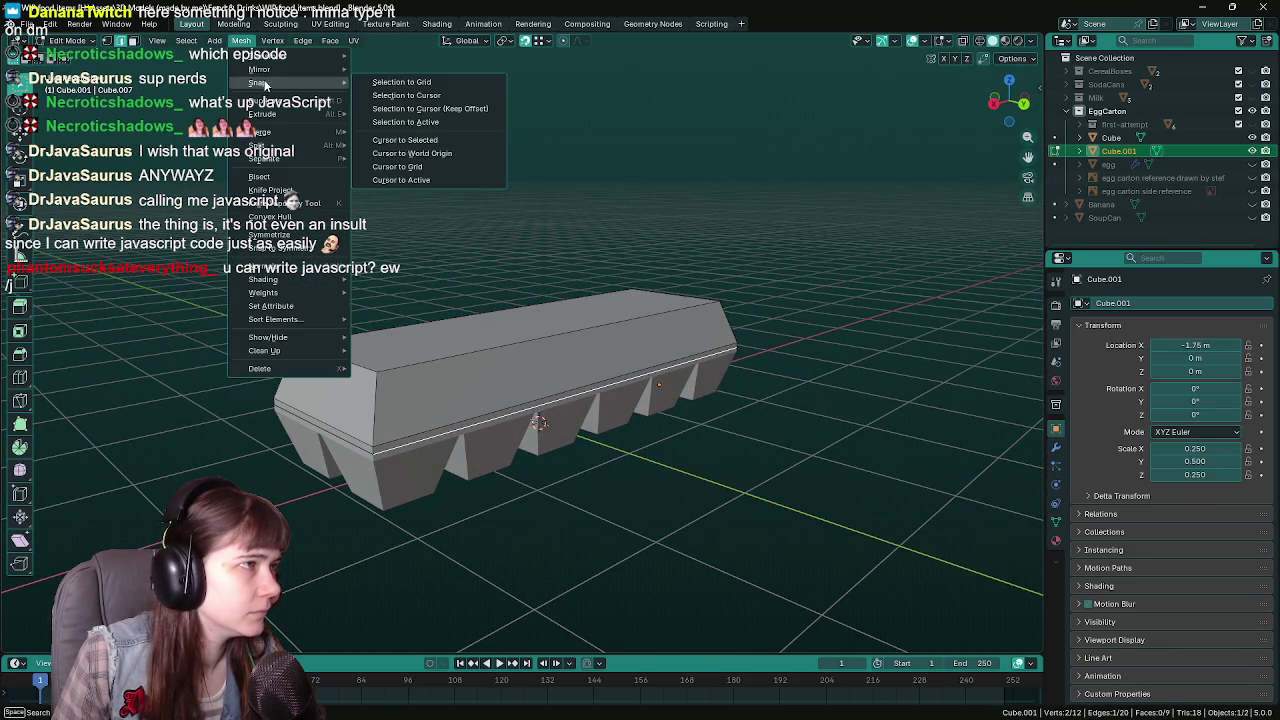
{"action": "left_click", "coordinate": [443, 141]}
Set the origins of Cube.001 and Cube to the 3D cursor
{"action": "key", "text": "Tab"}
{"action": "left_click", "coordinate": [208, 40]}
{"action": "mouse_move", "coordinate": [231, 69]}
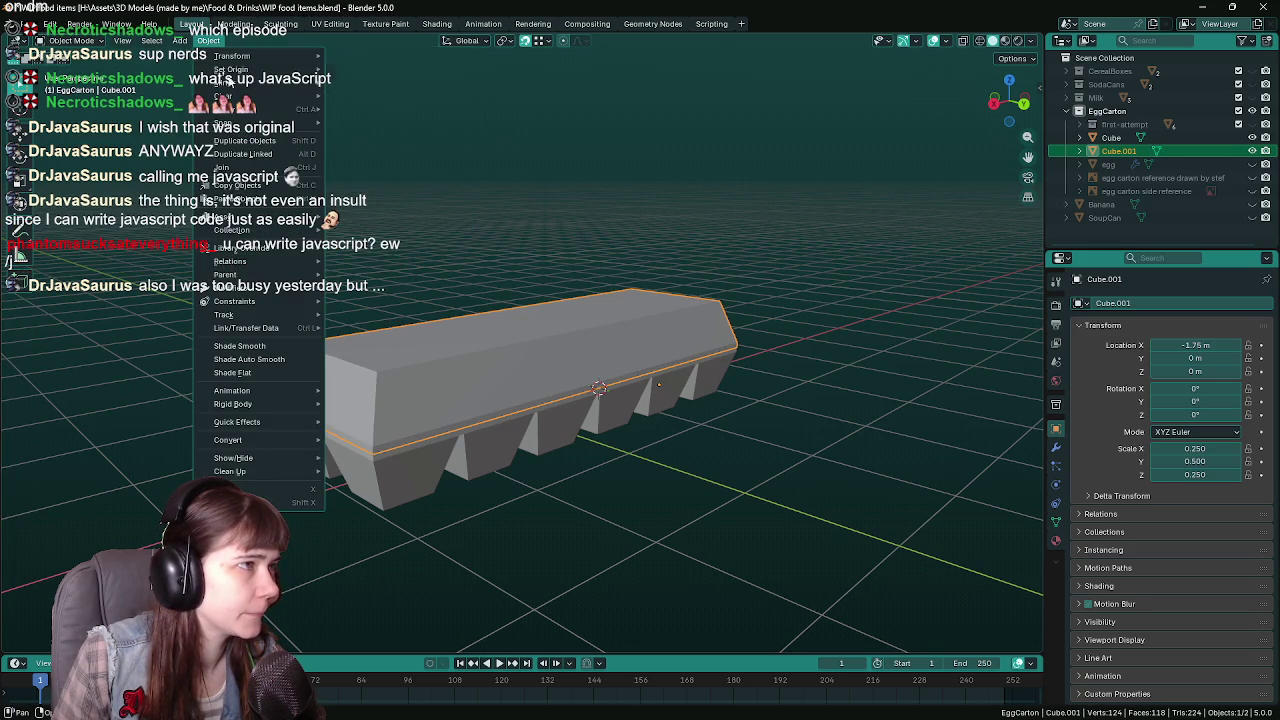
{"action": "left_click", "coordinate": [377, 97]}
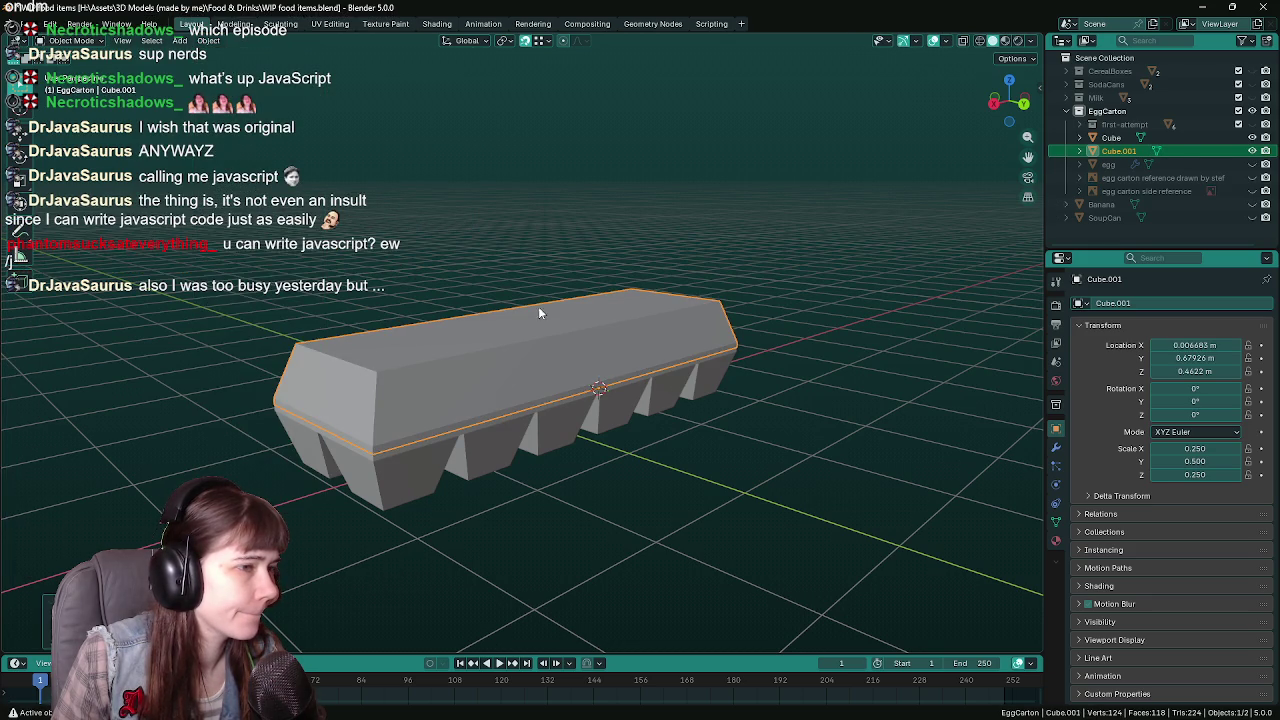
{"action": "left_click", "coordinate": [624, 405]}
{"action": "left_click", "coordinate": [208, 40]}
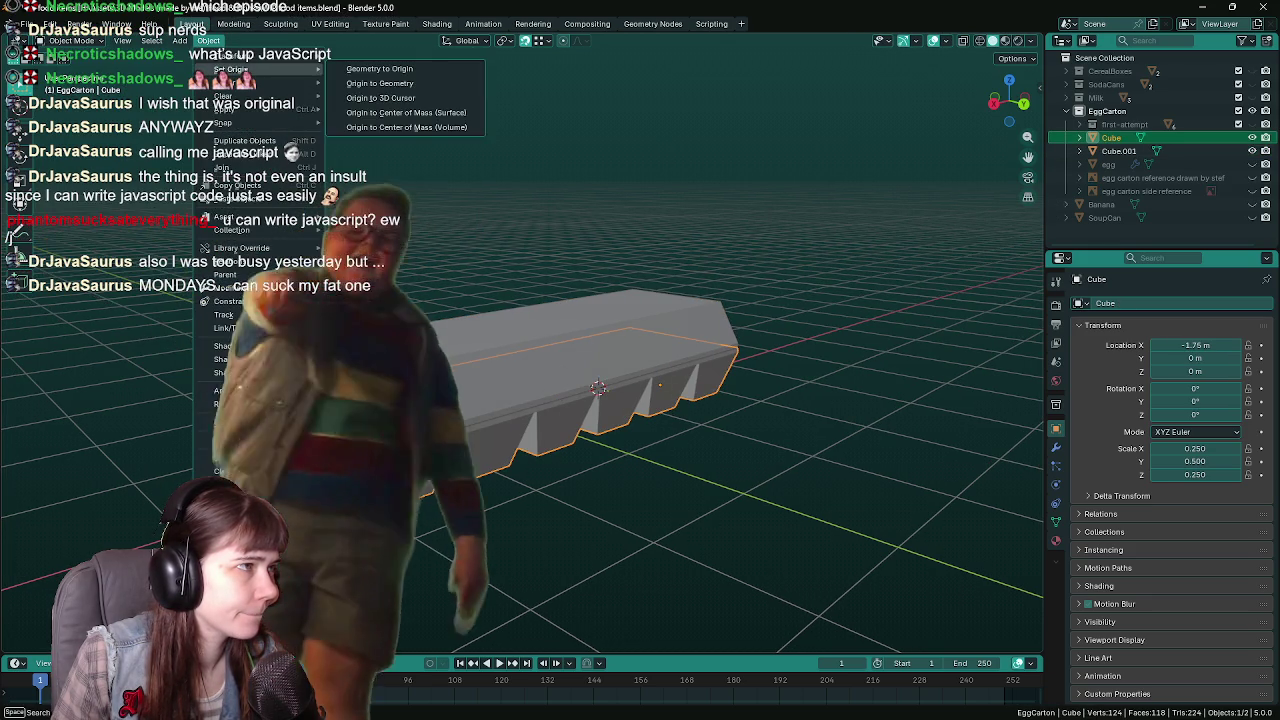
{"action": "left_click", "coordinate": [377, 97]}
{"action": "mouse_move", "coordinate": [519, 404]}
{"action": "middle_mouse_down"}
{"action": "mouse_move", "coordinate": [454, 457]}
{"action": "mouse_move", "coordinate": [521, 477]}
{"action": "middle_mouse_up"}
Save, then test-rotate the lid on the X axis and cancel so it stays flat
{"action": "key", "text": "ctrl+s"}
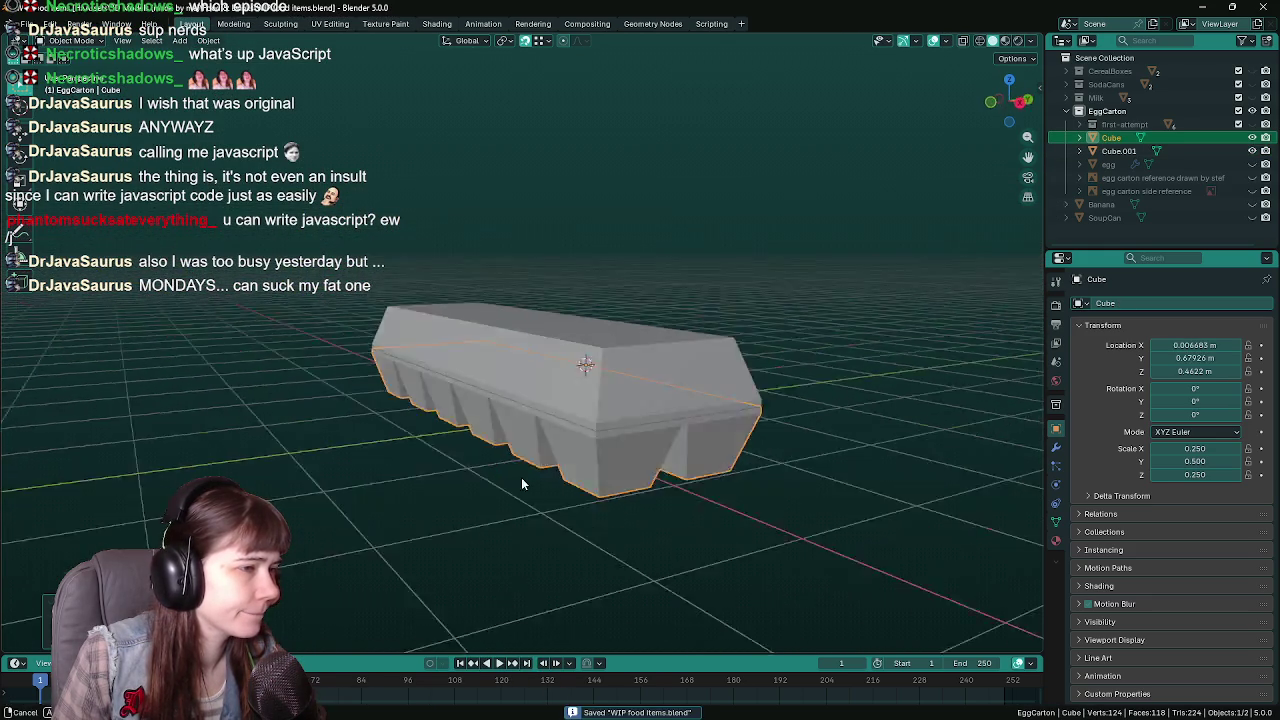
{"action": "left_click", "coordinate": [560, 400]}
{"action": "middle_click_drag", "start_coordinate": [560, 400], "coordinate": [680, 375]}
{"action": "key", "text": "r"}
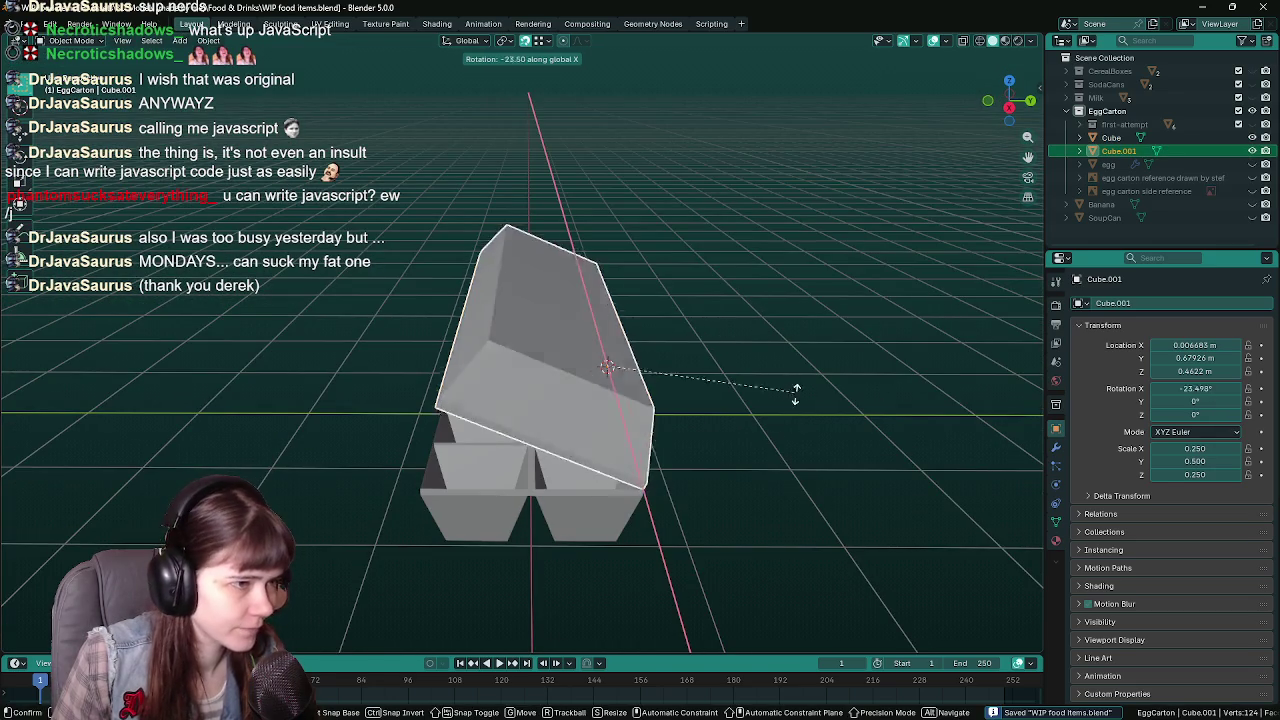
{"action": "key", "text": "x"}
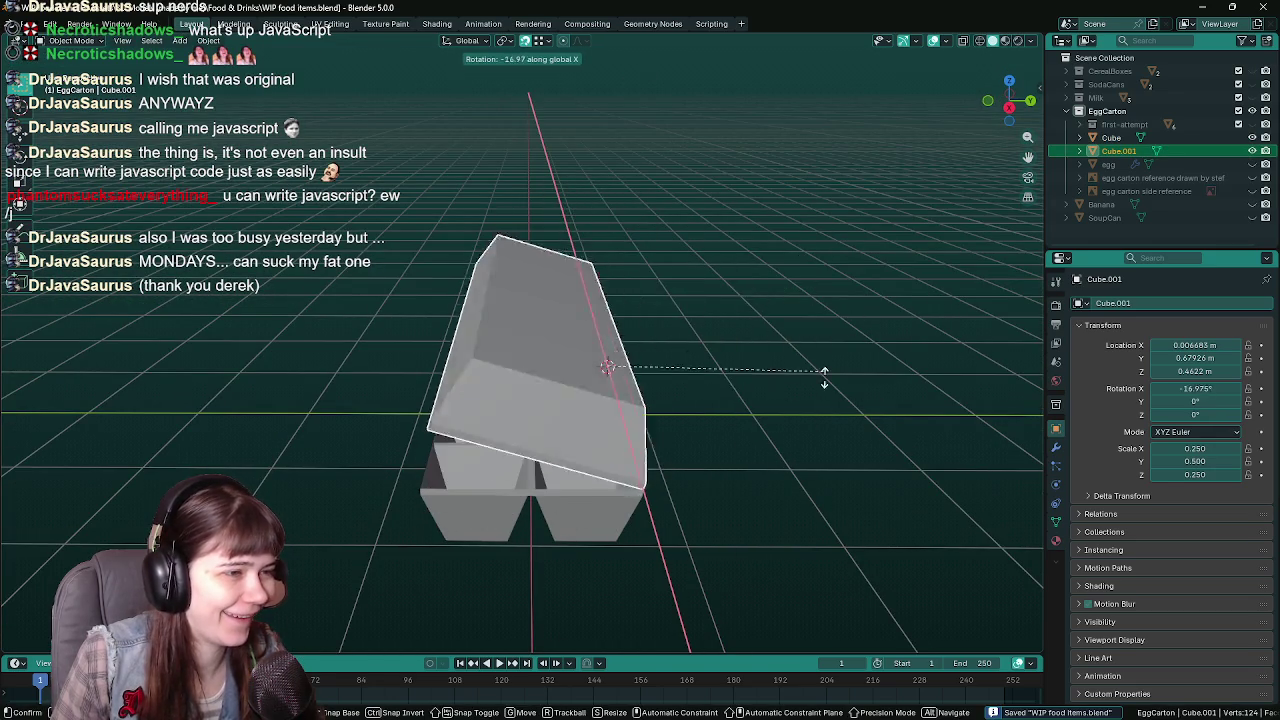
{"action": "key", "text": "Escape"}
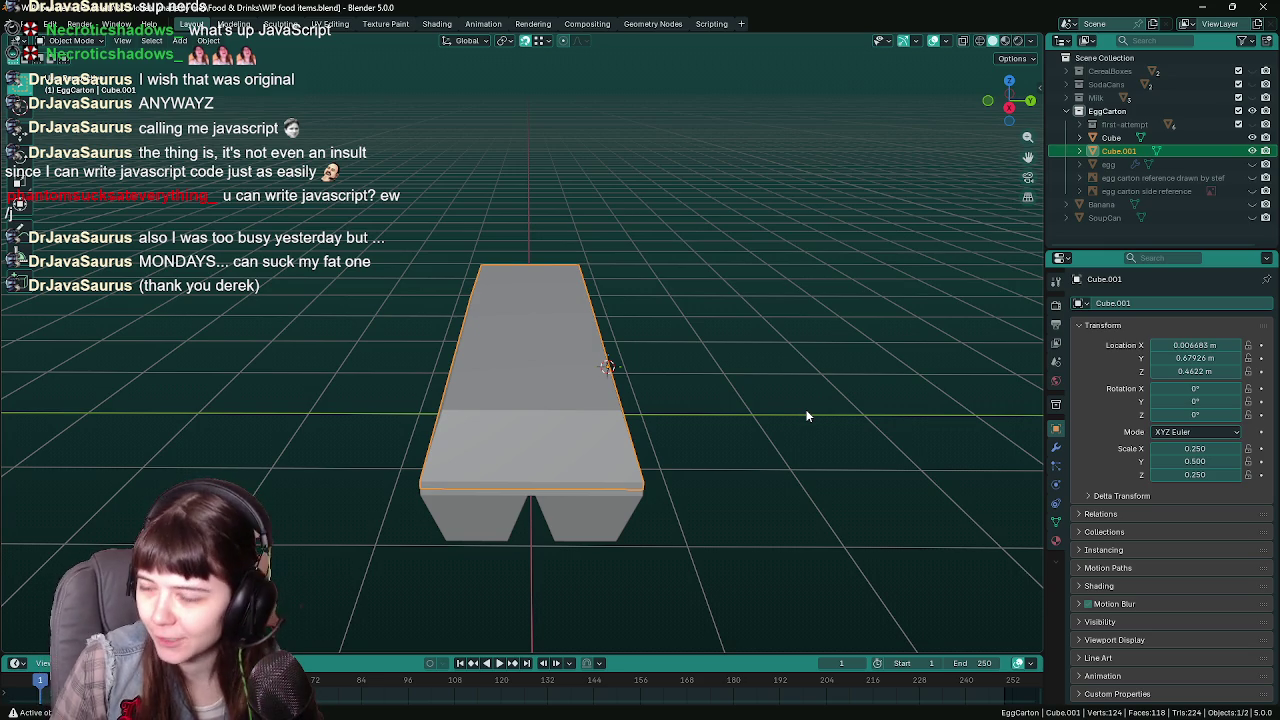
Save the file and make the egg collection visible inside the carton
{"action": "mouse_move", "coordinate": [682, 391]}
{"action": "middle_mouse_down"}
{"action": "mouse_move", "coordinate": [831, 386]}
{"action": "mouse_move", "coordinate": [893, 330]}
{"action": "mouse_move", "coordinate": [701, 344]}
{"action": "middle_mouse_up"}
{"action": "key", "text": "ctrl+s"}
{"action": "left_click", "coordinate": [1252, 164]}
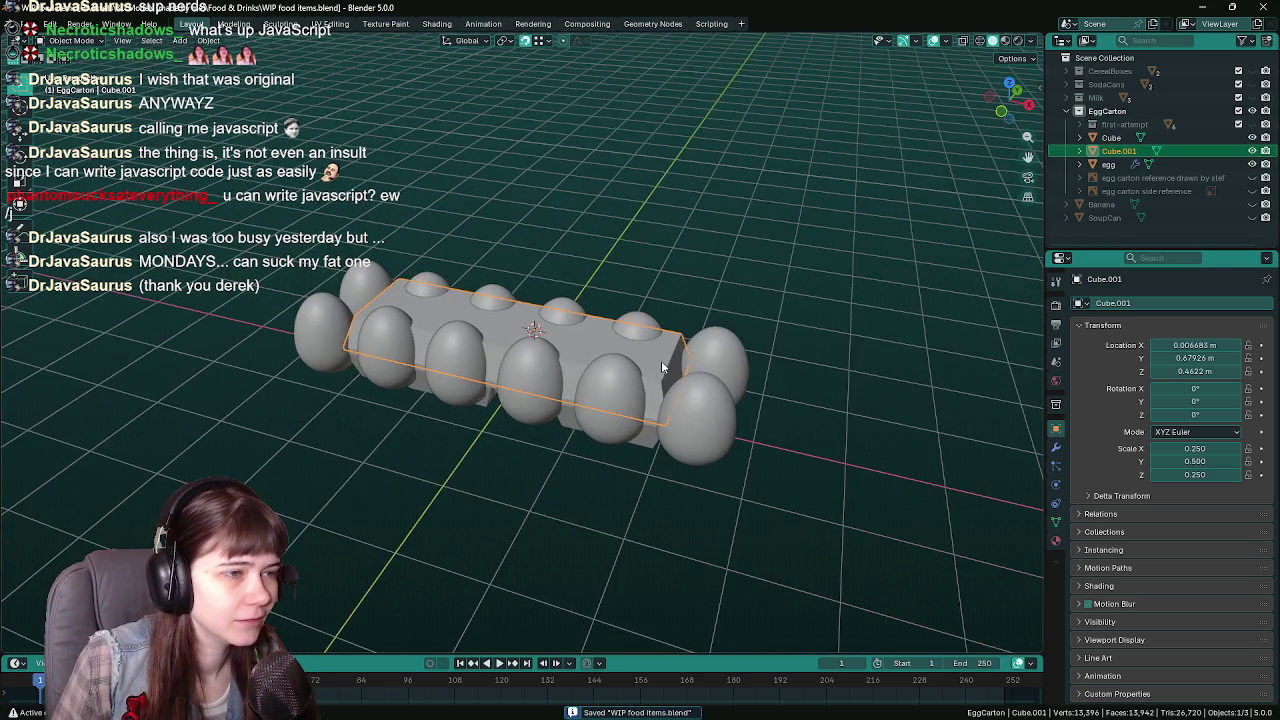
Rename Cube to EggCarton_bottom, removing the .001 suffix
{"action": "scroll", "coordinate": [701, 344], "scroll_direction": "up", "scroll_amount": 2}
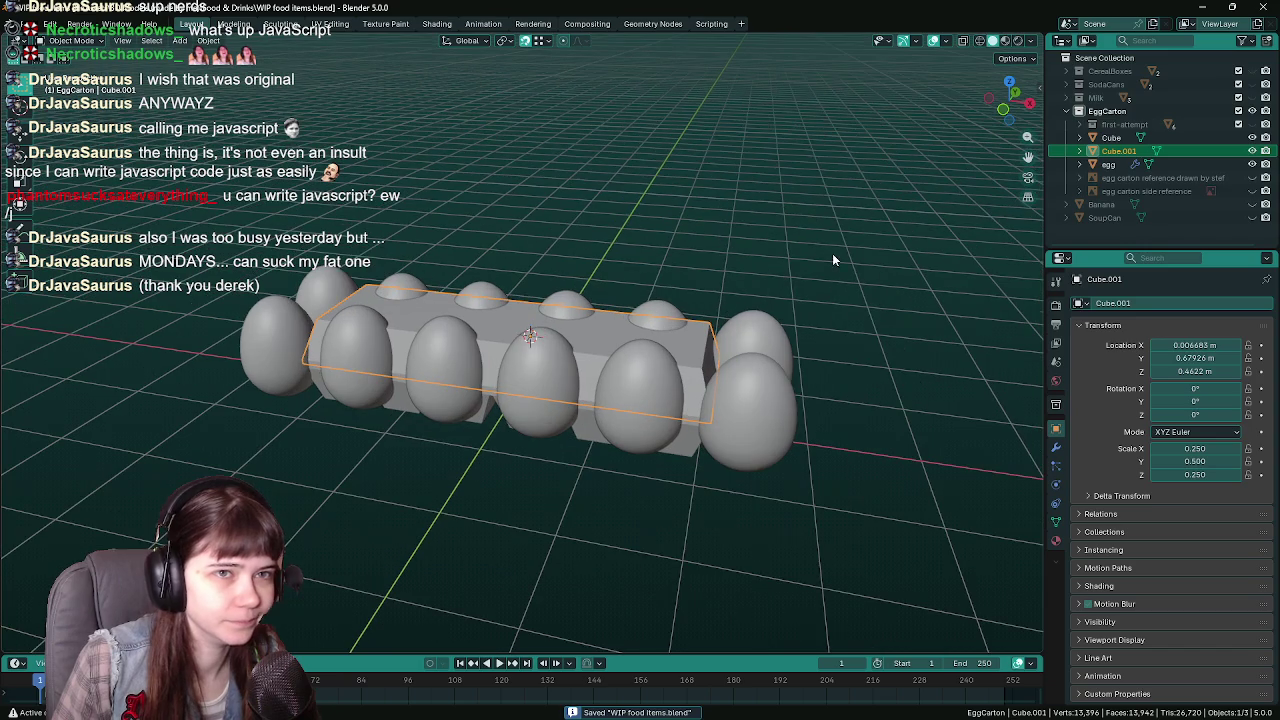
{"action": "double_click", "coordinate": [1111, 137]}
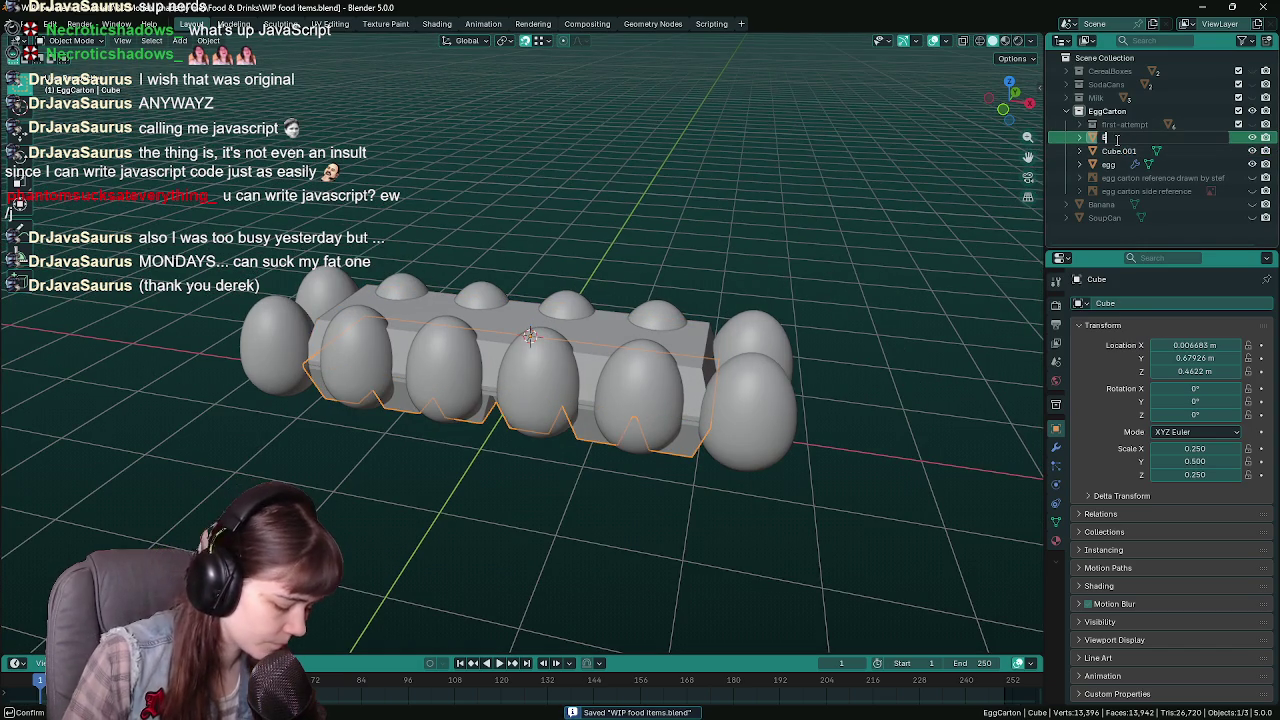
{"action": "type", "text": "ggCarton_bottom"}
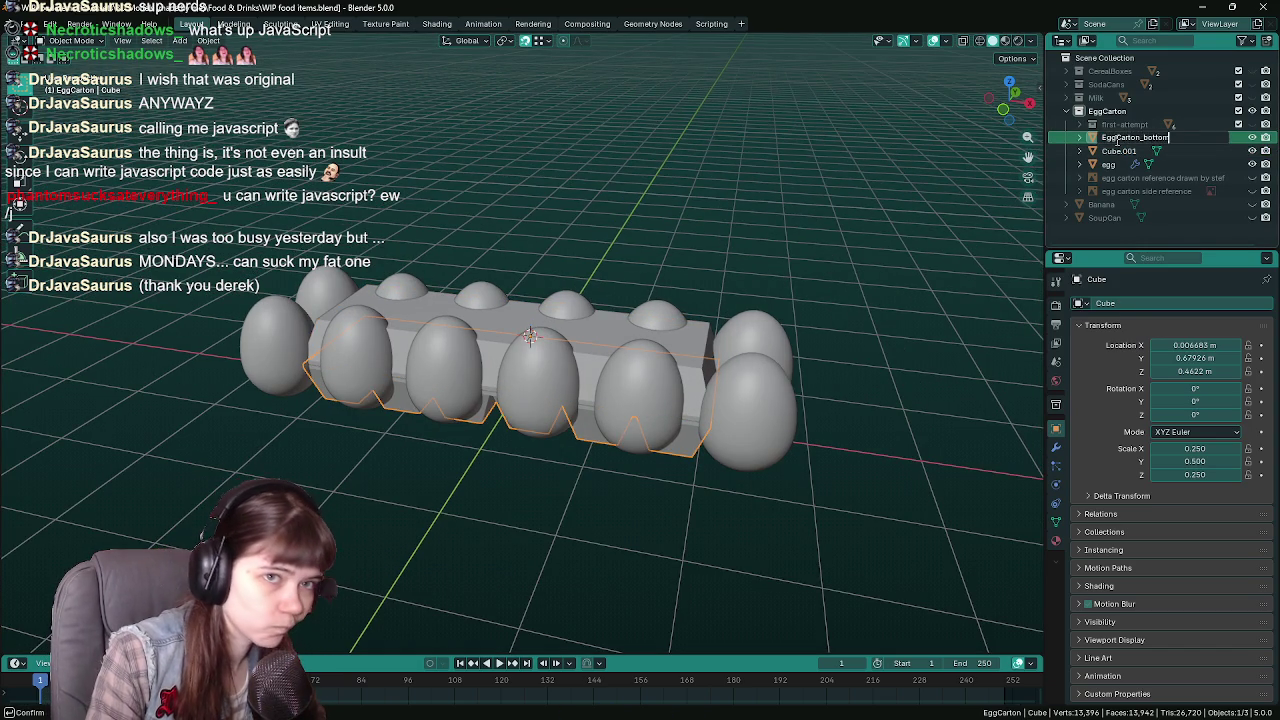
{"action": "key", "text": "Return"}
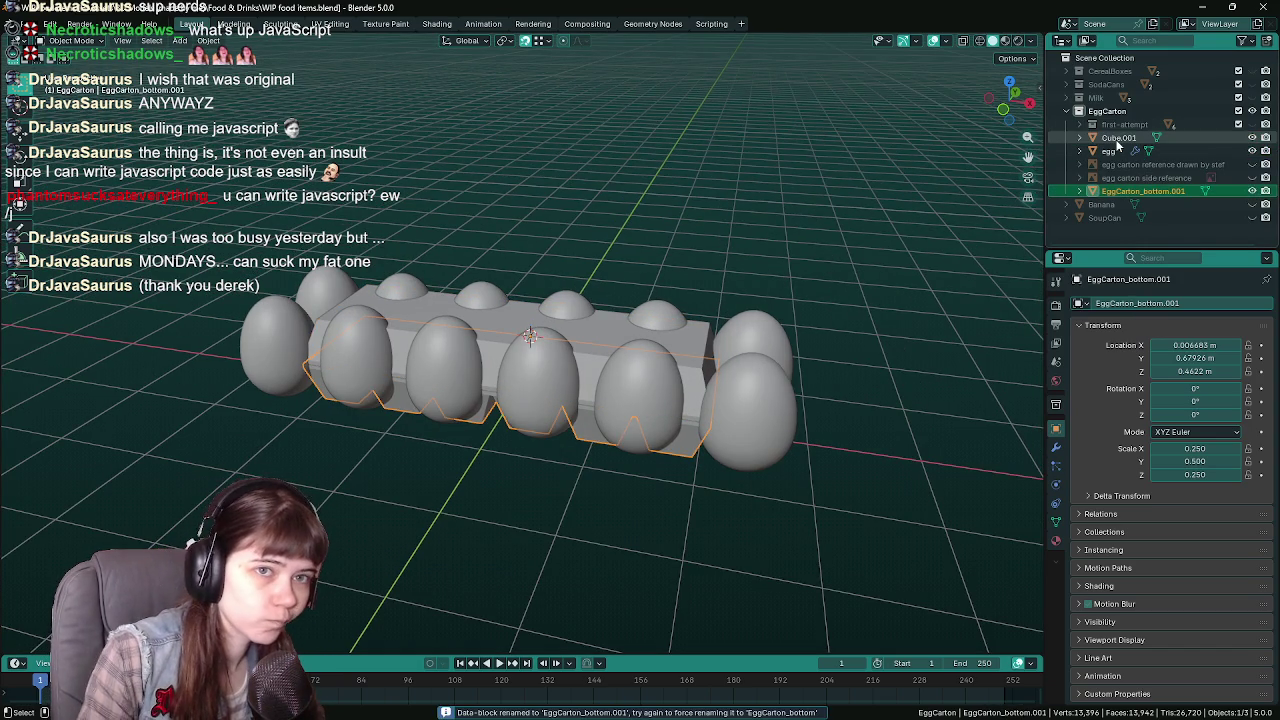
{"action": "double_click", "coordinate": [1176, 191]}
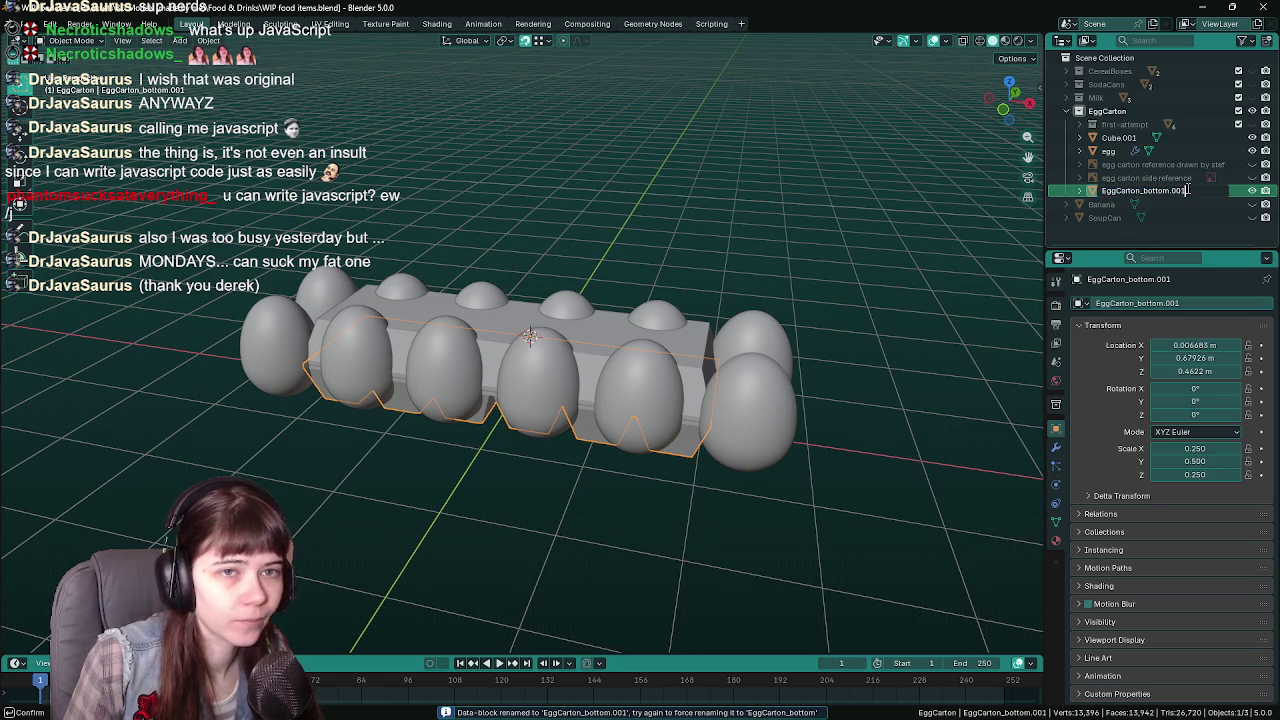
{"action": "key", "text": "BackSpace"}
{"action": "key", "text": "BackSpace"}
{"action": "key", "text": "BackSpace"}
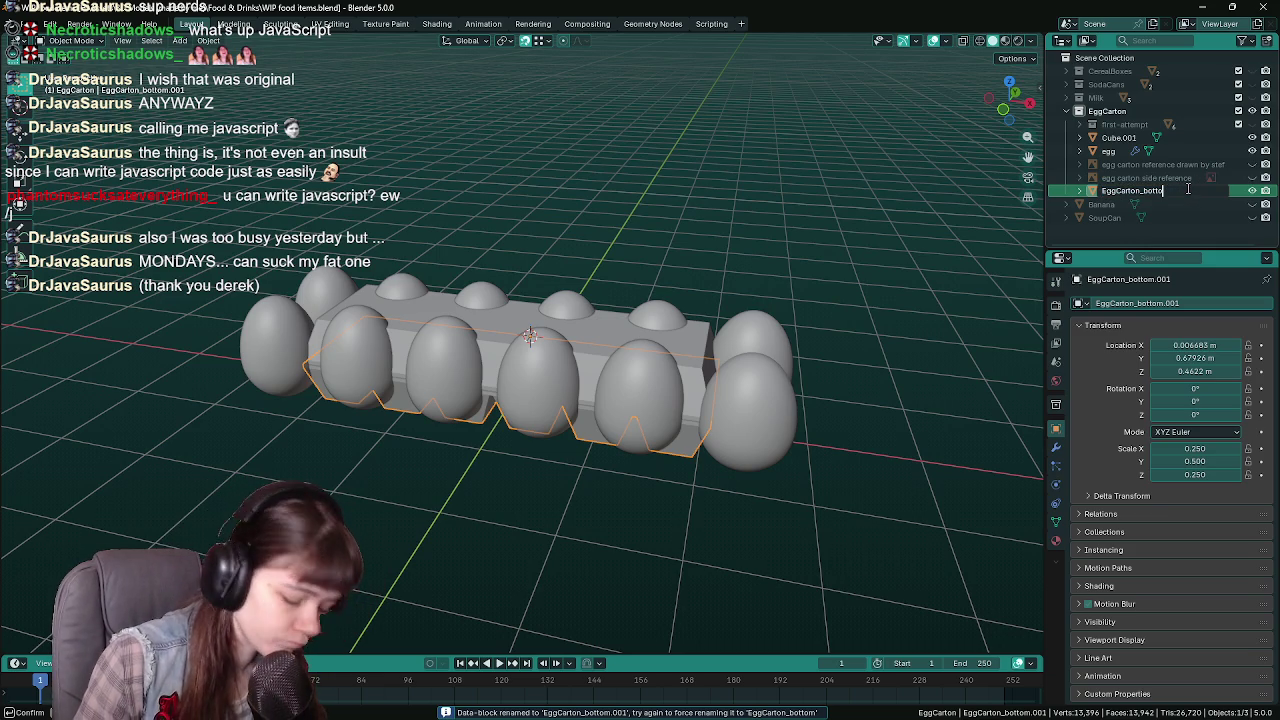
{"action": "key", "text": "Return"}
Rename Cube.001 to EggCarton_top and save the file
{"action": "left_click", "coordinate": [1133, 137]}
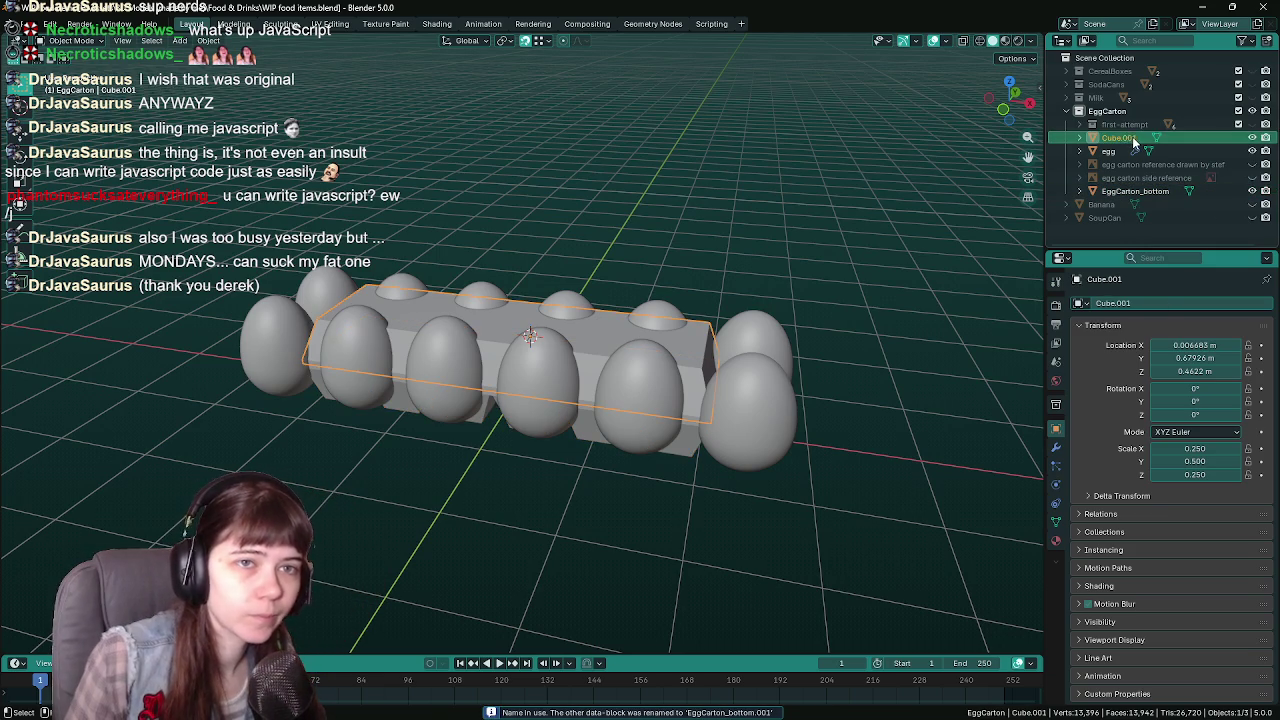
{"action": "double_click", "coordinate": [1133, 137]}
{"action": "type", "text": "EggCarton_to"}
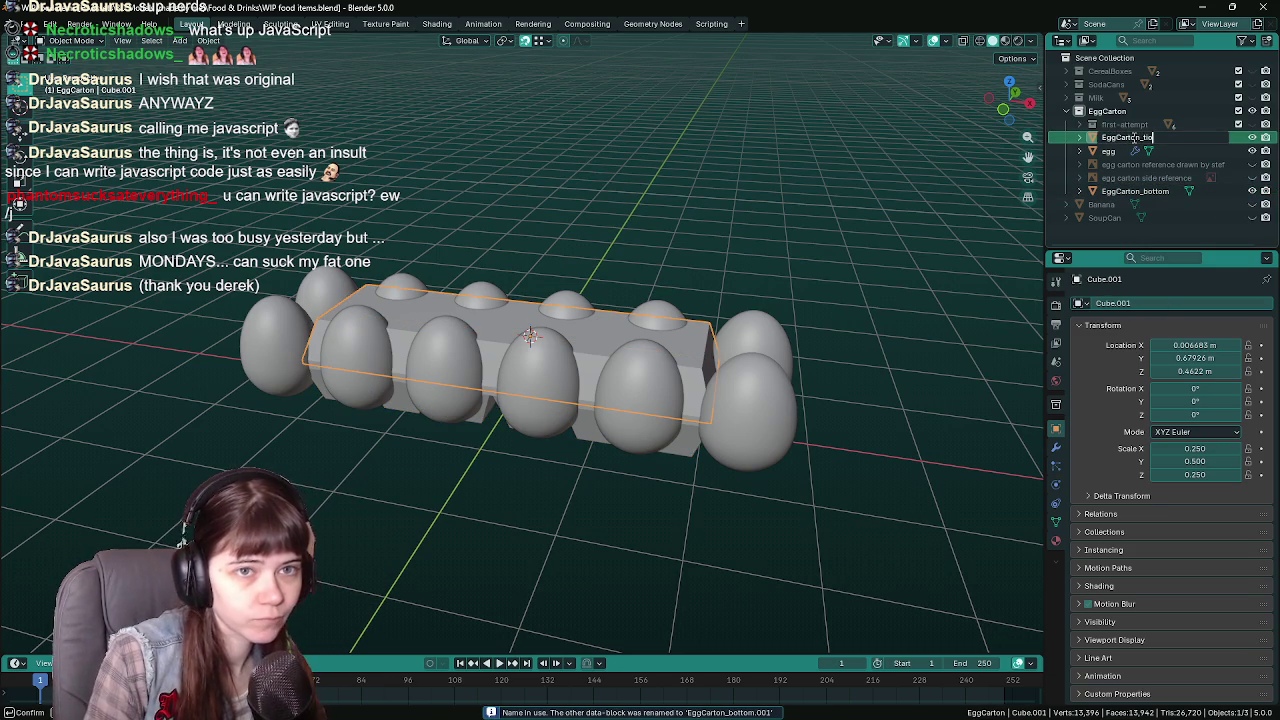
{"action": "key", "text": "BackSpace"}
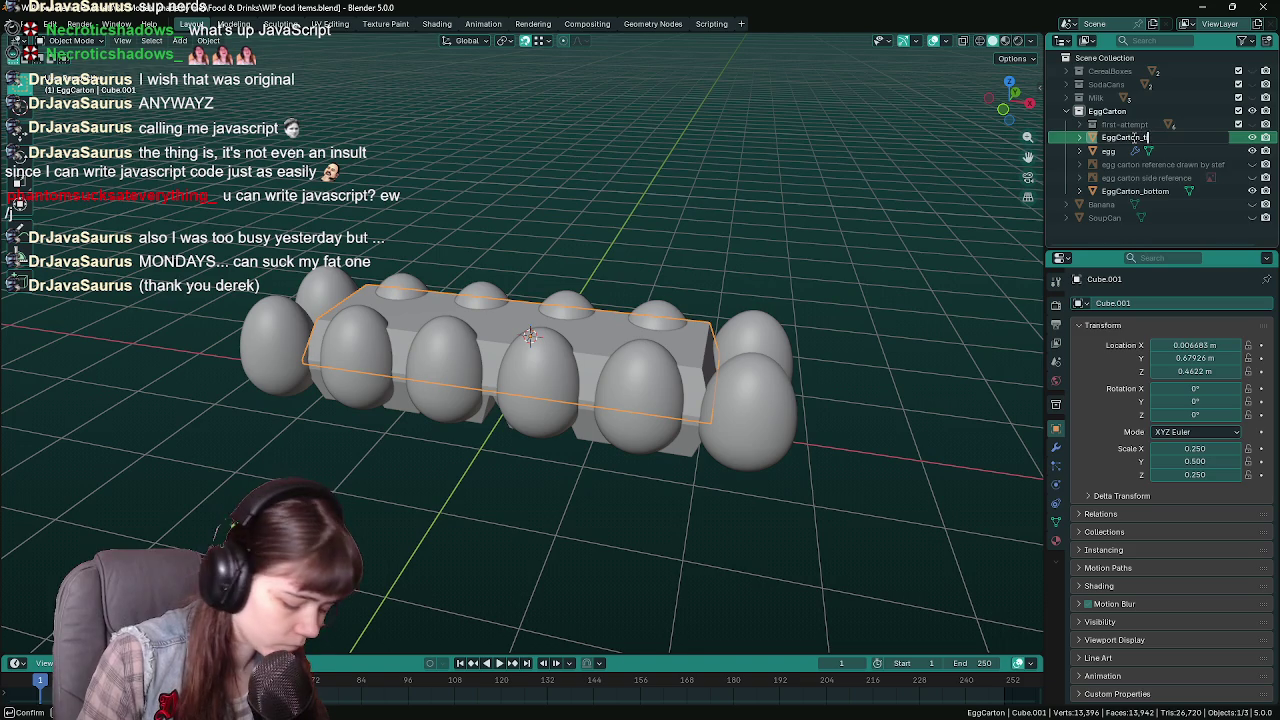
{"action": "key", "text": "Return"}
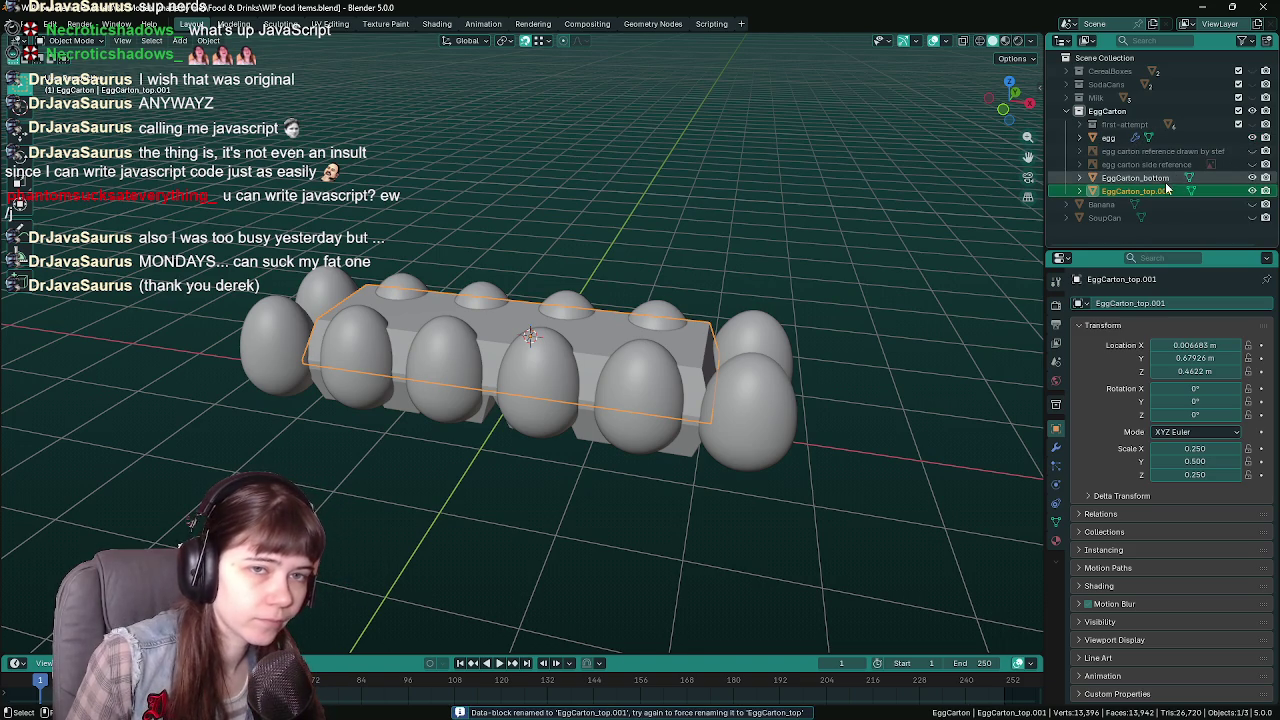
{"action": "double_click", "coordinate": [1172, 191]}
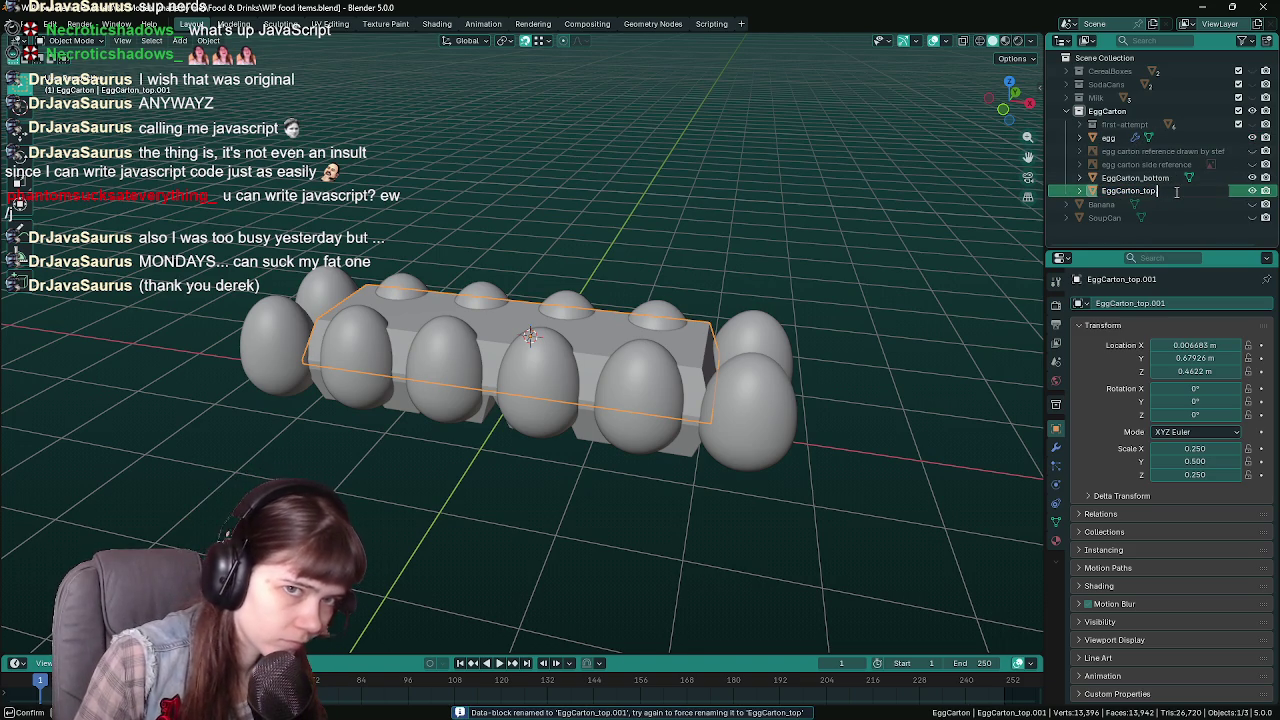
{"action": "key", "text": "Return"}
{"action": "key", "text": "ctrl+s"}
Duplicate EggCarton_bottom in place, name it EggCarton_bottom backup, and hide it
{"action": "middle_click_drag", "start_coordinate": [692, 206], "coordinate": [815, 350]}
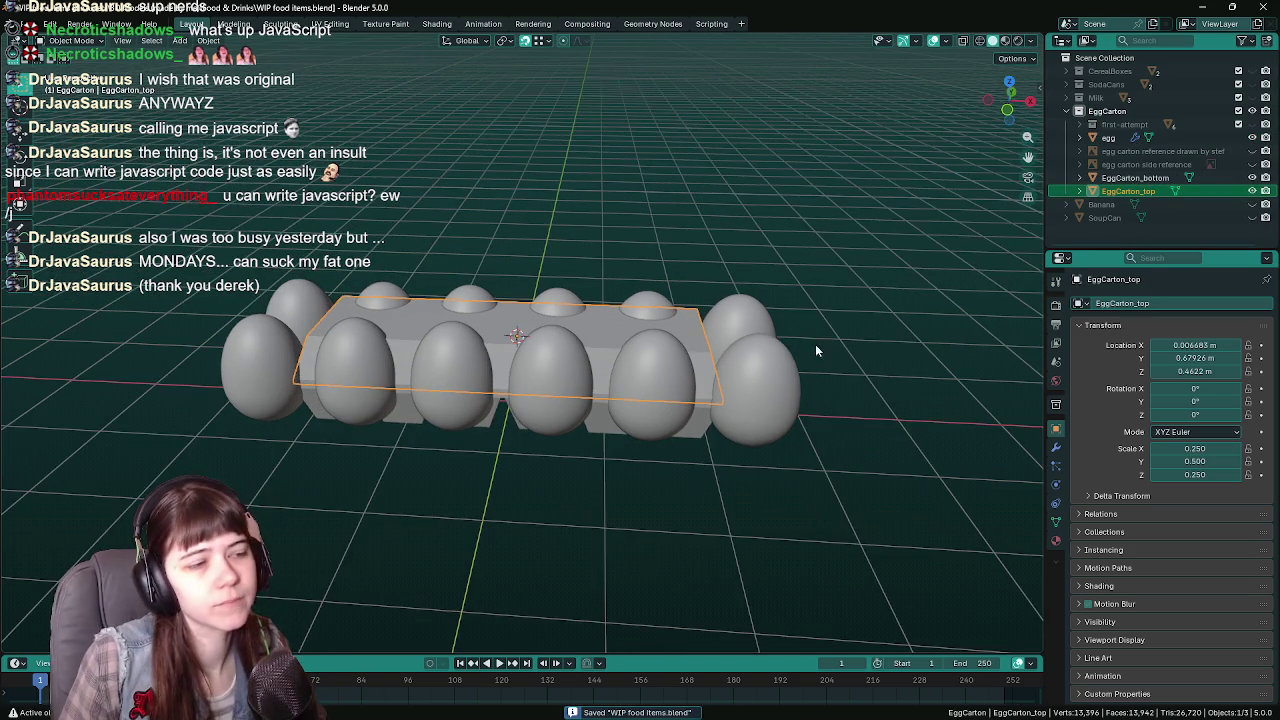
{"action": "left_click", "coordinate": [712, 422]}
{"action": "key", "text": "shift+d"}
{"action": "key", "text": "Escape"}
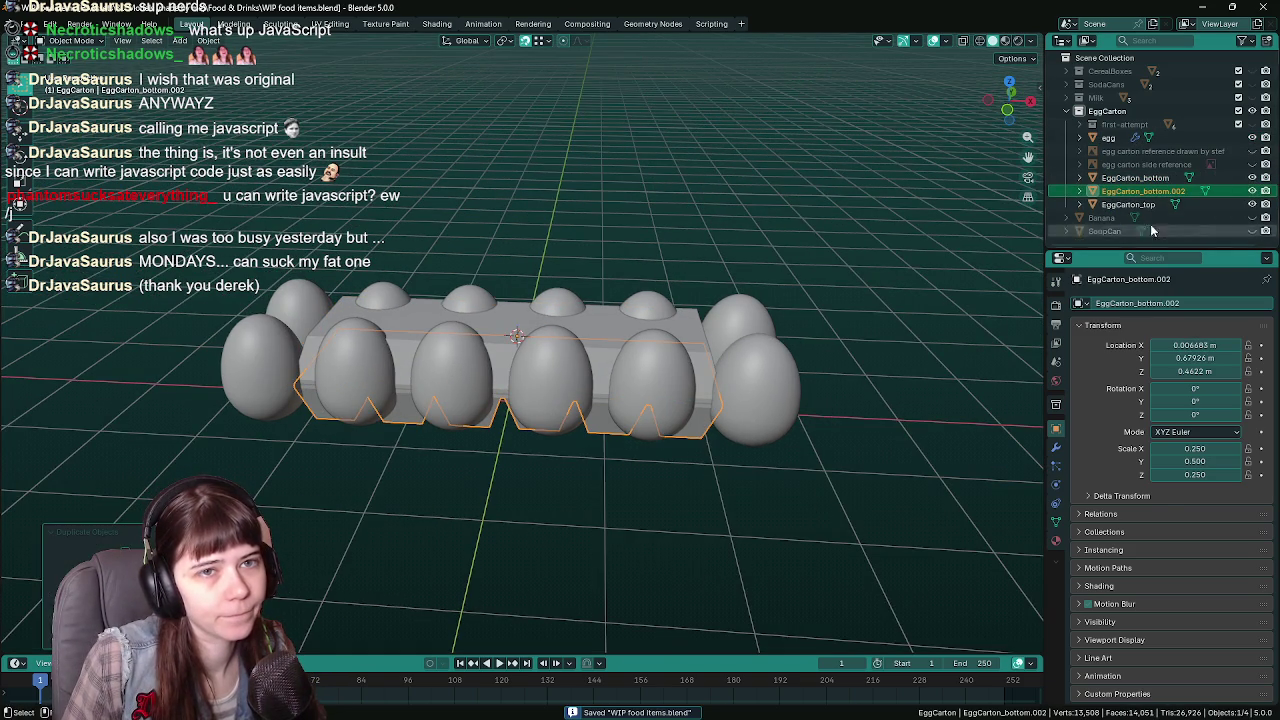
{"action": "double_click", "coordinate": [1186, 190]}
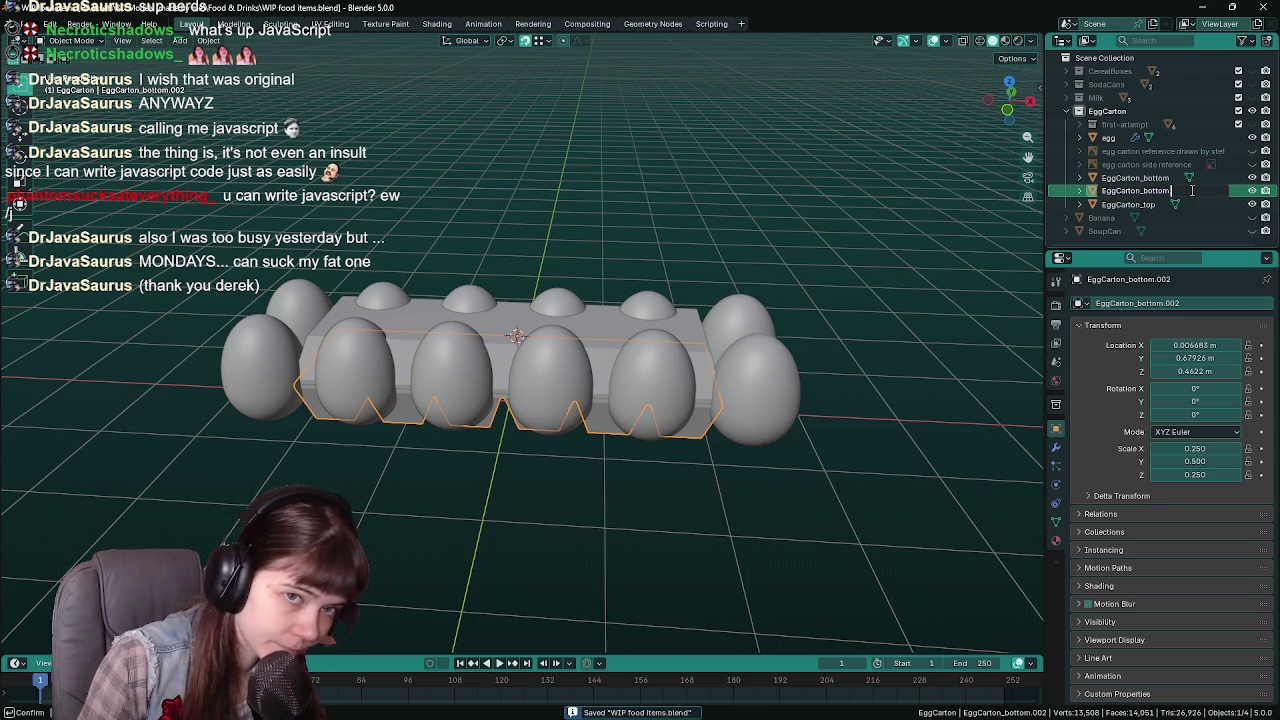
{"action": "type", "text": "_bap"}
{"action": "key", "text": "Return"}
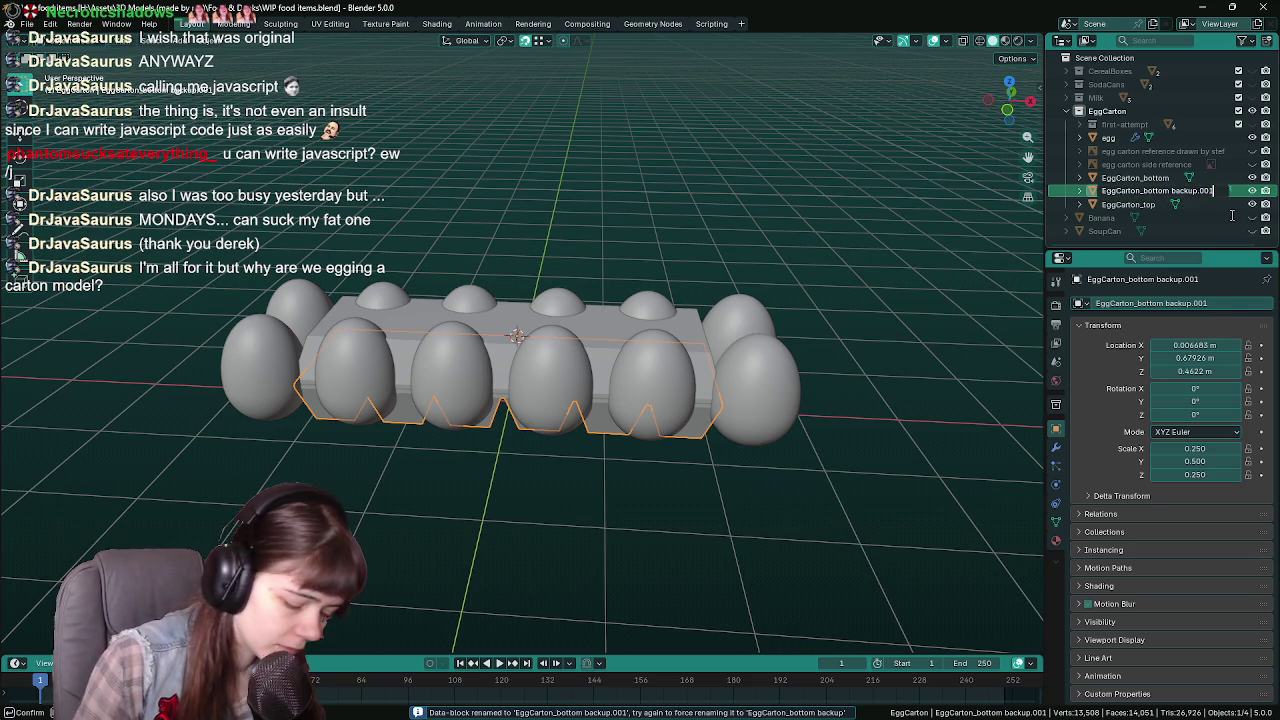
{"action": "key", "text": "h"}
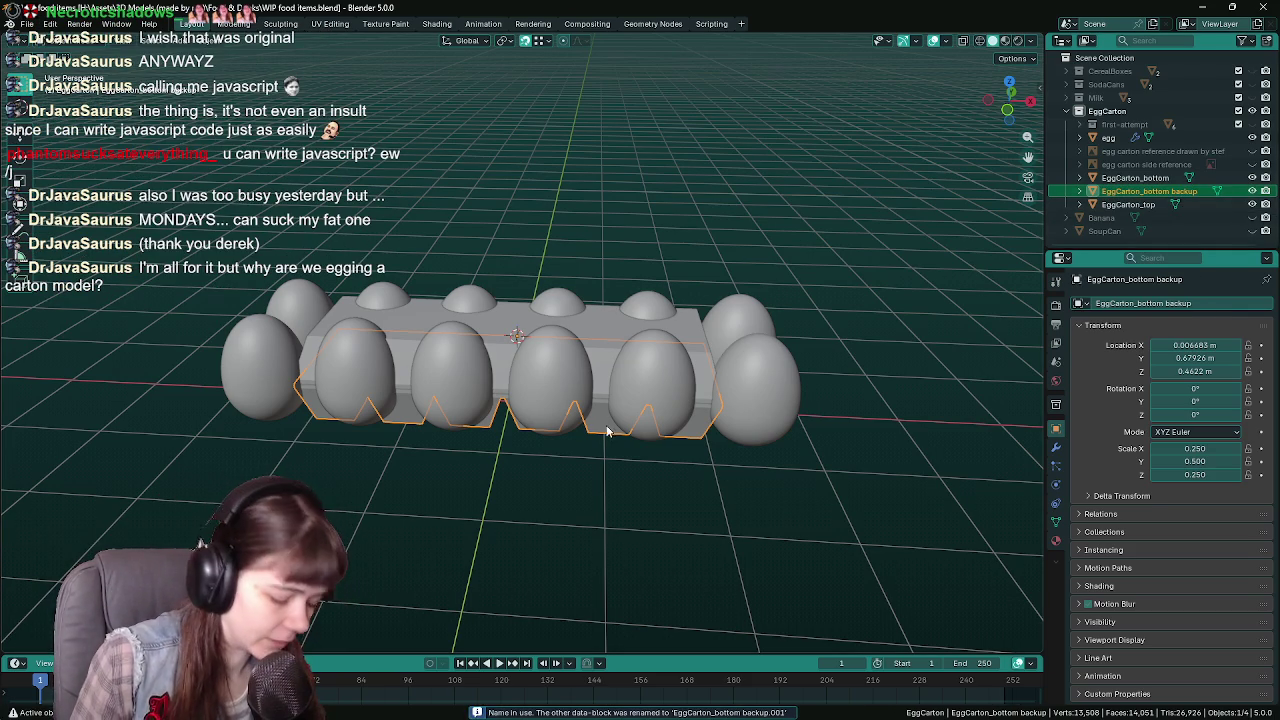
Duplicate EggCarton_top in place as EggCarton_top backup, hide it, and save
{"action": "left_click", "coordinate": [591, 343]}
{"action": "key", "text": "shift+d"}
{"action": "key", "text": "Escape"}
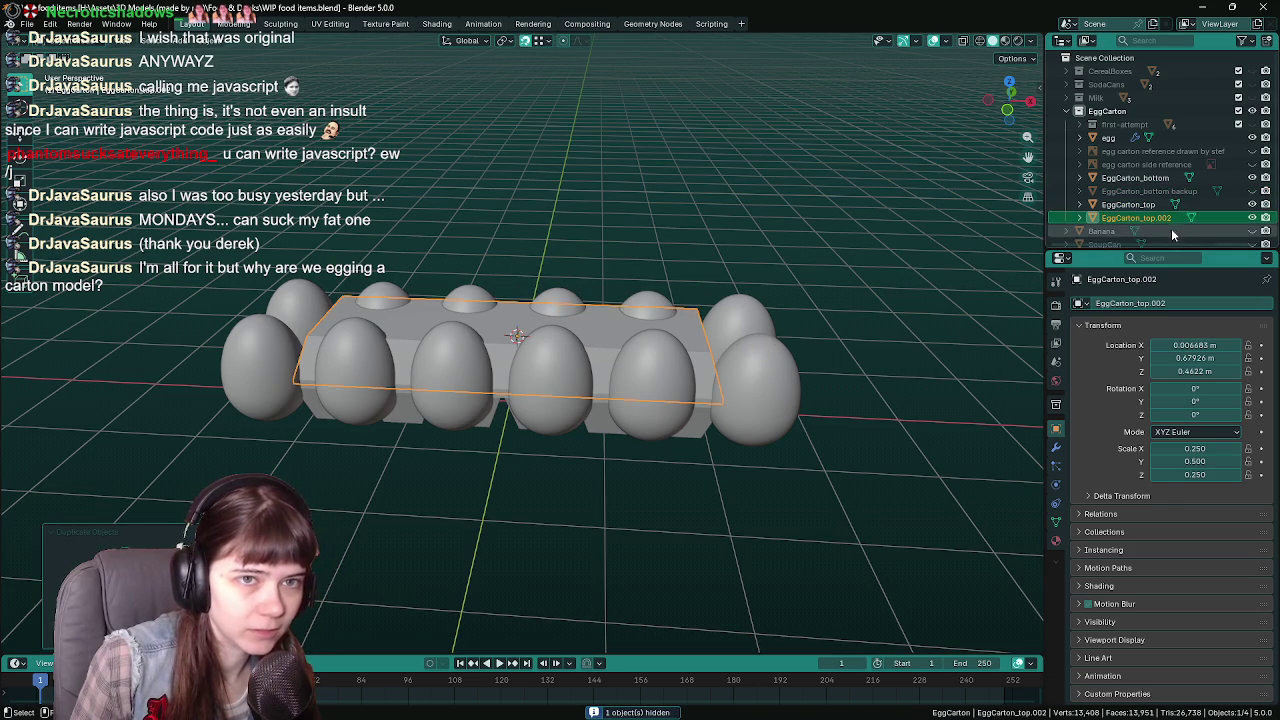
{"action": "double_click", "coordinate": [1172, 217]}
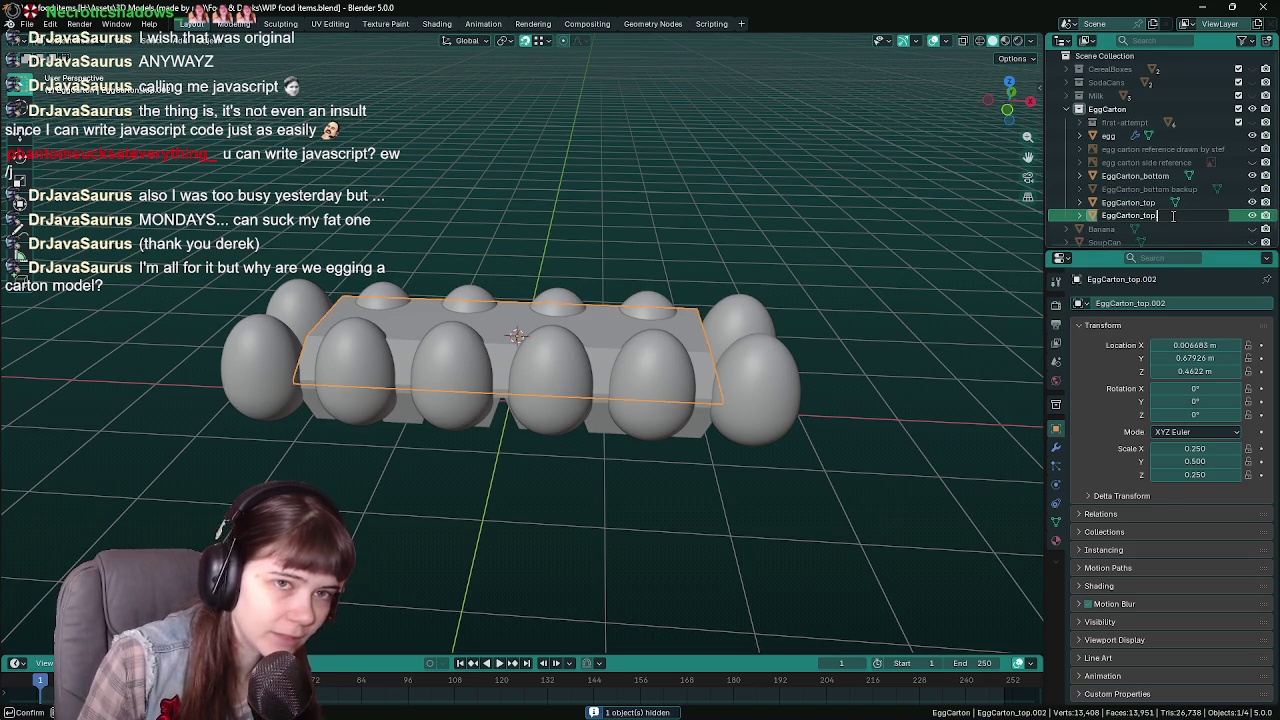
{"action": "type", "text": " backup"}
{"action": "key", "text": "Return"}
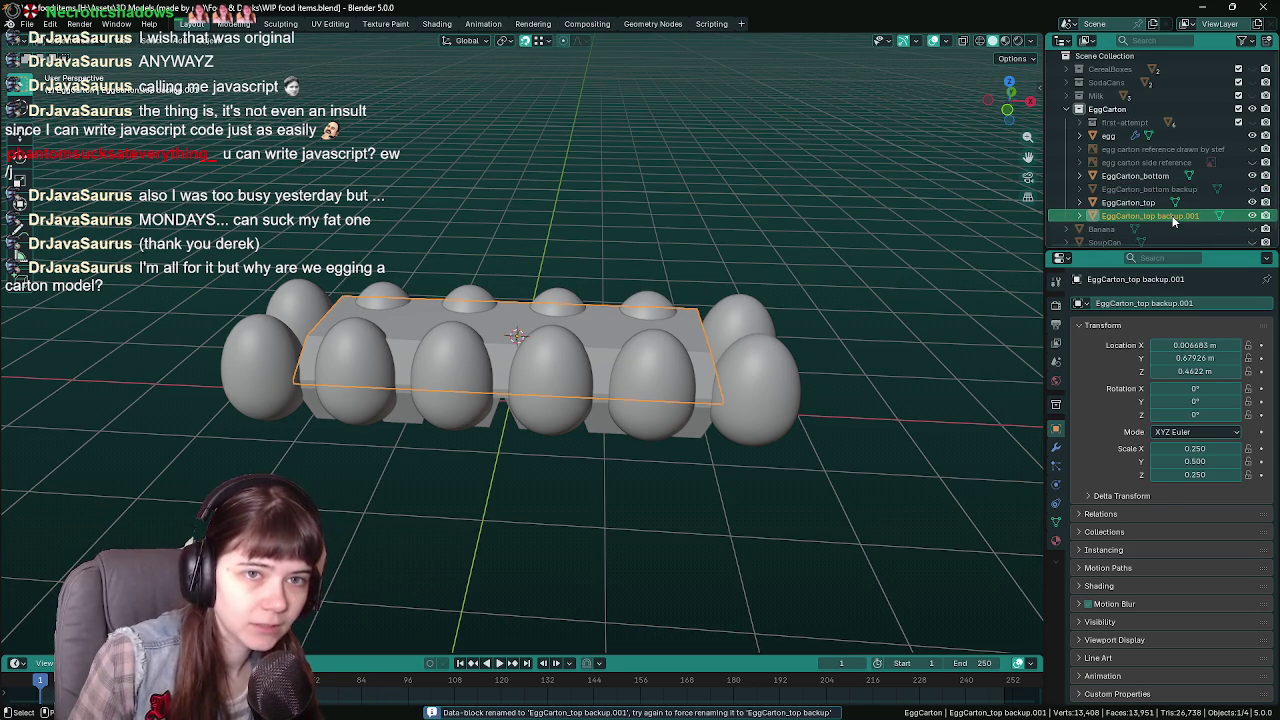
{"action": "double_click", "coordinate": [1175, 218]}
{"action": "key", "text": "BackSpace"}
{"action": "key", "text": "BackSpace"}
{"action": "key", "text": "BackSpace"}
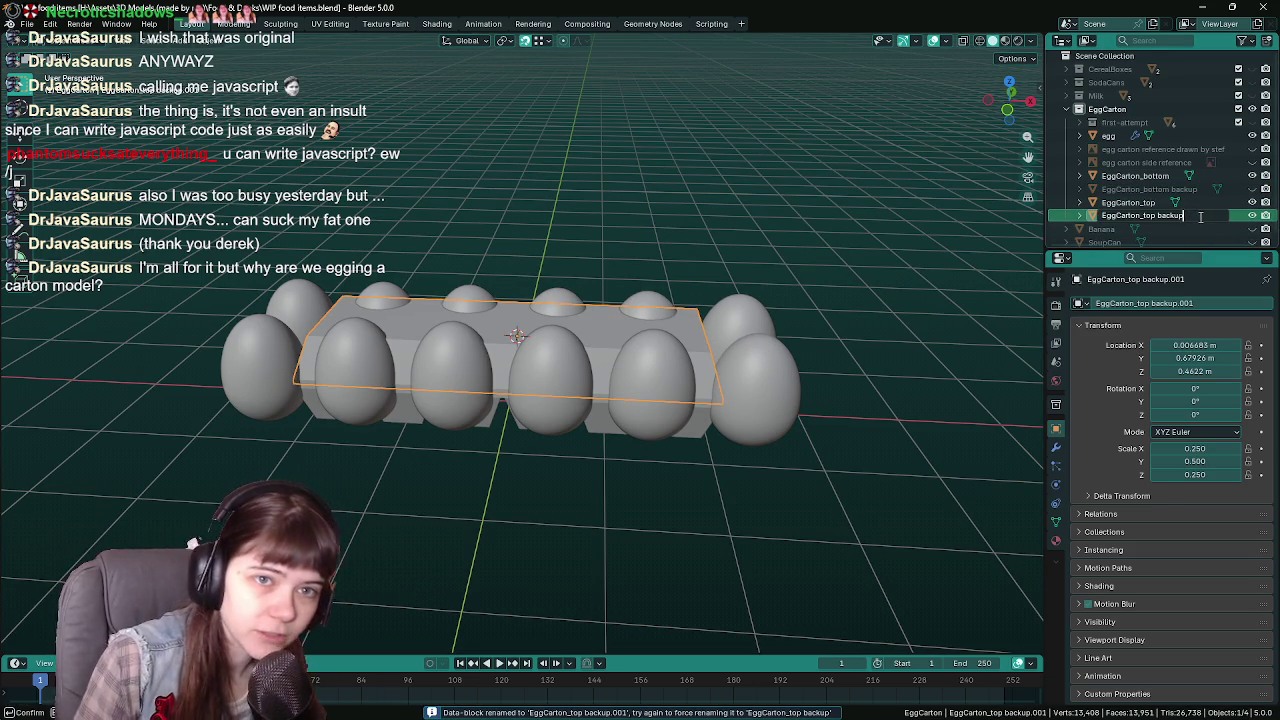
{"action": "key", "text": "Return"}
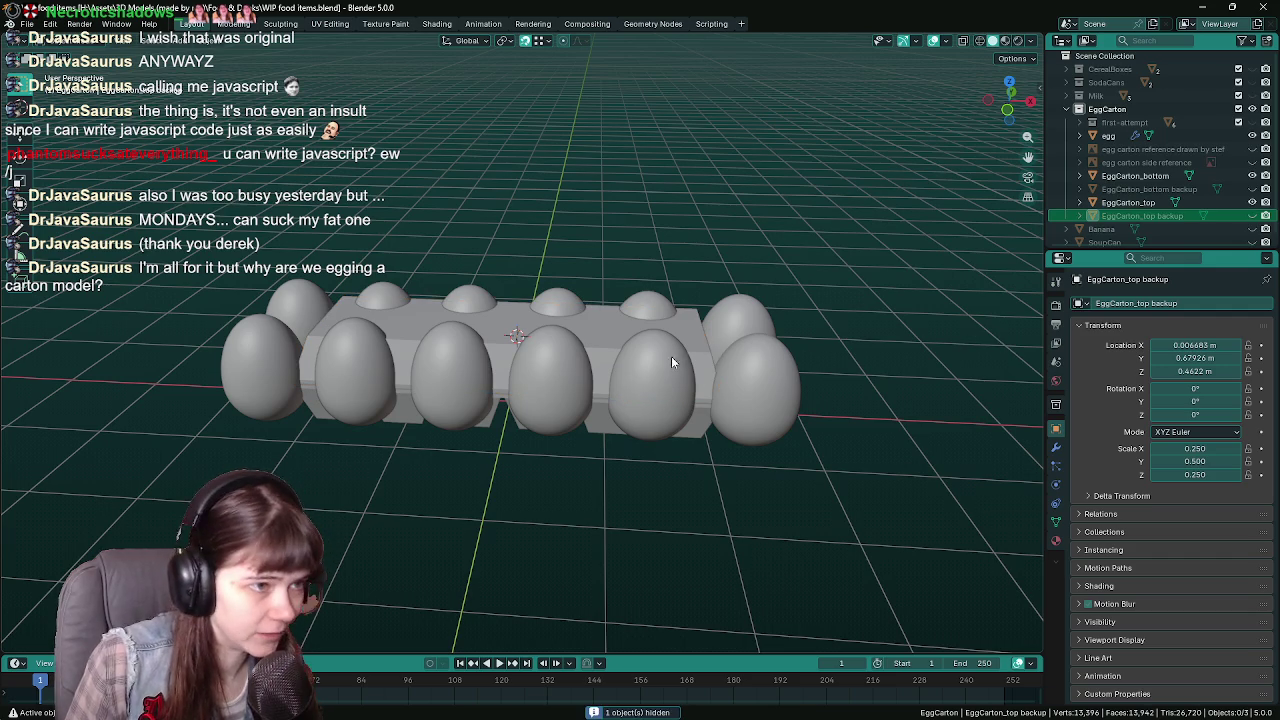
{"action": "left_click", "coordinate": [678, 348]}
{"action": "key", "text": "ctrl+s"}
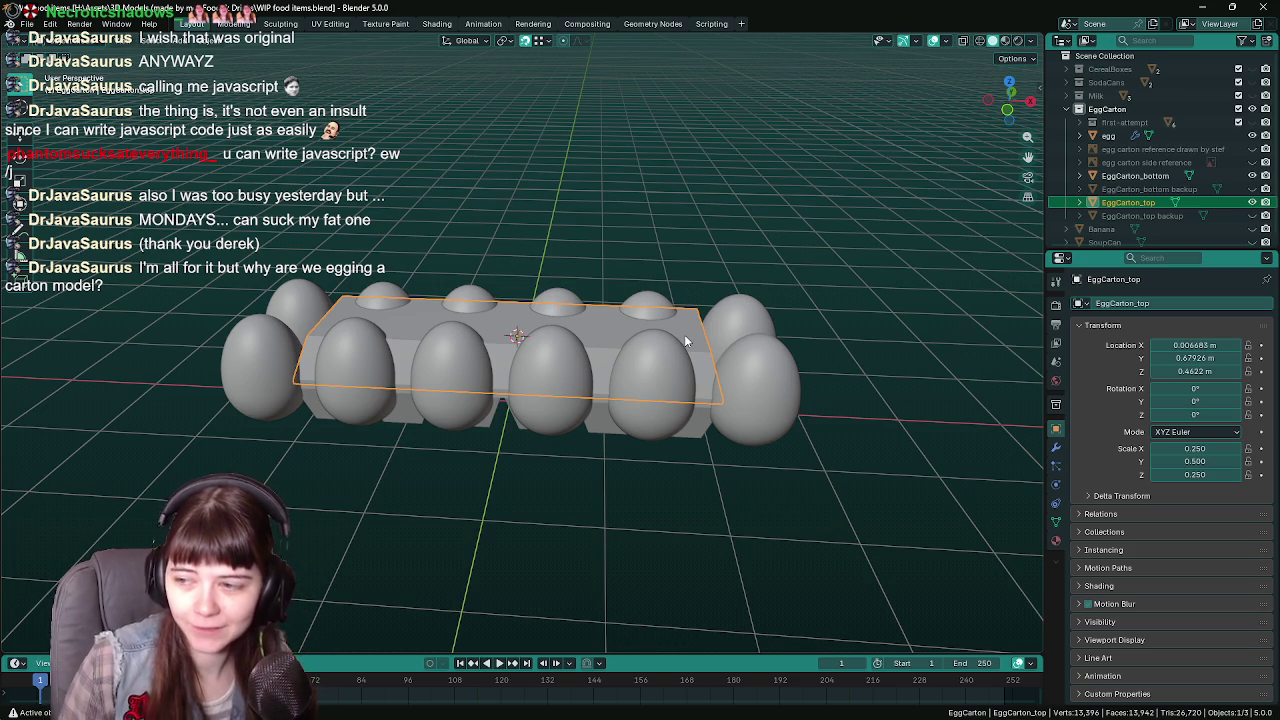
Set EggCarton_bottom's location to 0 on all axes
{"action": "key", "text": "ctrl+s"}
{"action": "left_click", "coordinate": [698, 432]}
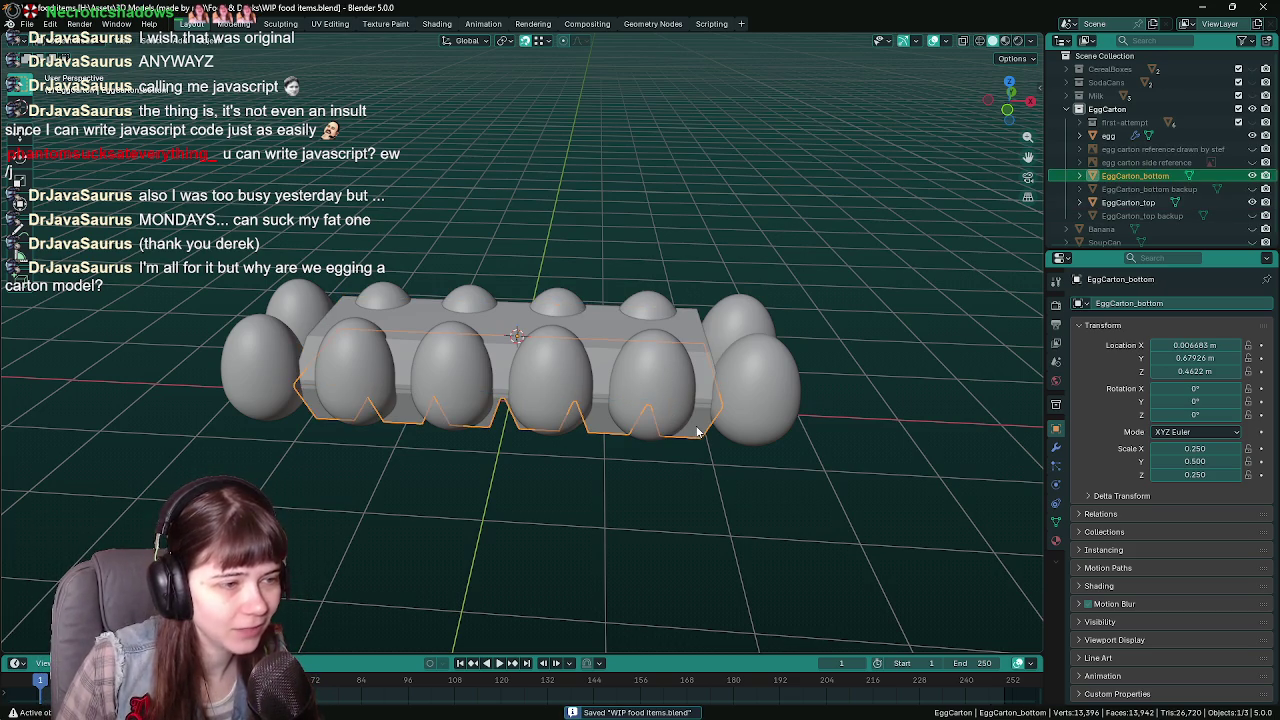
{"action": "key", "text": "KP_3"}
{"action": "key", "text": "KP_1"}
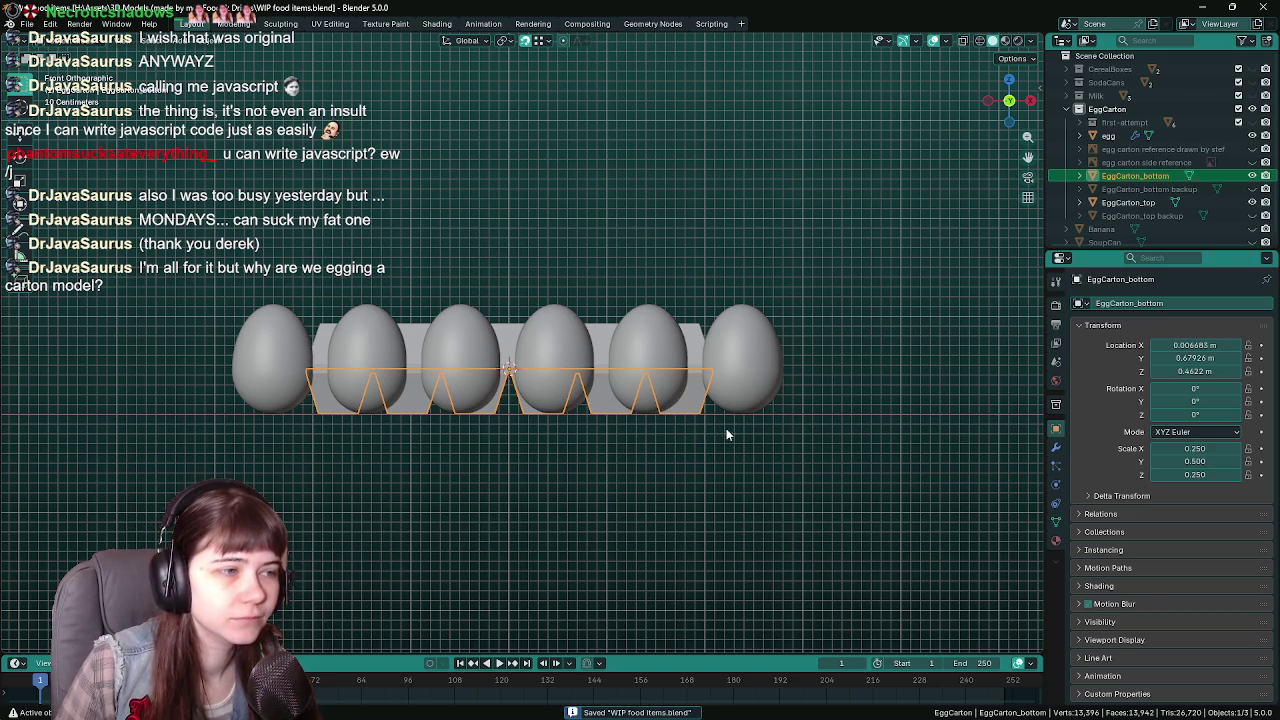
{"action": "middle_click_drag", "start_coordinate": [727, 434], "coordinate": [612, 452]}
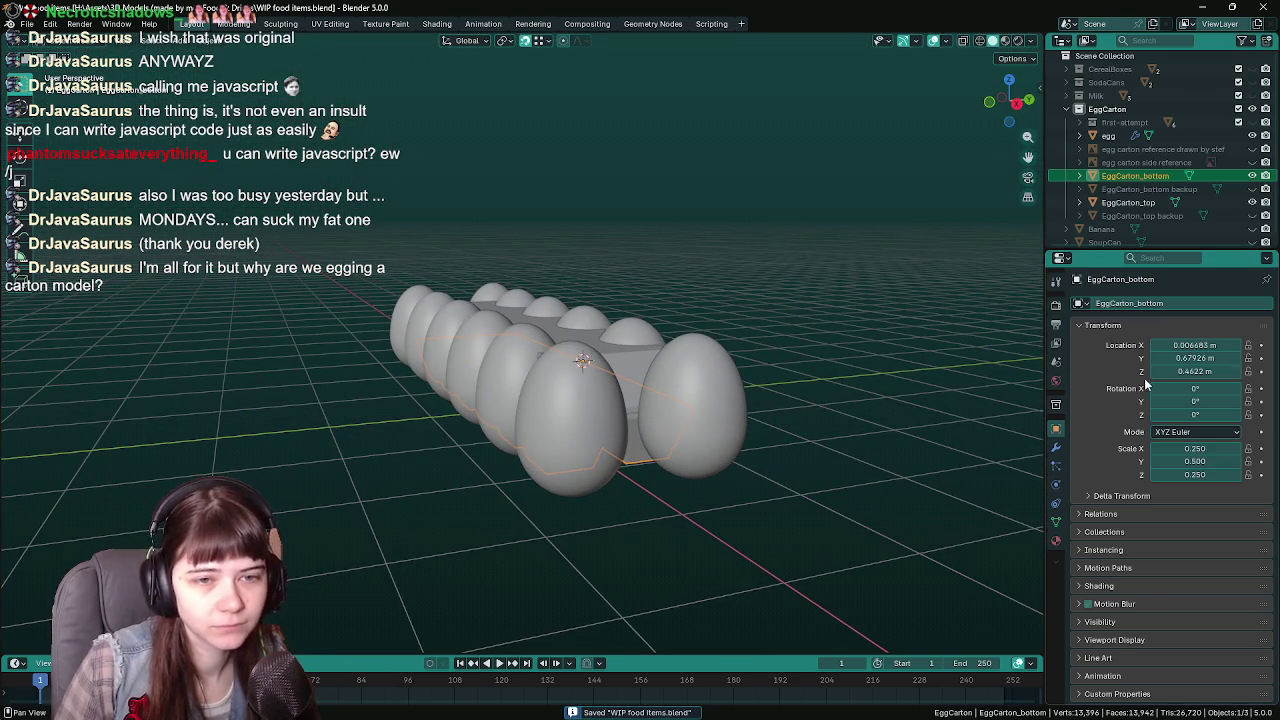
{"action": "mouse_move", "coordinate": [922, 452]}
{"action": "middle_mouse_down"}
{"action": "mouse_move", "coordinate": [604, 485]}
{"action": "mouse_move", "coordinate": [599, 454]}
{"action": "middle_mouse_up"}
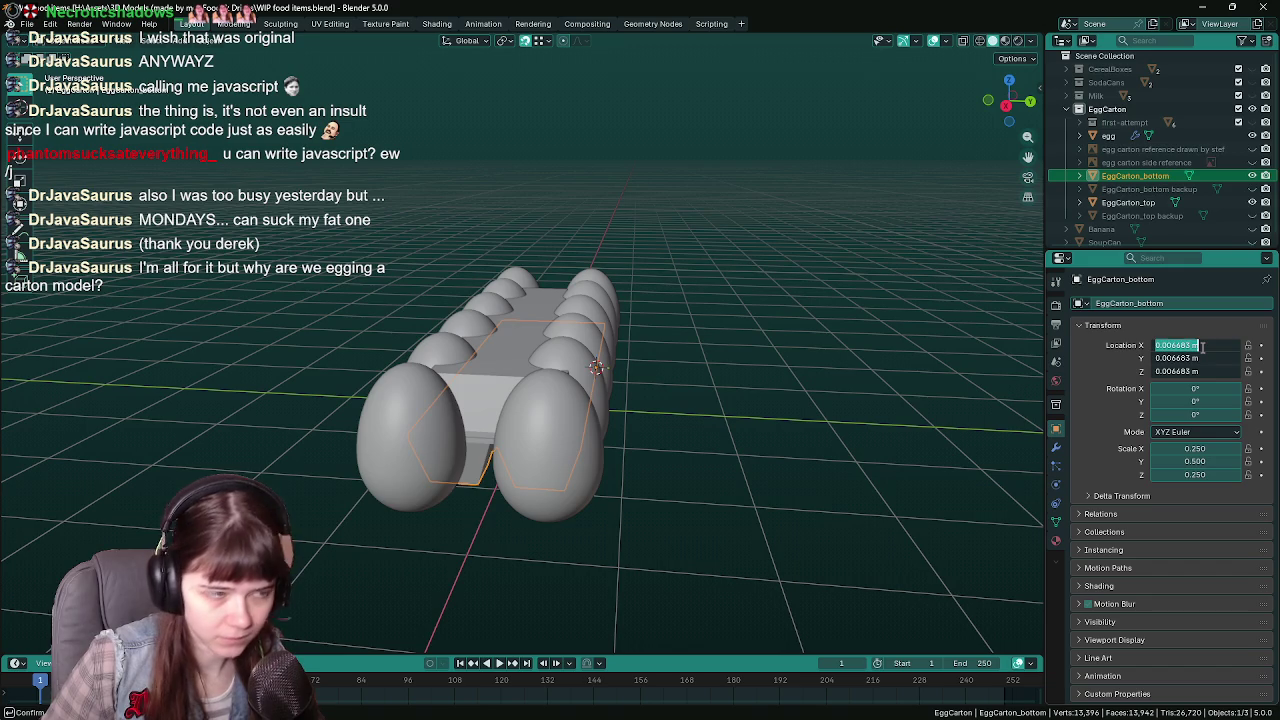
{"action": "type", "text": "0"}
{"action": "key", "text": "Return"}
{"action": "middle_click_drag", "start_coordinate": [707, 428], "coordinate": [743, 394]}
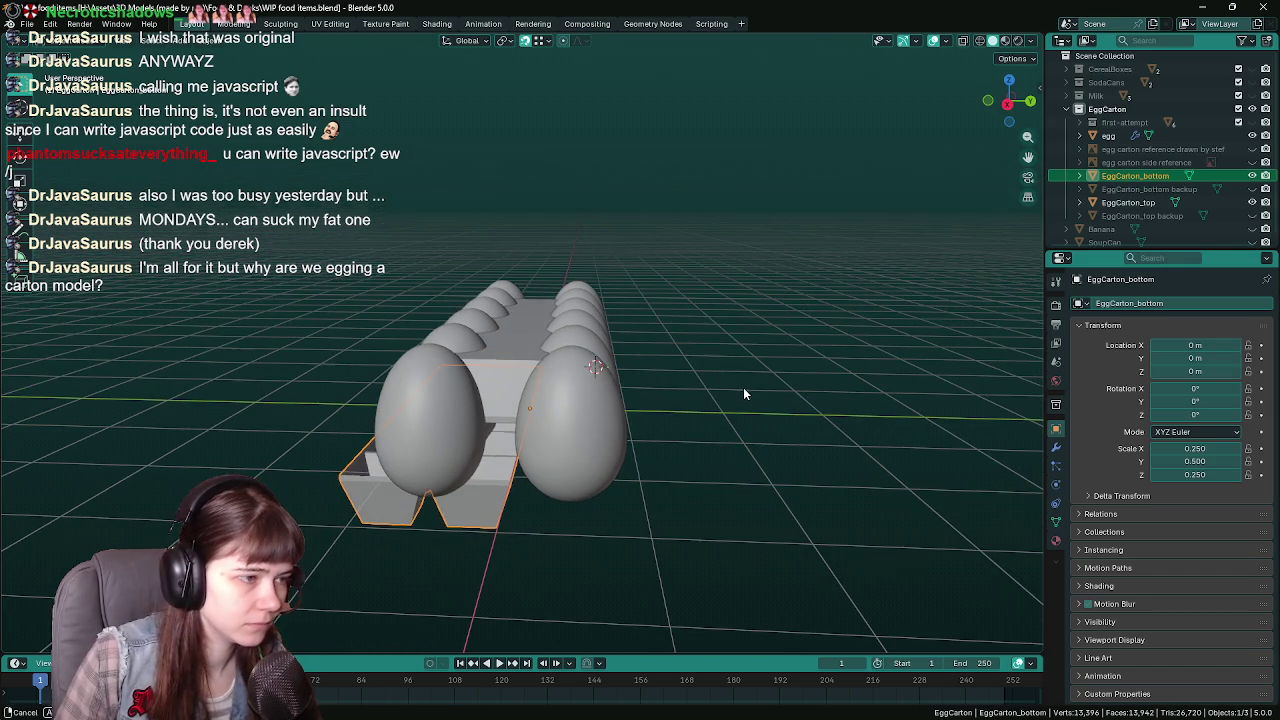
Set EggCarton_top's location to 0 on all axes
{"action": "left_click", "coordinate": [511, 365]}
{"action": "type", "text": "0"}
{"action": "key", "text": "Return"}
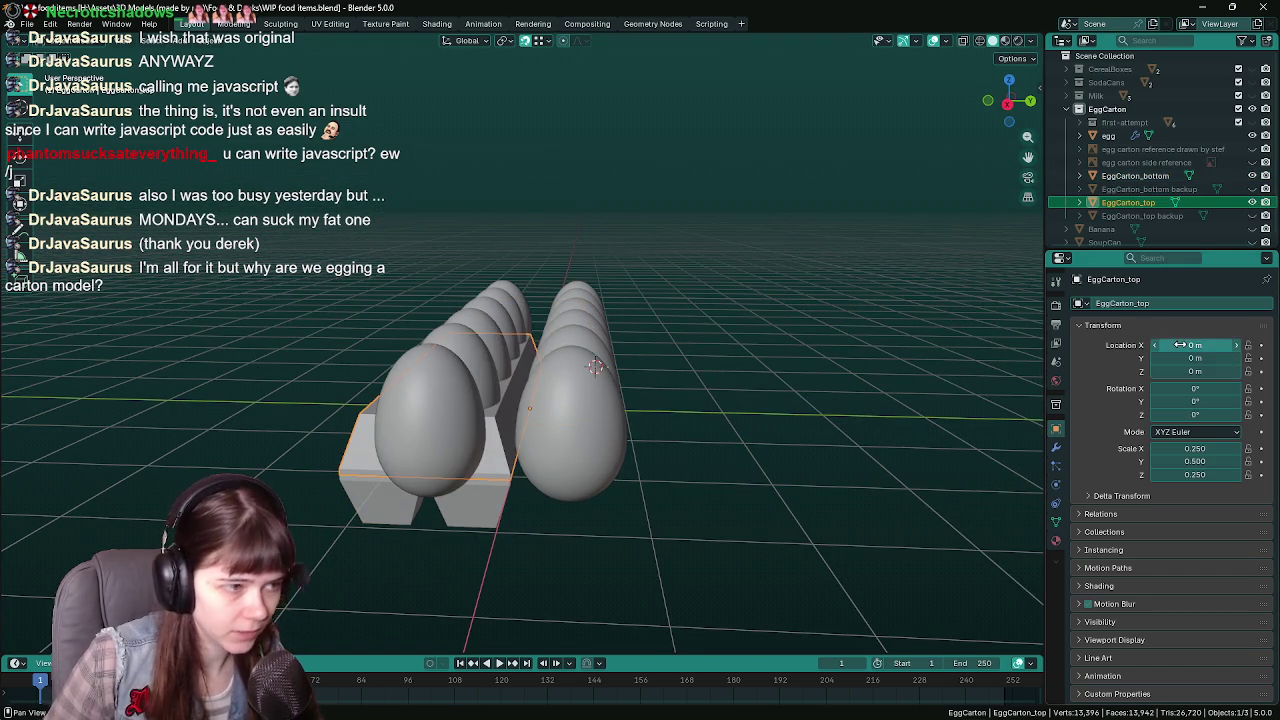
{"action": "middle_click_drag", "start_coordinate": [551, 438], "coordinate": [609, 357]}
Hide the eggs and apply scale on both the carton bottom and top
{"action": "left_click", "coordinate": [713, 289]}
{"action": "key", "text": "h"}
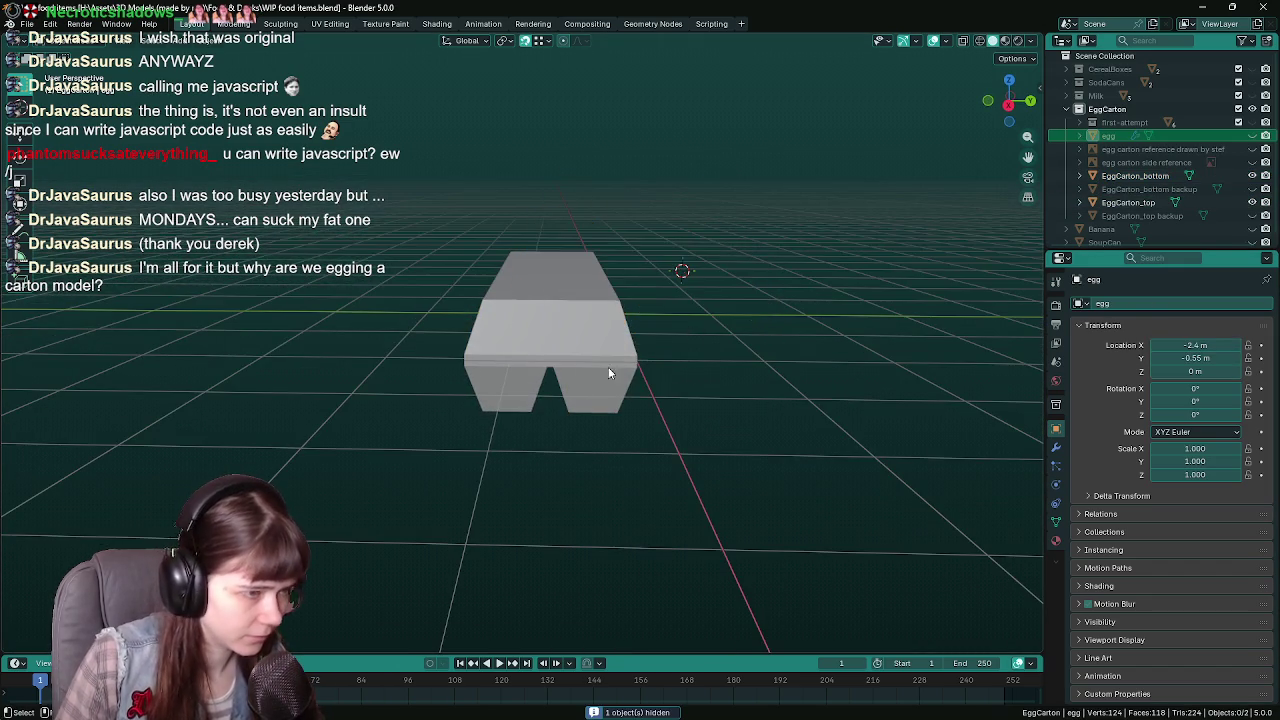
{"action": "left_click", "coordinate": [608, 367]}
{"action": "key", "text": "ctrl+s"}
{"action": "key", "text": "ctrl+a"}
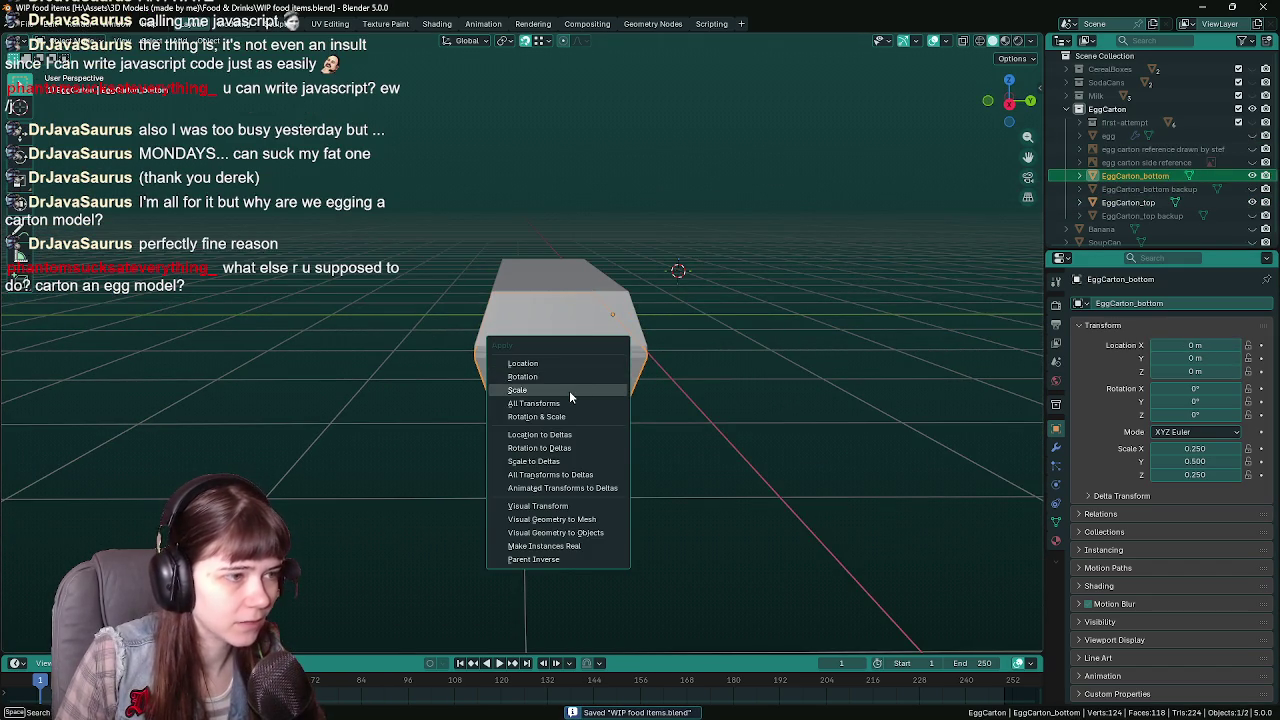
{"action": "left_click", "coordinate": [569, 390]}
{"action": "left_click", "coordinate": [600, 318]}
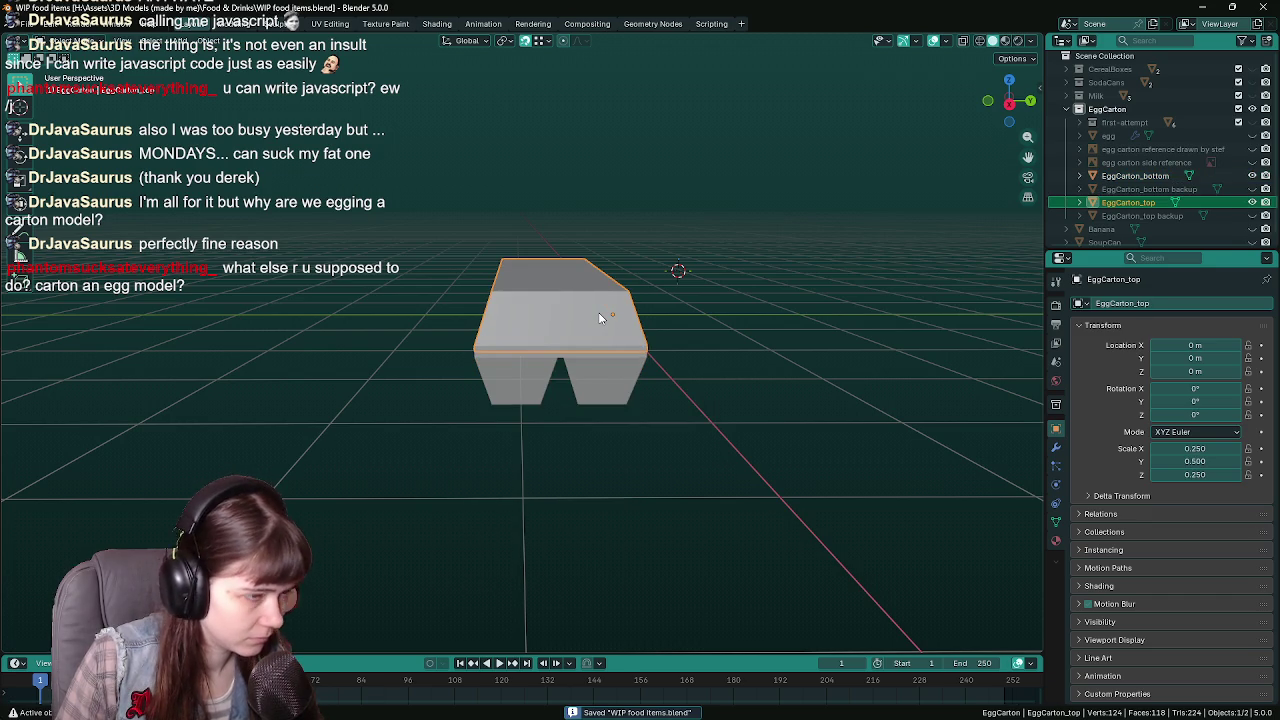
{"action": "key", "text": "ctrl+a"}
{"action": "left_click", "coordinate": [600, 337]}
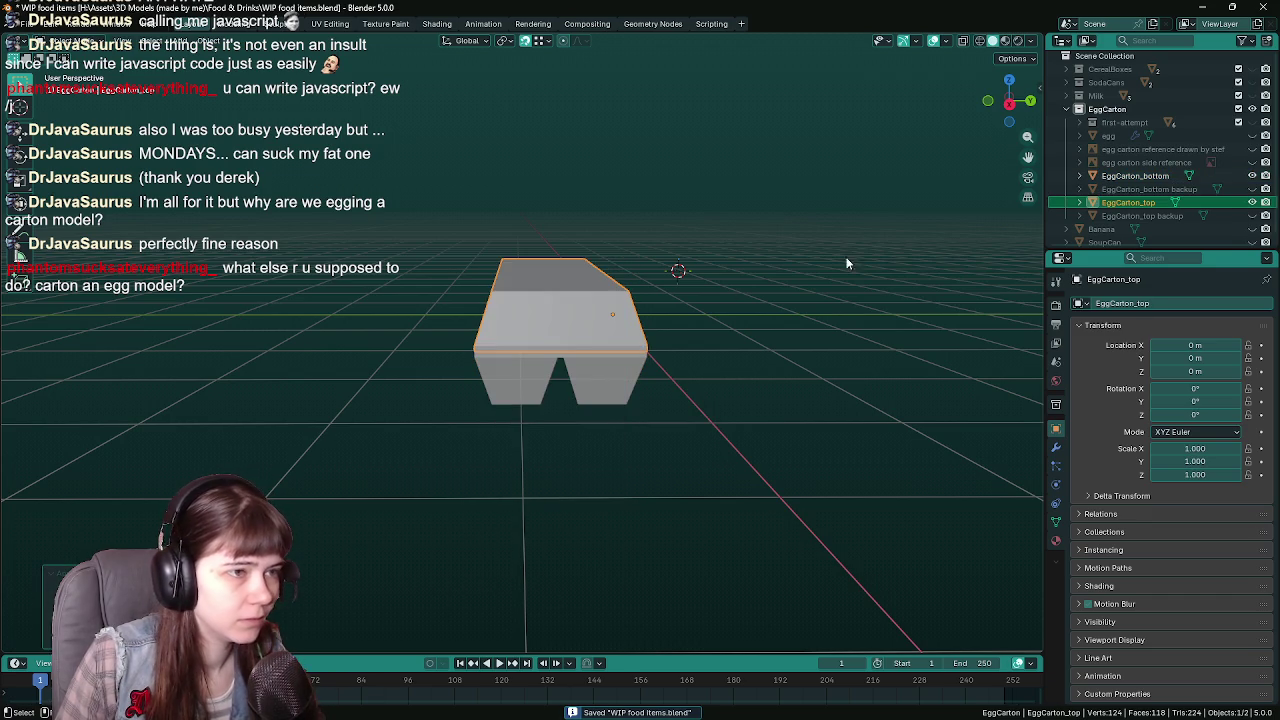
Set the EggCarton_top backup location to 0 on all axes and save
{"action": "left_click", "coordinate": [1165, 190]}
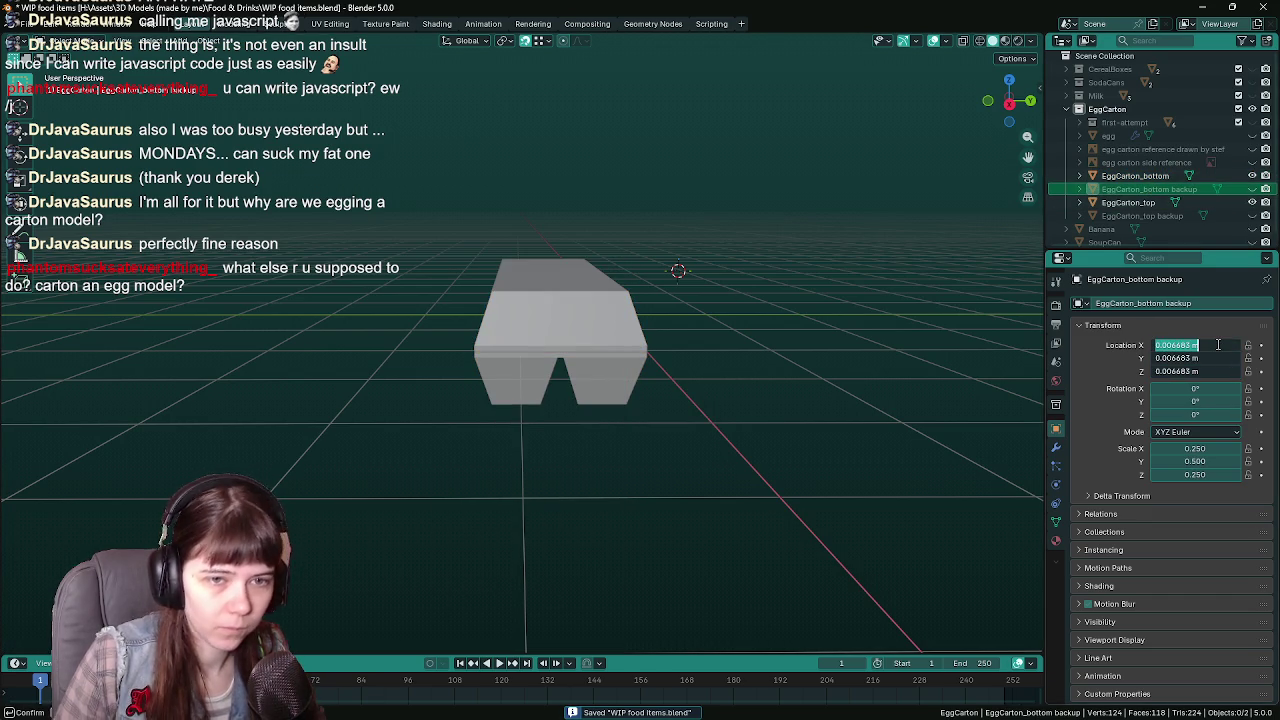
{"action": "left_click", "coordinate": [1142, 215]}
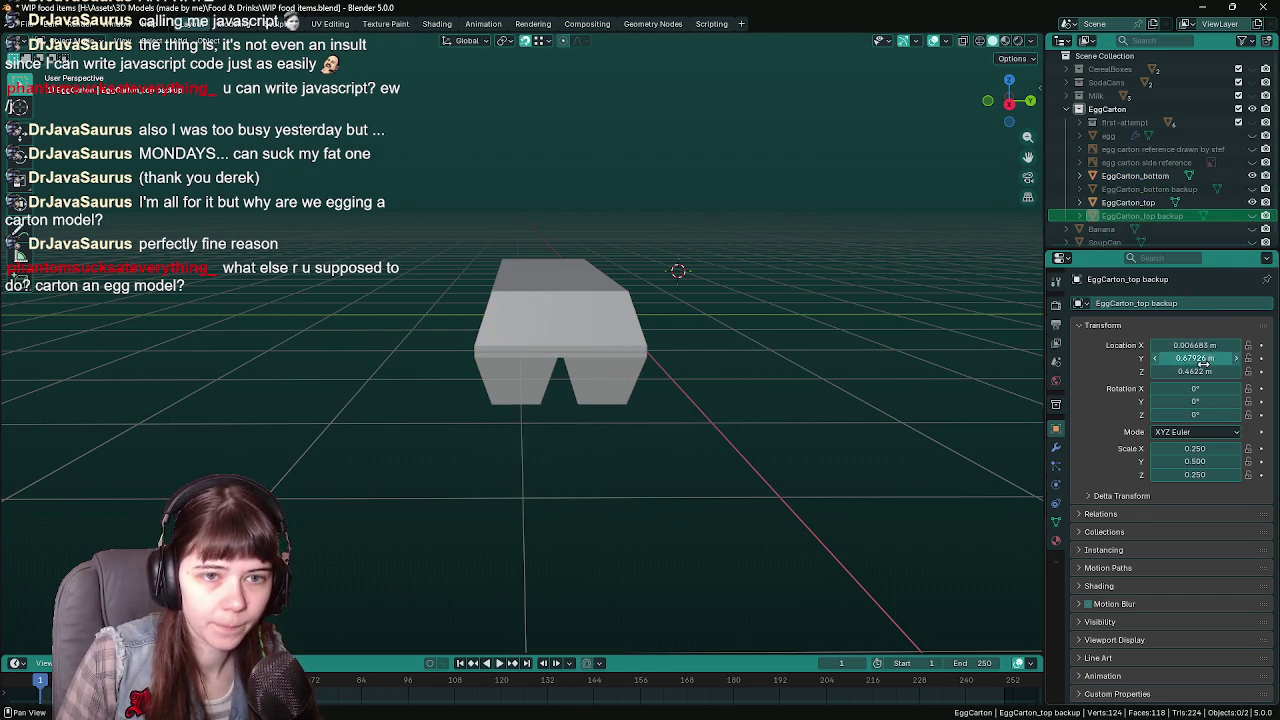
{"action": "type", "text": "0"}
{"action": "key", "text": "Return"}
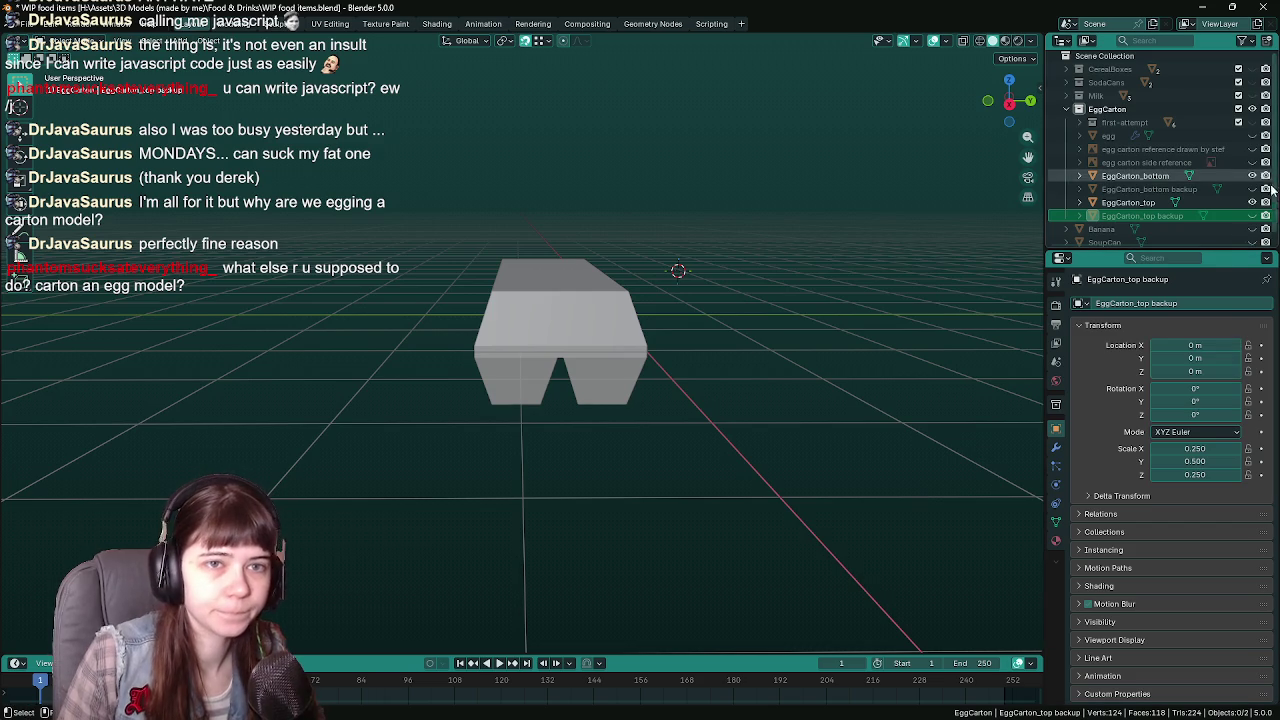
{"action": "left_click", "coordinate": [1170, 218]}
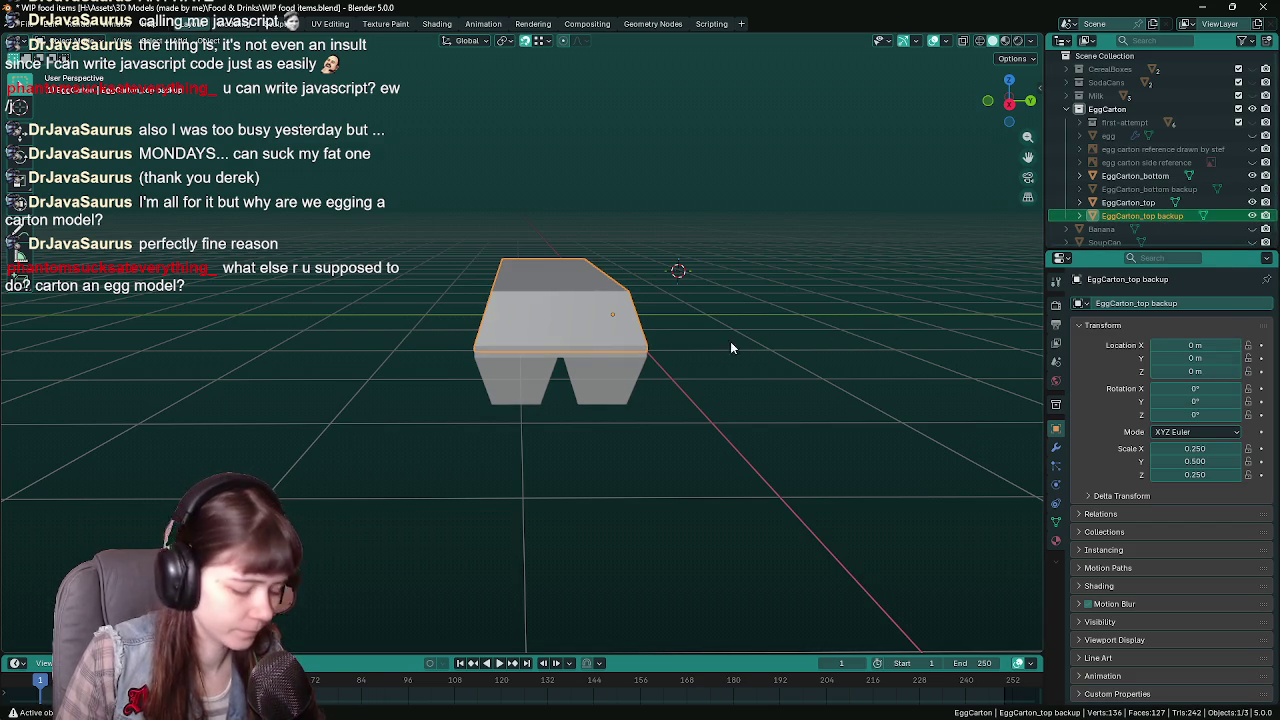
{"action": "key", "text": "ctrl+s"}
{"action": "key", "text": "ctrl+z"}
Snap the 3D cursor to the world origin and show the eggs again
{"action": "middle_click_drag", "start_coordinate": [724, 360], "coordinate": [476, 185]}
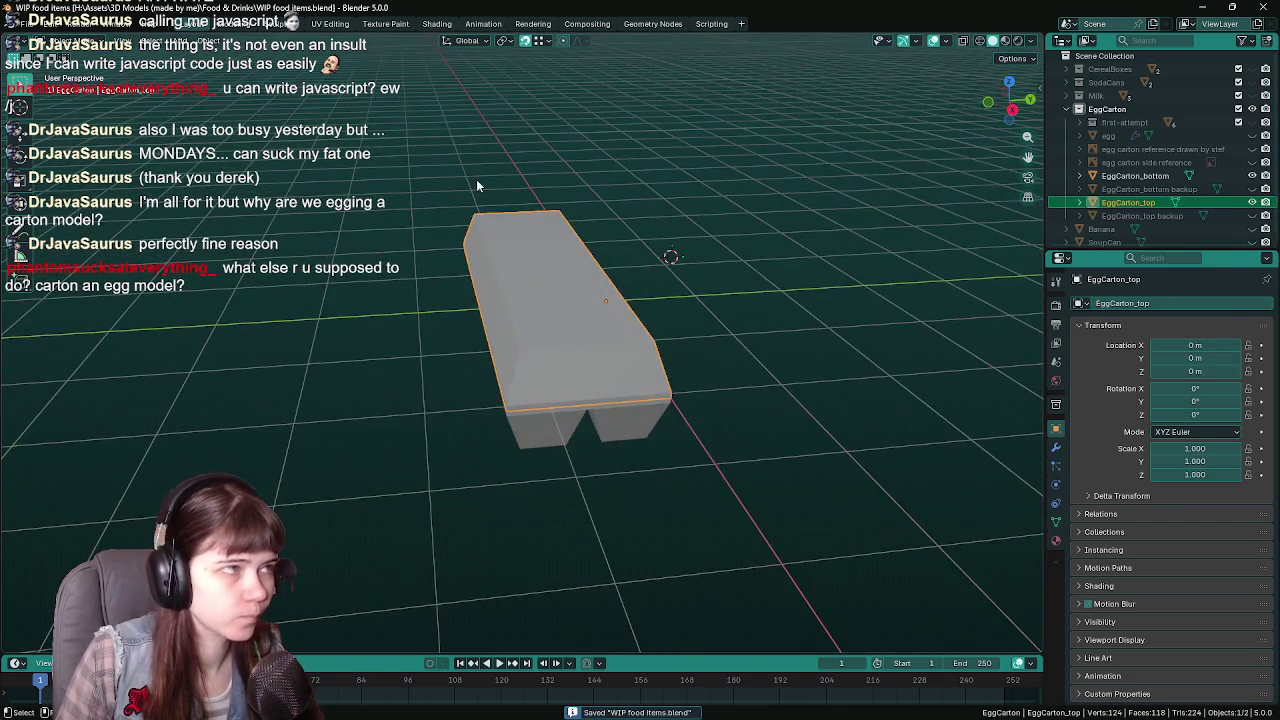
{"action": "left_click", "coordinate": [208, 41]}
{"action": "mouse_move", "coordinate": [224, 122]}
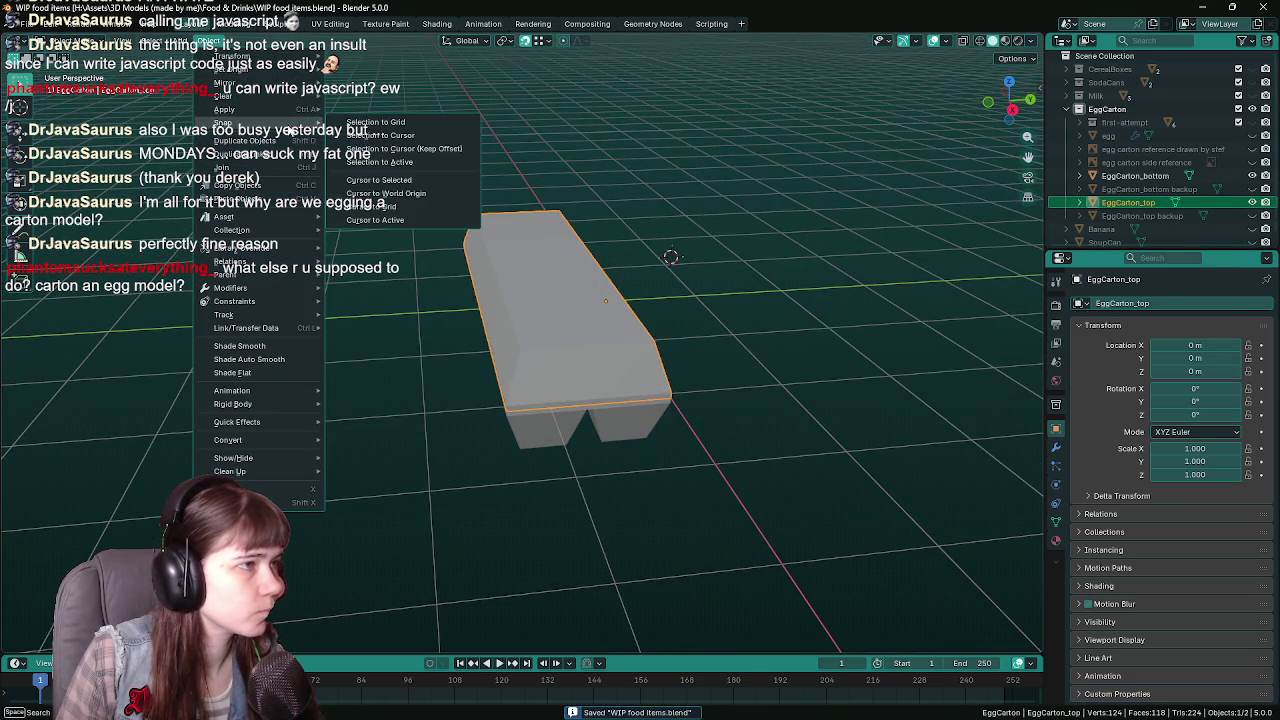
{"action": "left_click", "coordinate": [395, 200]}
{"action": "middle_click_drag", "start_coordinate": [730, 339], "coordinate": [868, 298]}
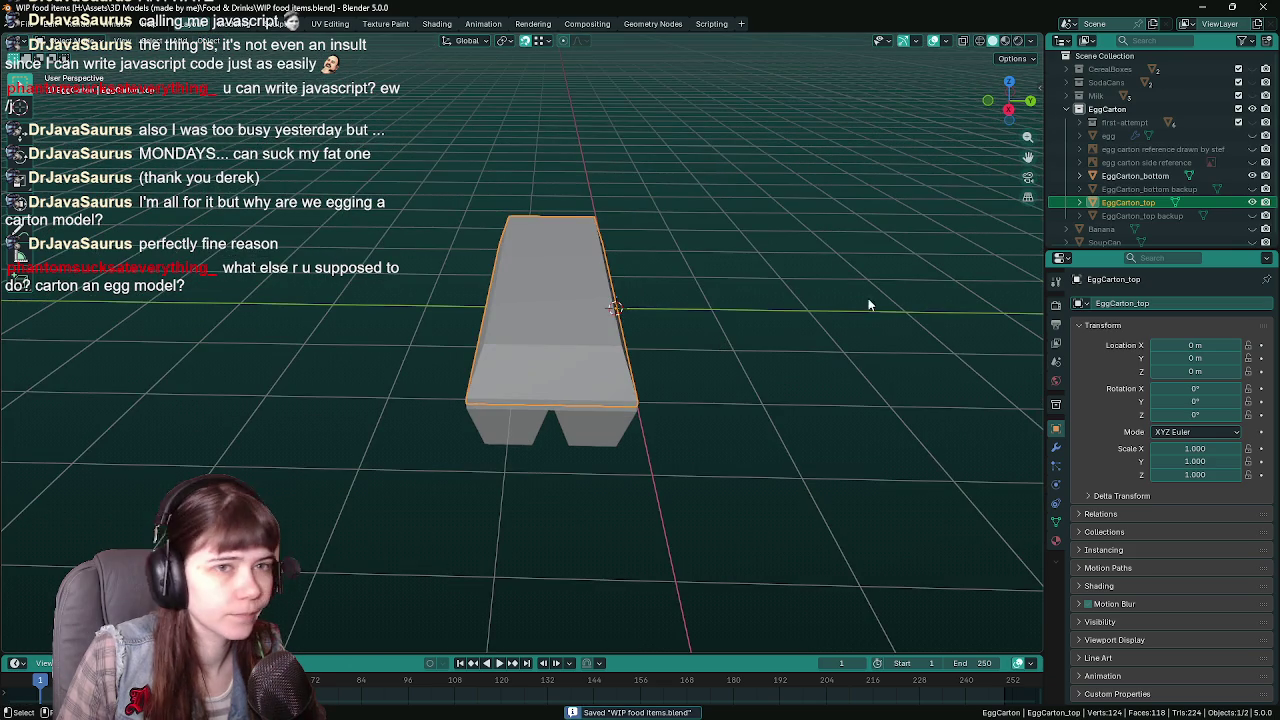
{"action": "left_click", "coordinate": [1252, 135]}
Rename the egg object to eggs and save
{"action": "double_click", "coordinate": [1112, 137]}
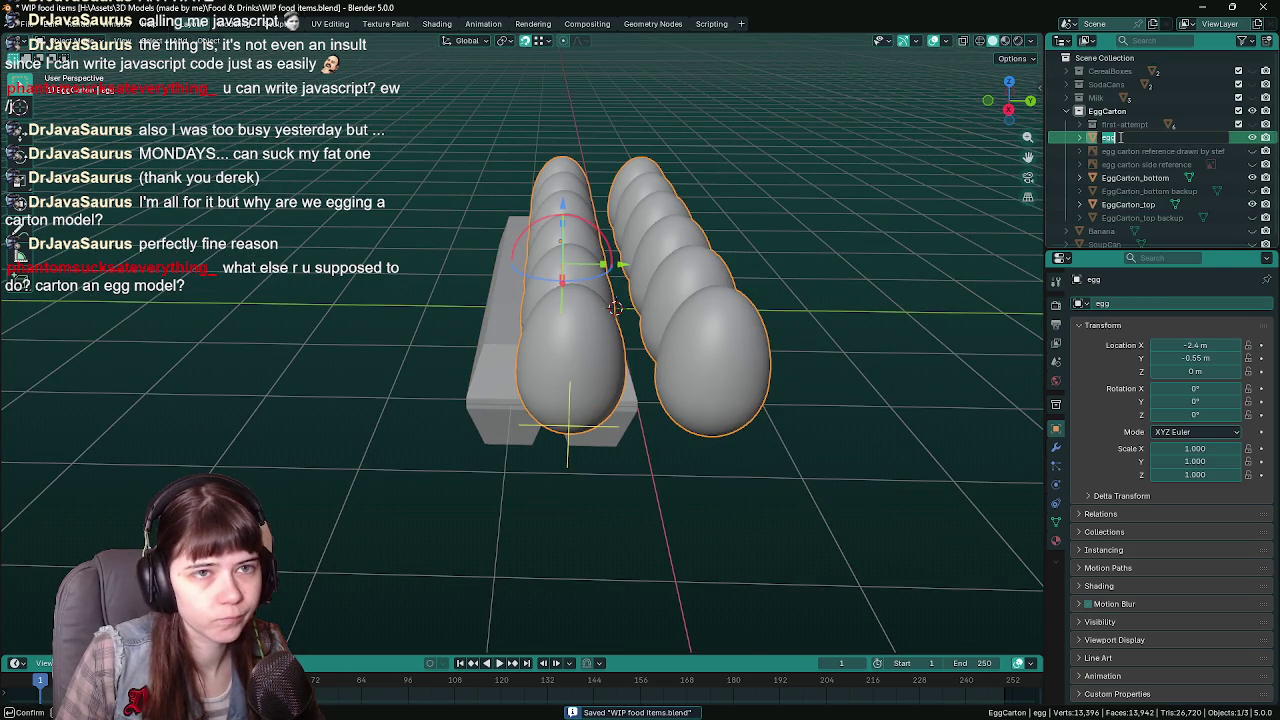
{"action": "type", "text": "s"}
{"action": "key", "text": "Return"}
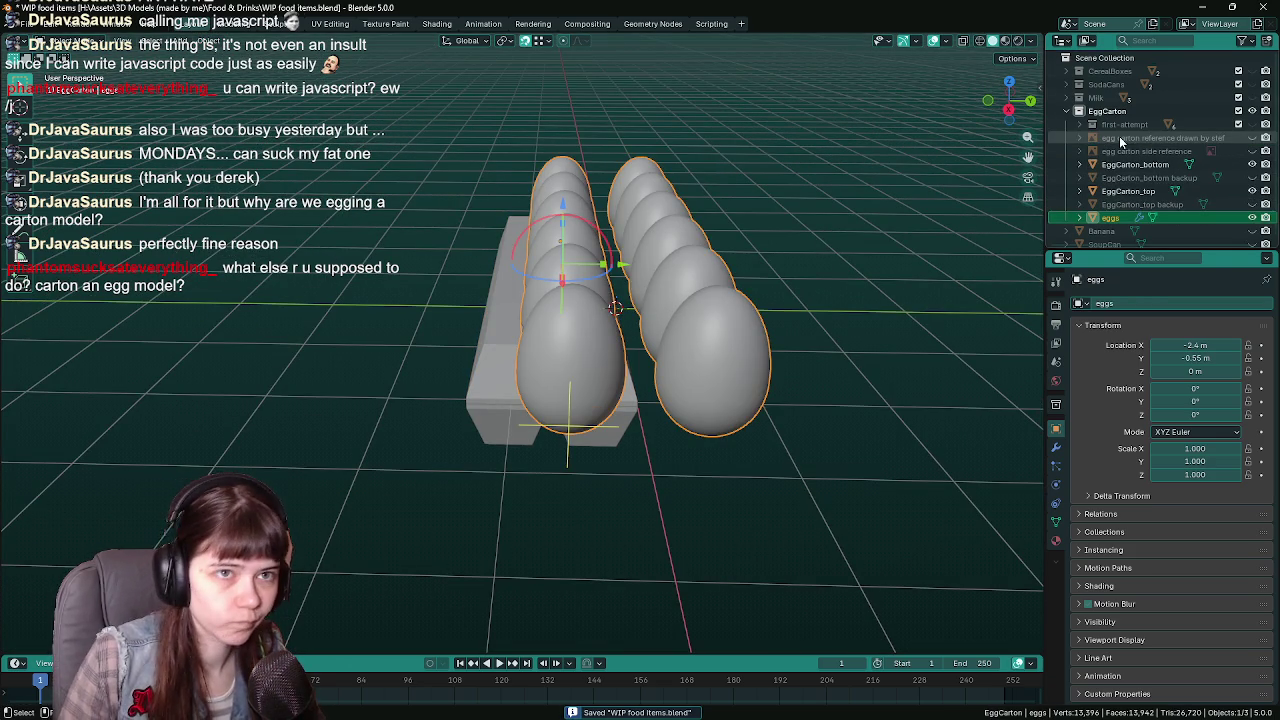
{"action": "key", "text": "KP_7"}
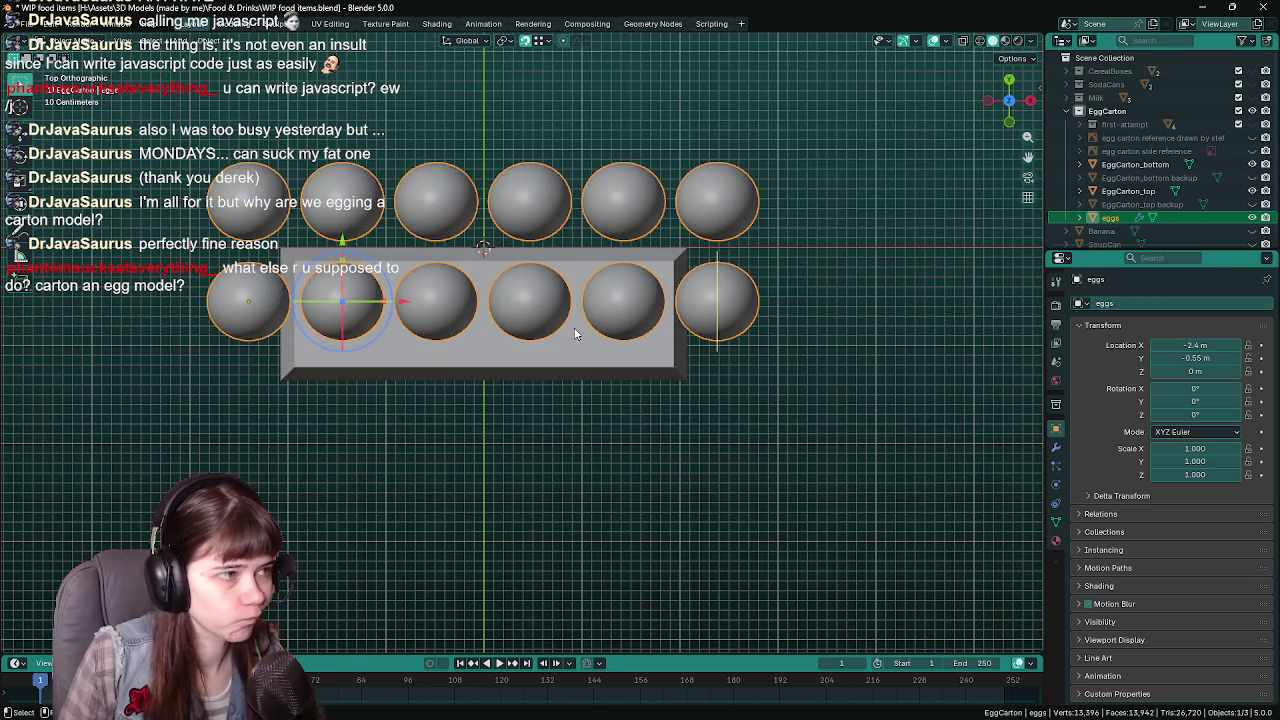
{"action": "mouse_move", "coordinate": [575, 333]}
{"action": "middle_mouse_down"}
{"action": "mouse_move", "coordinate": [558, 412]}
{"action": "mouse_move", "coordinate": [682, 429]}
{"action": "mouse_move", "coordinate": [718, 418]}
{"action": "middle_mouse_up"}
{"action": "key", "text": "ctrl+s"}
Compare the carton against the Banana and SoupCan, hiding each afterwards
{"action": "left_click", "coordinate": [552, 430]}
{"action": "scroll", "coordinate": [1186, 195], "scroll_direction": "down", "scroll_amount": 1}
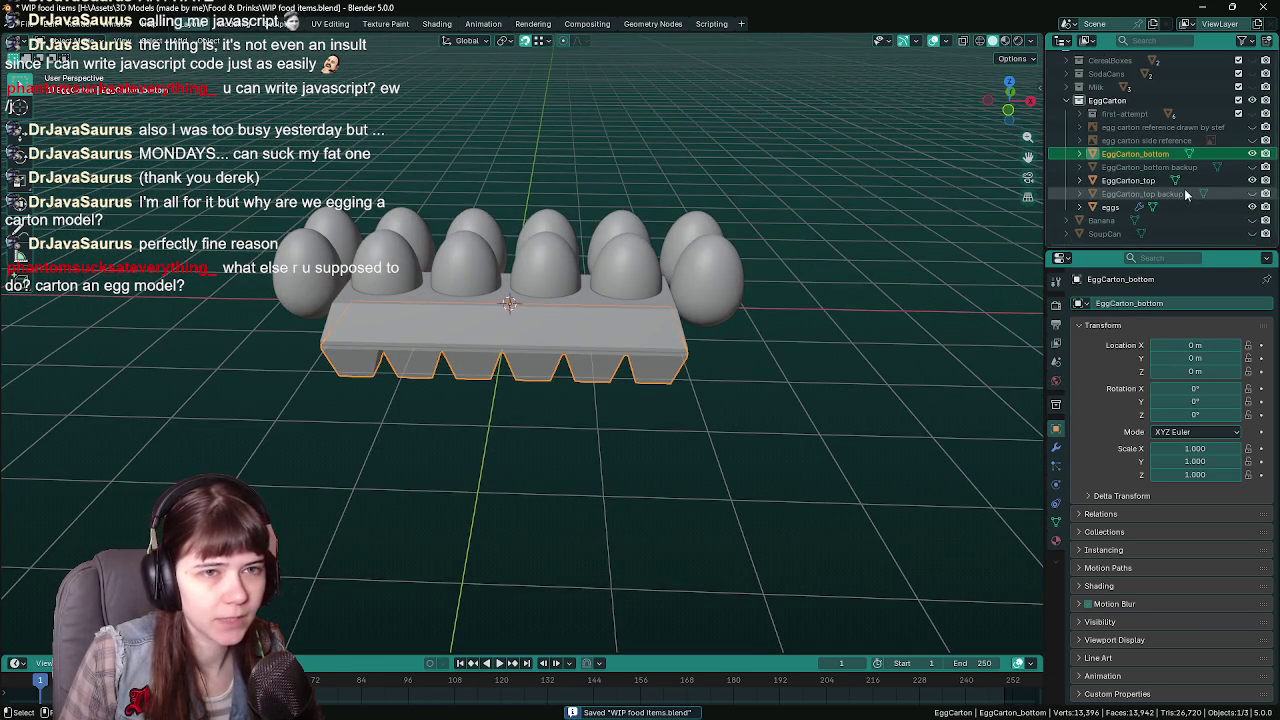
{"action": "left_click", "coordinate": [1252, 220]}
{"action": "mouse_move", "coordinate": [880, 310]}
{"action": "middle_mouse_down"}
{"action": "mouse_move", "coordinate": [636, 340]}
{"action": "mouse_move", "coordinate": [720, 345]}
{"action": "middle_mouse_up"}
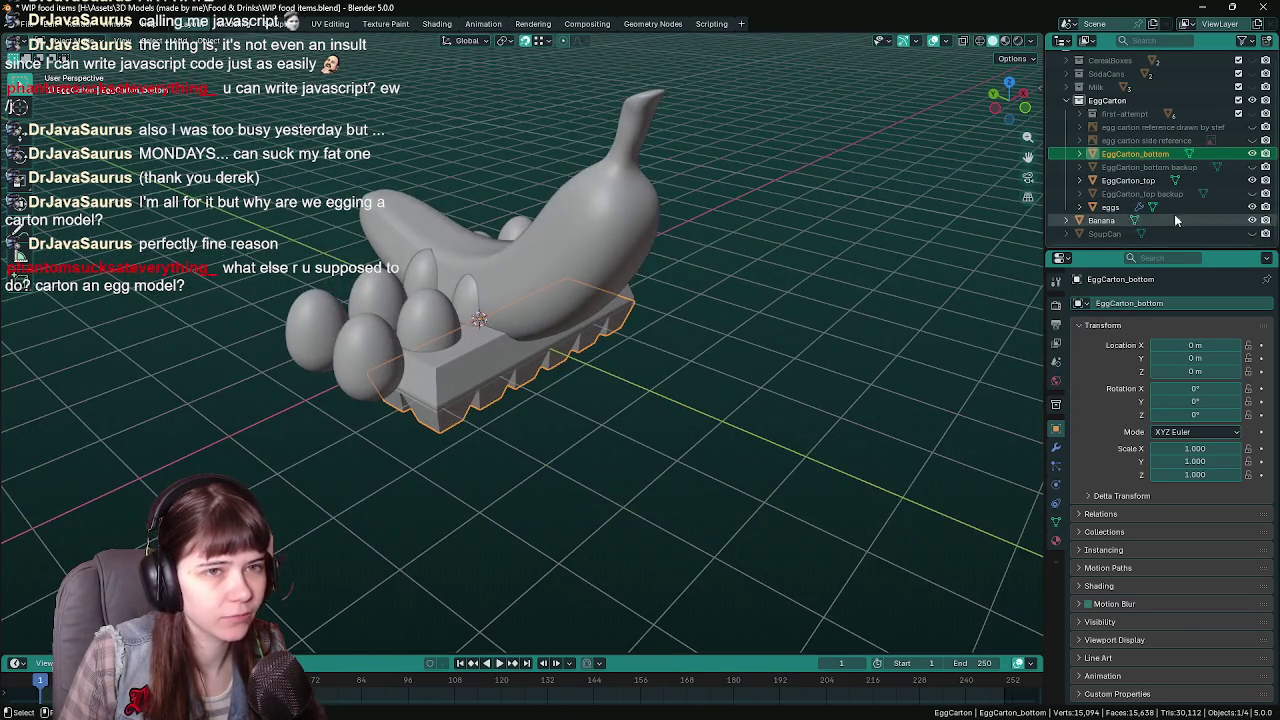
{"action": "left_click", "coordinate": [1252, 220]}
{"action": "left_click", "coordinate": [1252, 233]}
{"action": "mouse_move", "coordinate": [1016, 297]}
{"action": "middle_mouse_down"}
{"action": "mouse_move", "coordinate": [652, 312]}
{"action": "mouse_move", "coordinate": [720, 310]}
{"action": "middle_mouse_up"}
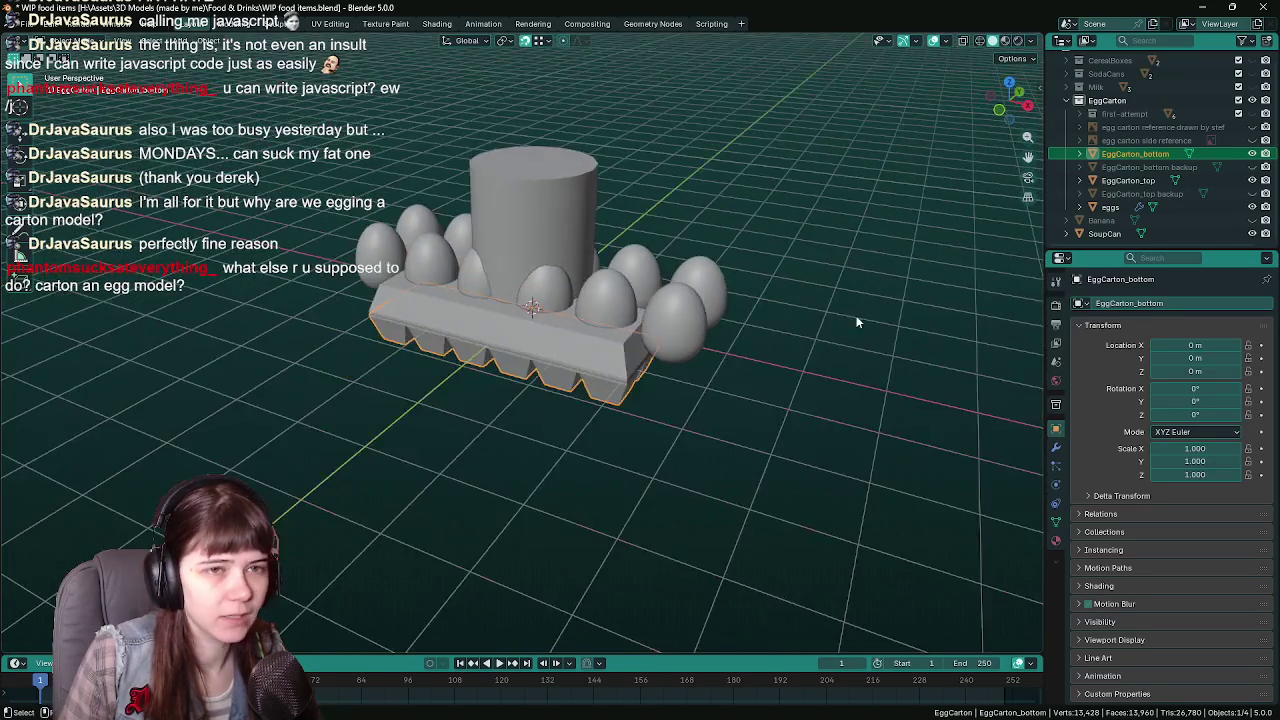
{"action": "left_click", "coordinate": [1252, 233]}
Compare the carton against CerealBoxes and Milk, hiding each afterwards
{"action": "scroll", "coordinate": [1250, 180], "scroll_direction": "up", "scroll_amount": 1}
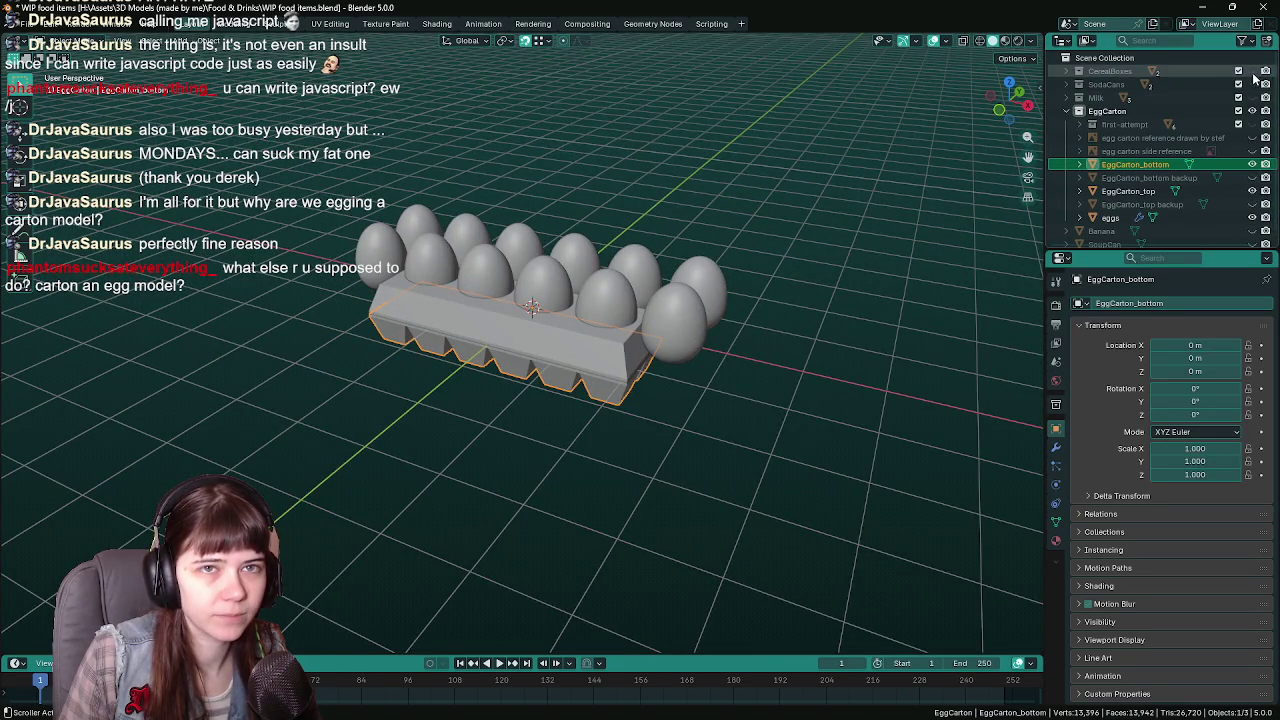
{"action": "left_click", "coordinate": [1252, 71]}
{"action": "mouse_move", "coordinate": [560, 270]}
{"action": "middle_mouse_down"}
{"action": "mouse_move", "coordinate": [747, 258]}
{"action": "mouse_move", "coordinate": [700, 262]}
{"action": "middle_mouse_up"}
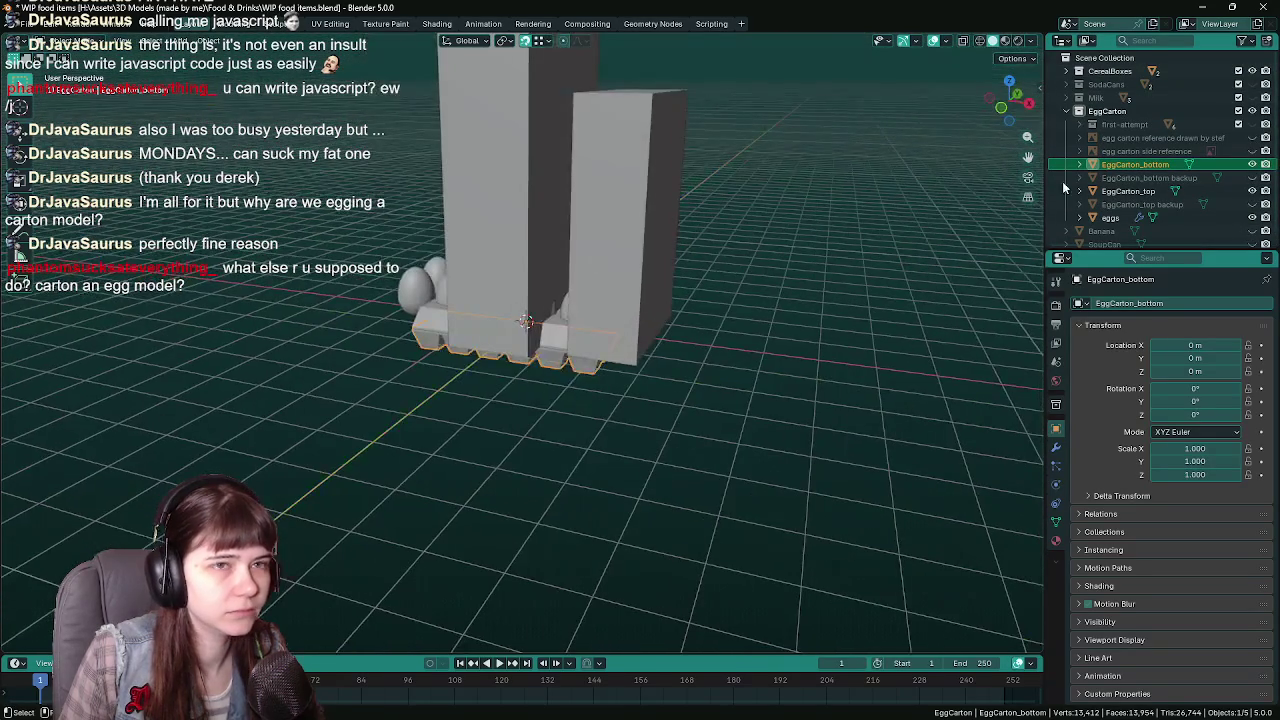
{"action": "left_click", "coordinate": [1252, 71]}
{"action": "left_click", "coordinate": [1252, 97]}
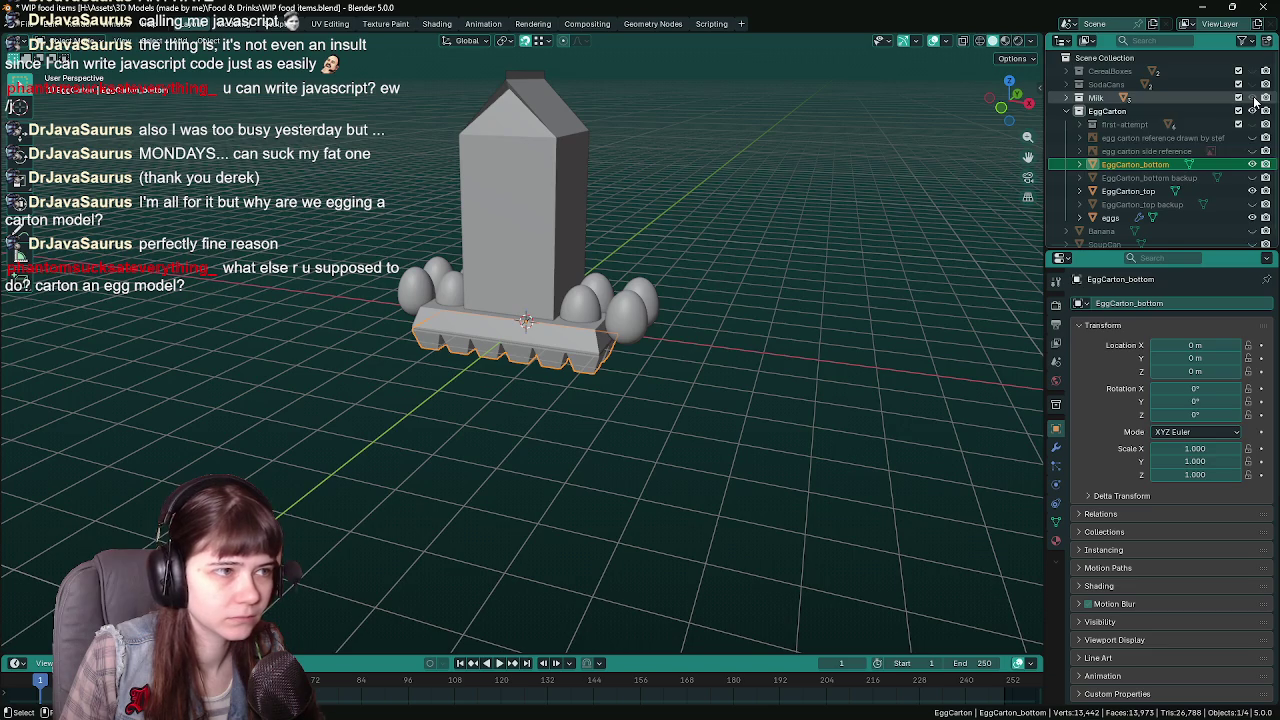
{"action": "left_click", "coordinate": [1252, 97]}
{"action": "mouse_move", "coordinate": [640, 300]}
{"action": "middle_mouse_down"}
{"action": "mouse_move", "coordinate": [622, 304]}
{"action": "mouse_move", "coordinate": [606, 348]}
{"action": "middle_mouse_up"}
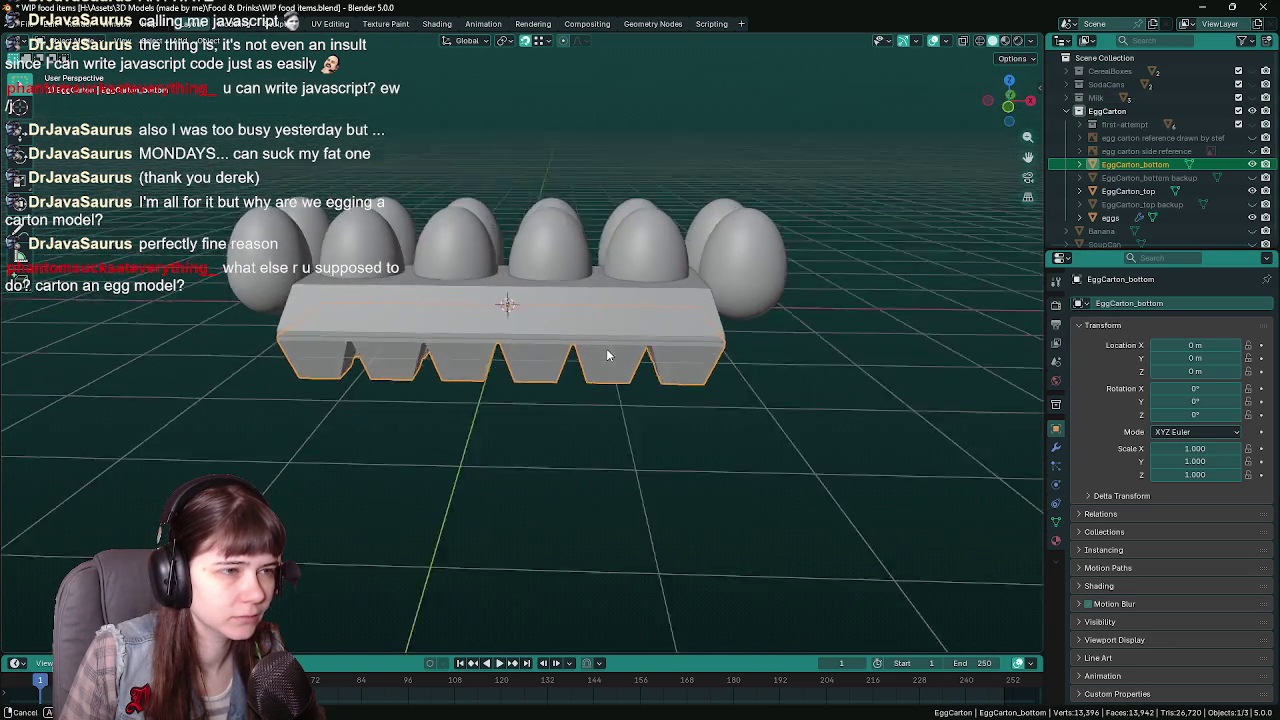
Frame the carton and eggs in the front orthographic view and save
{"action": "scroll", "coordinate": [613, 350], "scroll_direction": "up", "scroll_amount": 4}
{"action": "key", "text": "KP_1"}
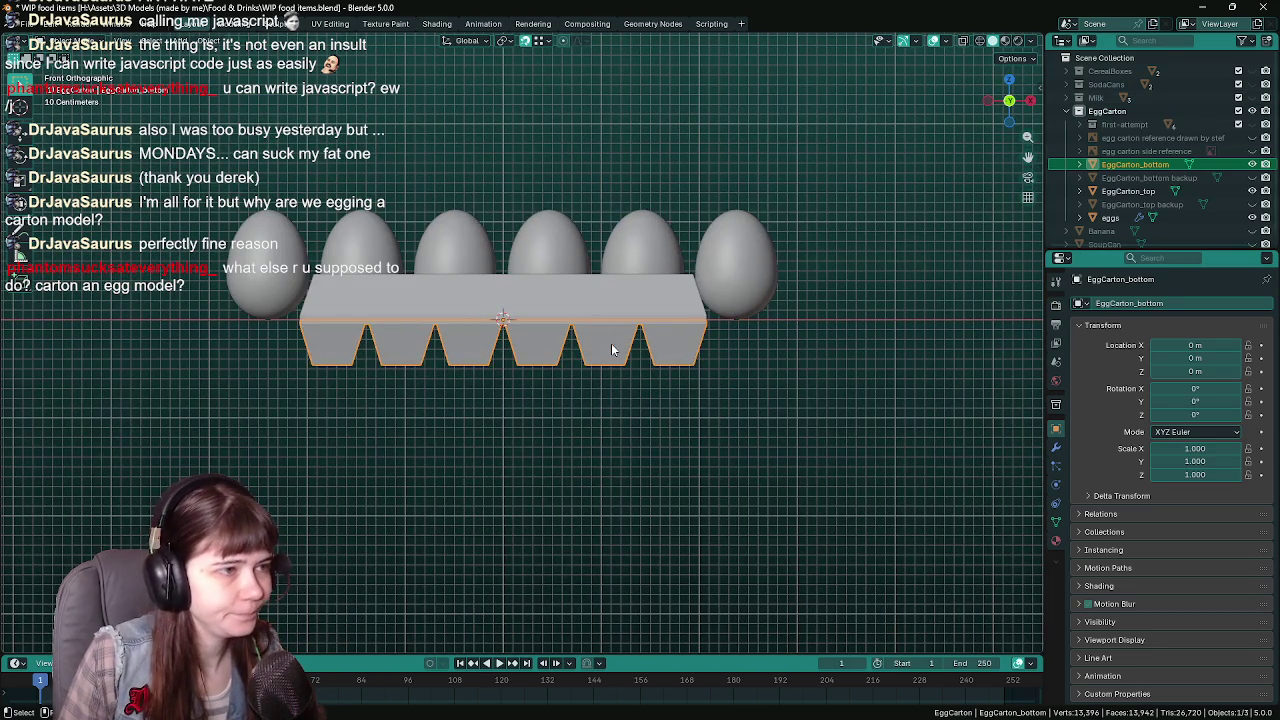
{"action": "left_click", "coordinate": [559, 266]}
{"action": "scroll", "coordinate": [600, 340], "scroll_direction": "up", "scroll_amount": 2}
{"action": "key", "text": "ctrl+s"}
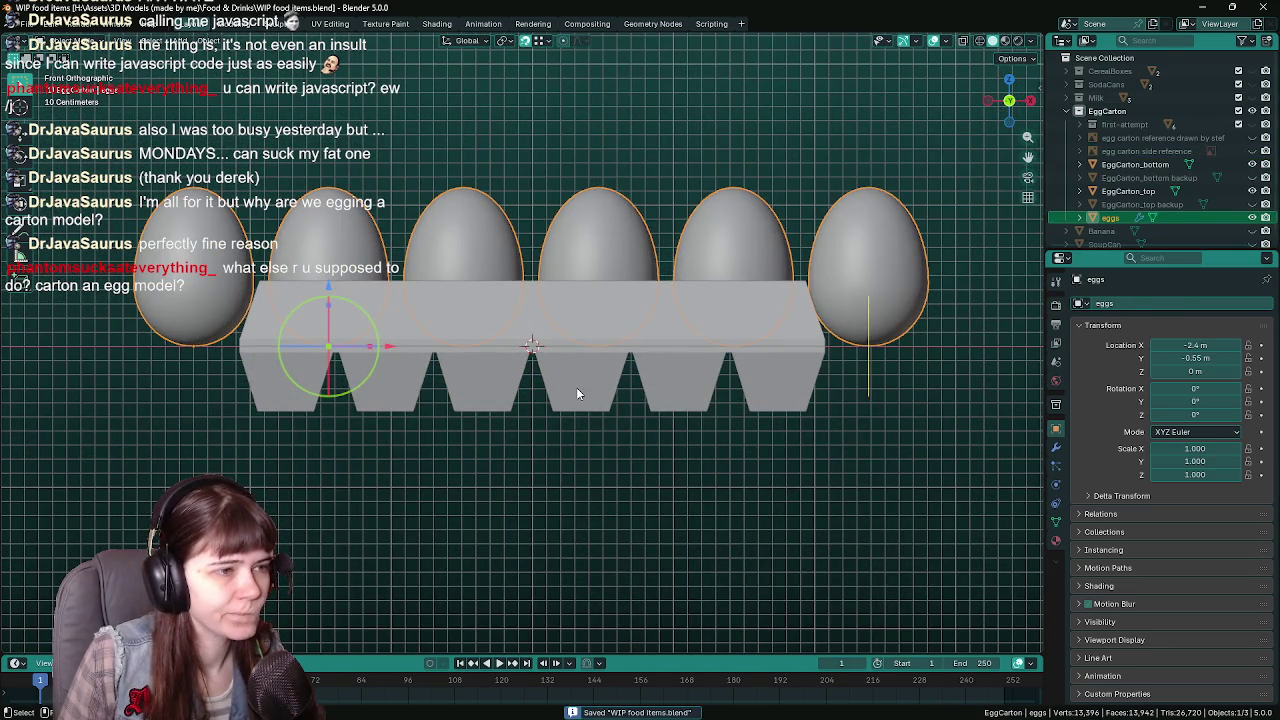
{"action": "left_click", "coordinate": [576, 393]}
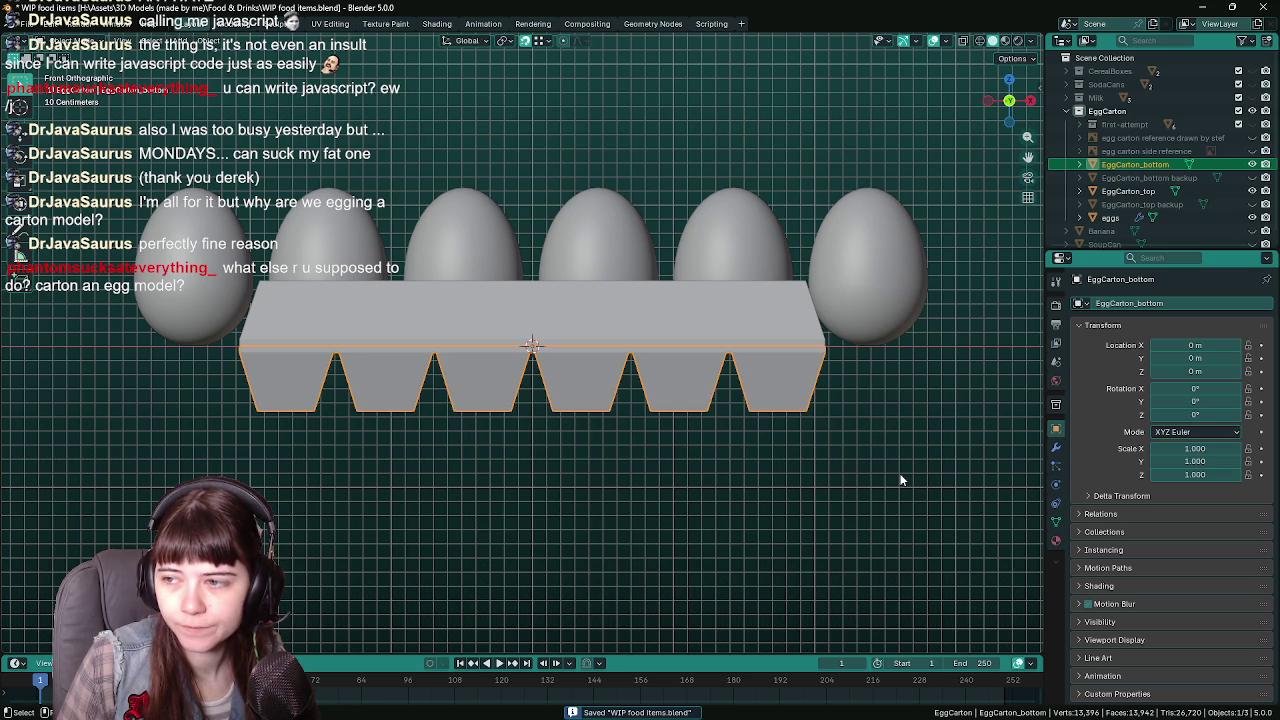
{"action": "middle_click_drag", "start_coordinate": [896, 476], "coordinate": [913, 500], "text": "shift"}
{"action": "key", "text": "ctrl+s"}
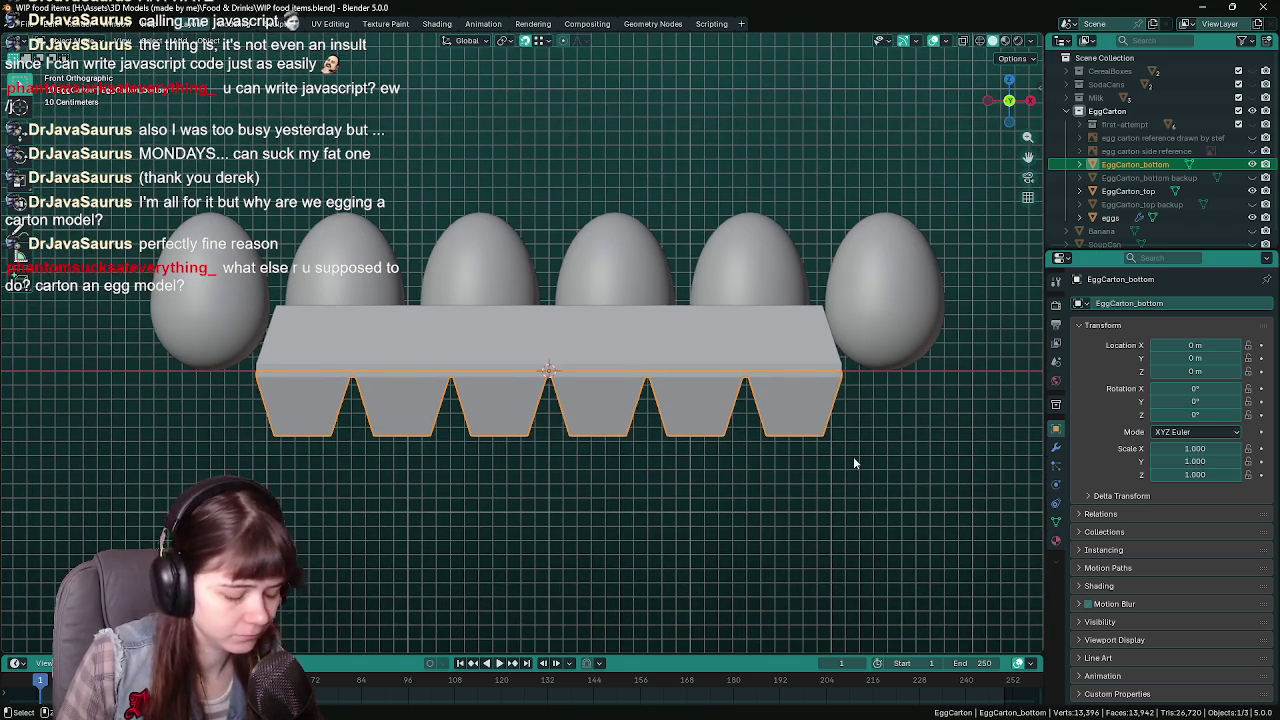
Scale EggCarton_bottom up to 1.4
{"action": "left_click", "coordinate": [709, 365]}
{"action": "left_click", "coordinate": [788, 290]}
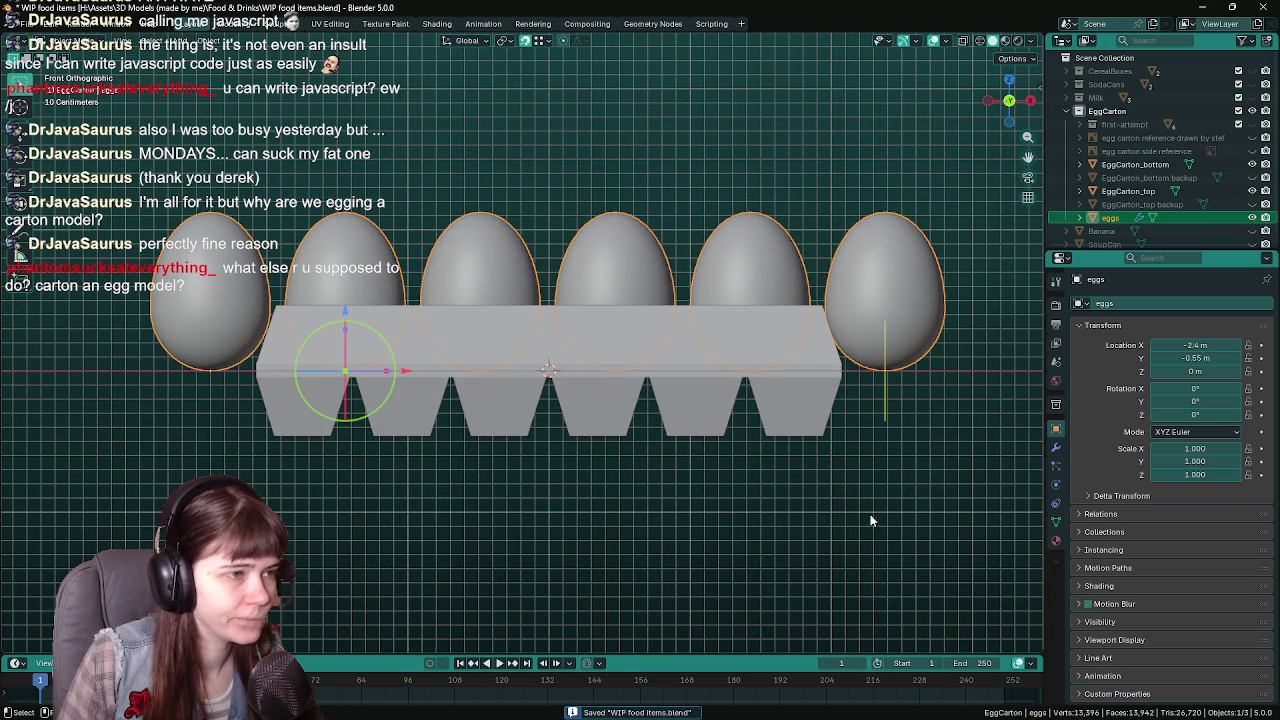
{"action": "left_click", "coordinate": [769, 427]}
{"action": "key", "text": "s"}
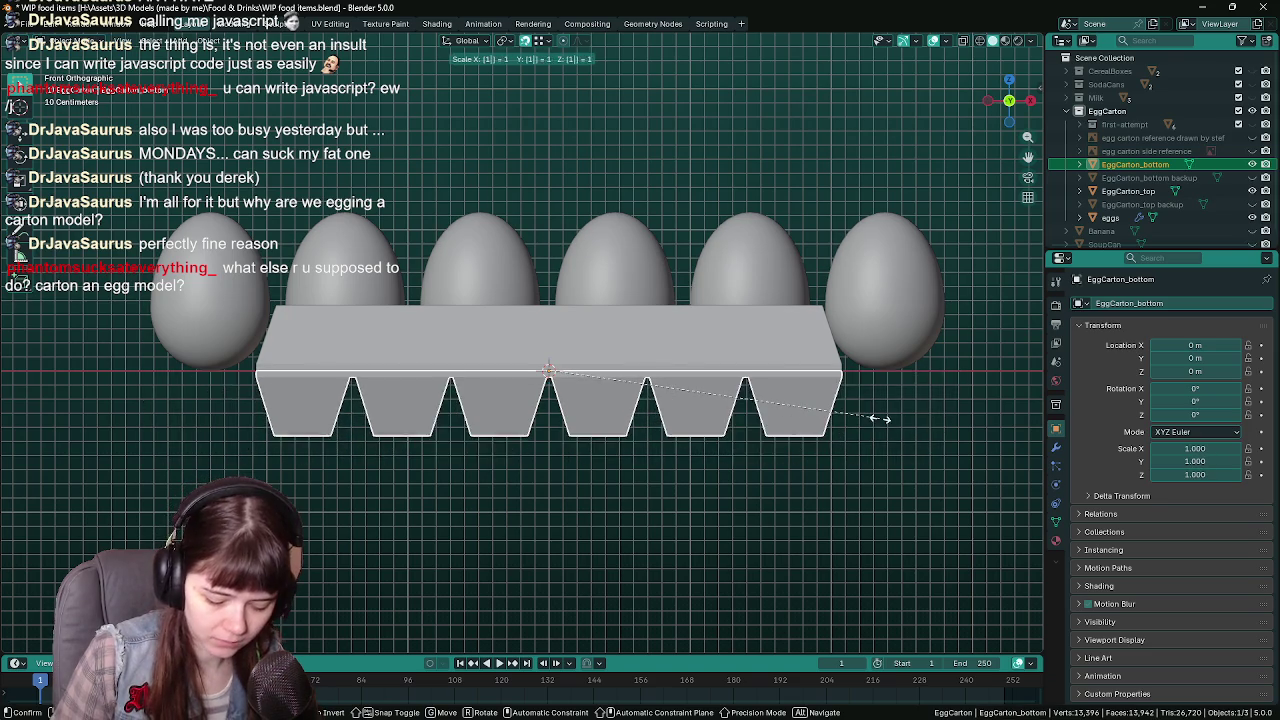
{"action": "left_click", "coordinate": [880, 418], "text": "ctrl"}
Reset the lid's scale, then scale EggCarton_top to exactly 1.4
{"action": "left_click", "coordinate": [822, 346]}
{"action": "key", "text": "s"}
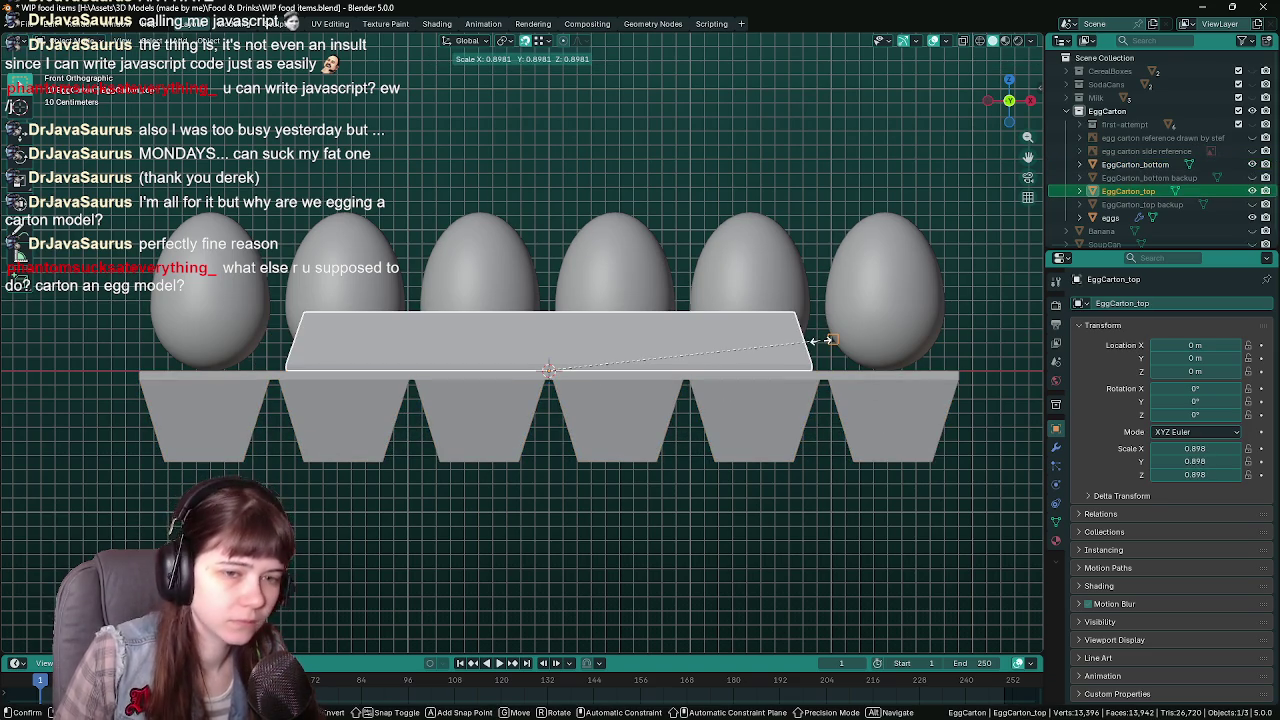
{"action": "key", "text": "Return"}
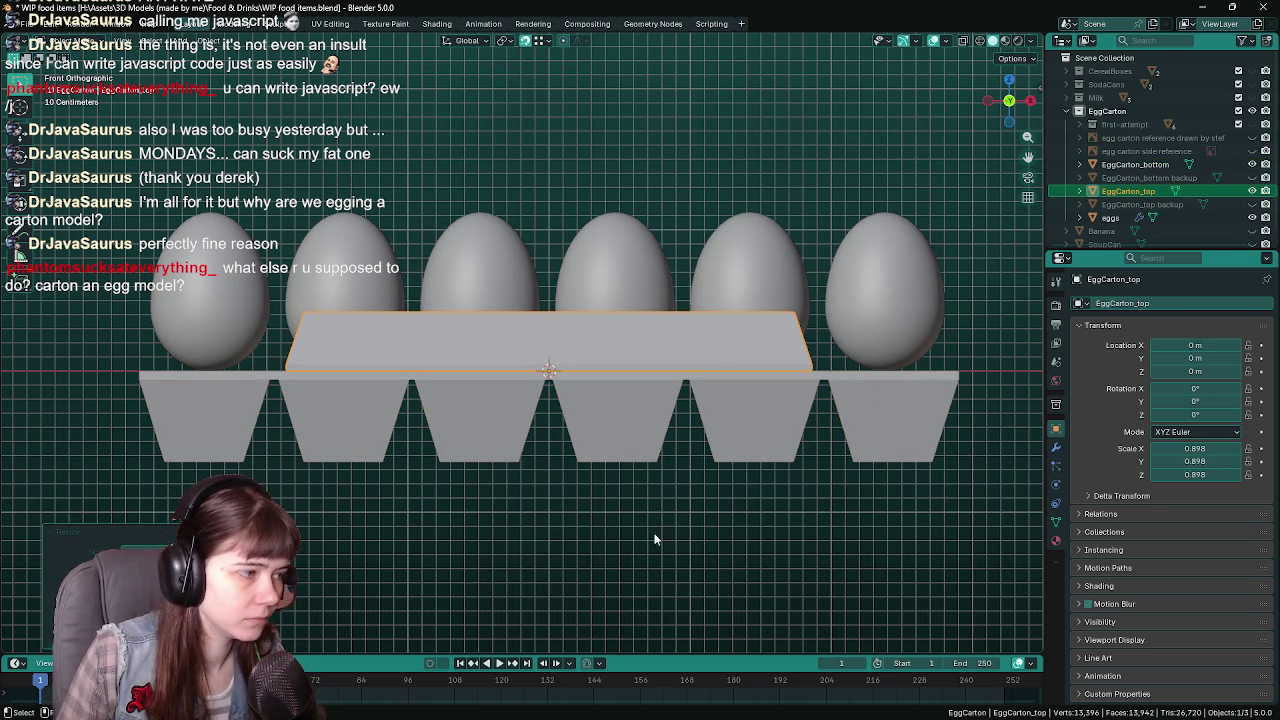
{"action": "key", "text": "ctrl+z"}
{"action": "type", "text": "s1.4"}
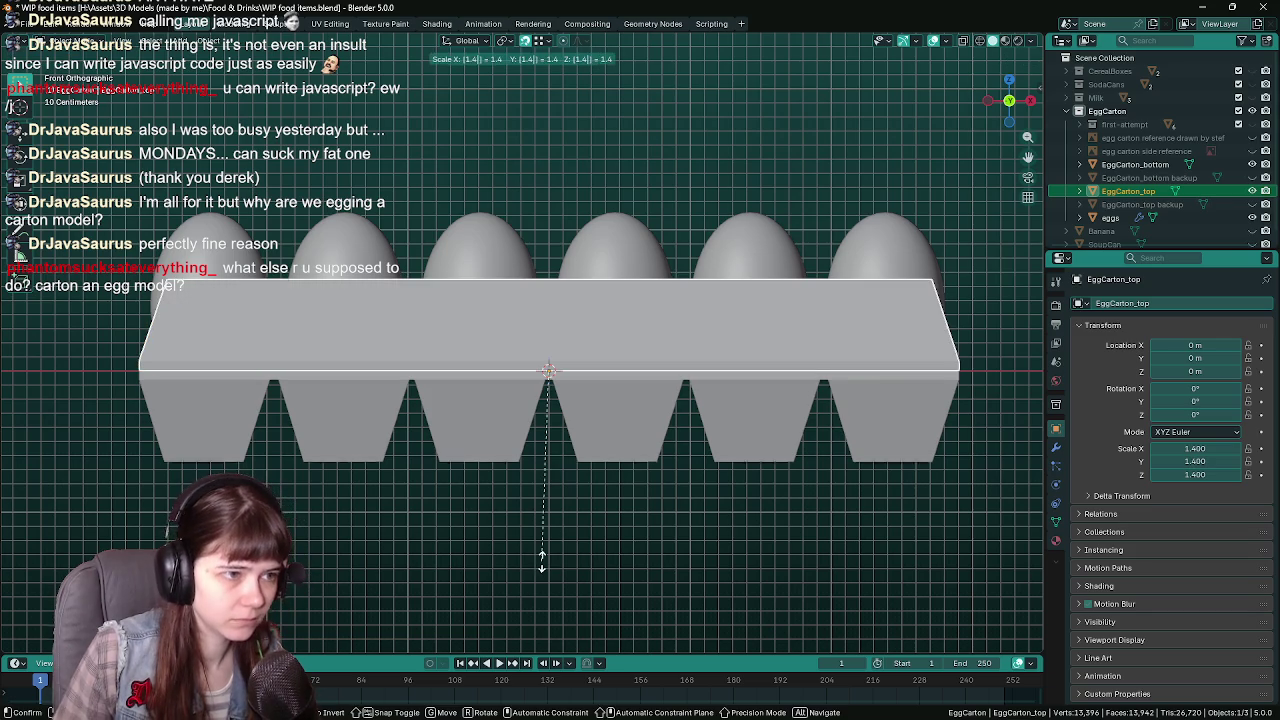
{"action": "key", "text": "Return"}
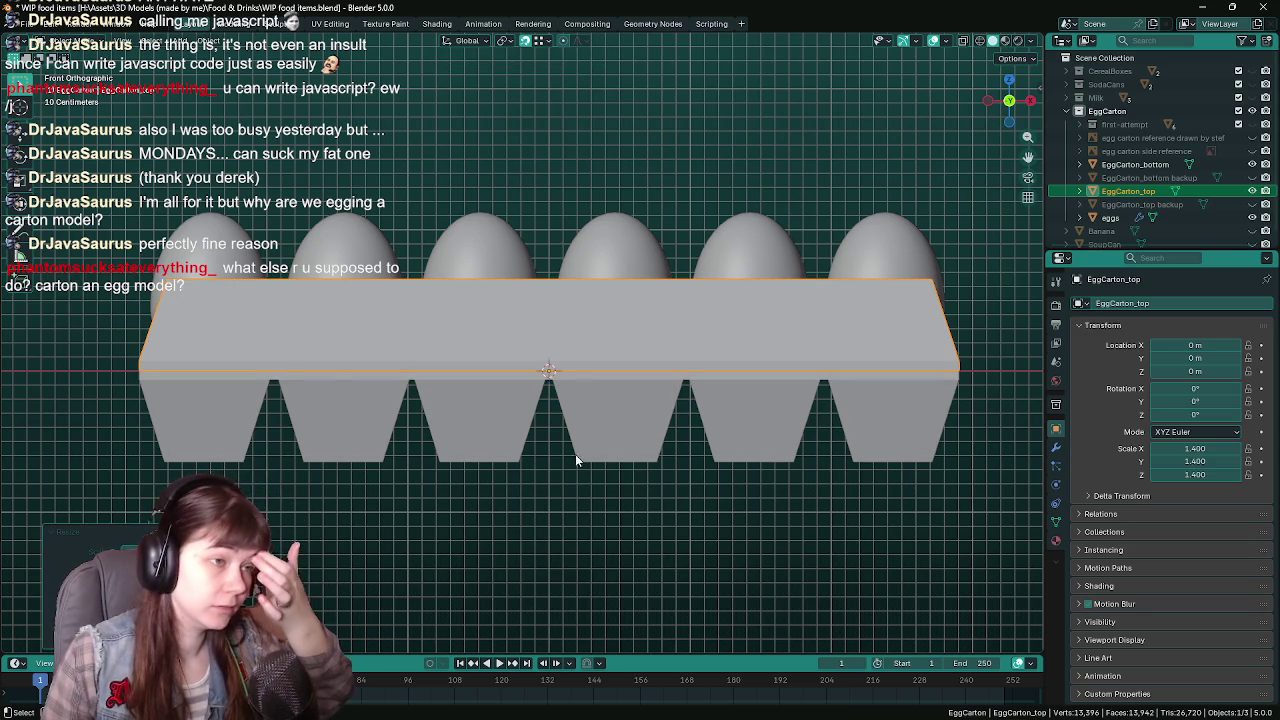
{"action": "left_click", "coordinate": [505, 254]}
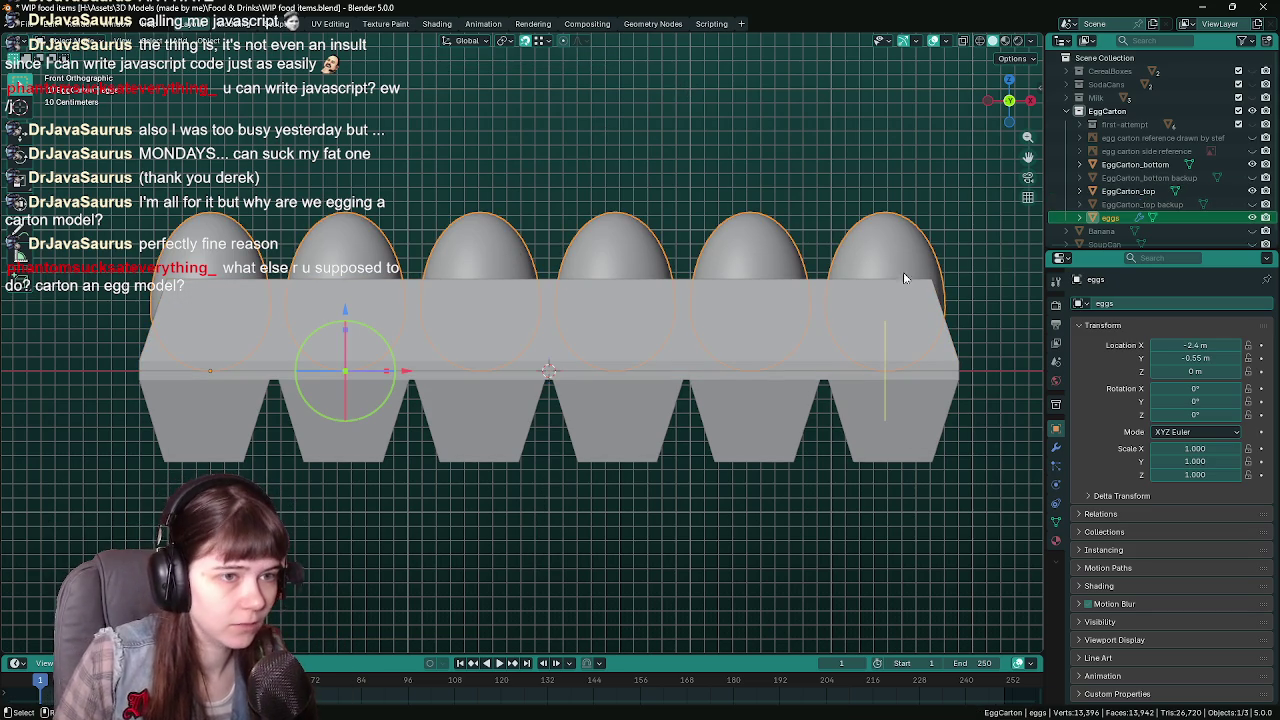
Lower the eggs along Z by -0.6 m into the carton
{"action": "key", "text": "g"}
{"action": "key", "text": "z"}
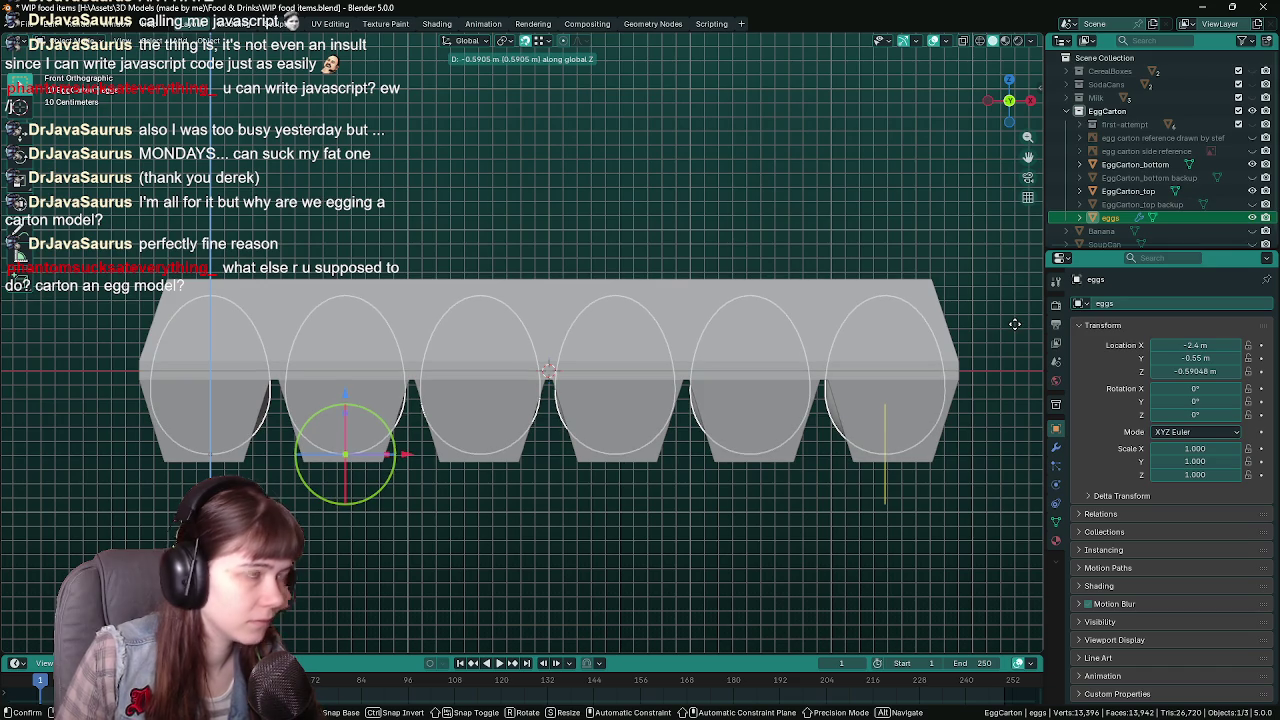
{"action": "type", "text": "-0.6"}
{"action": "key", "text": "Return"}
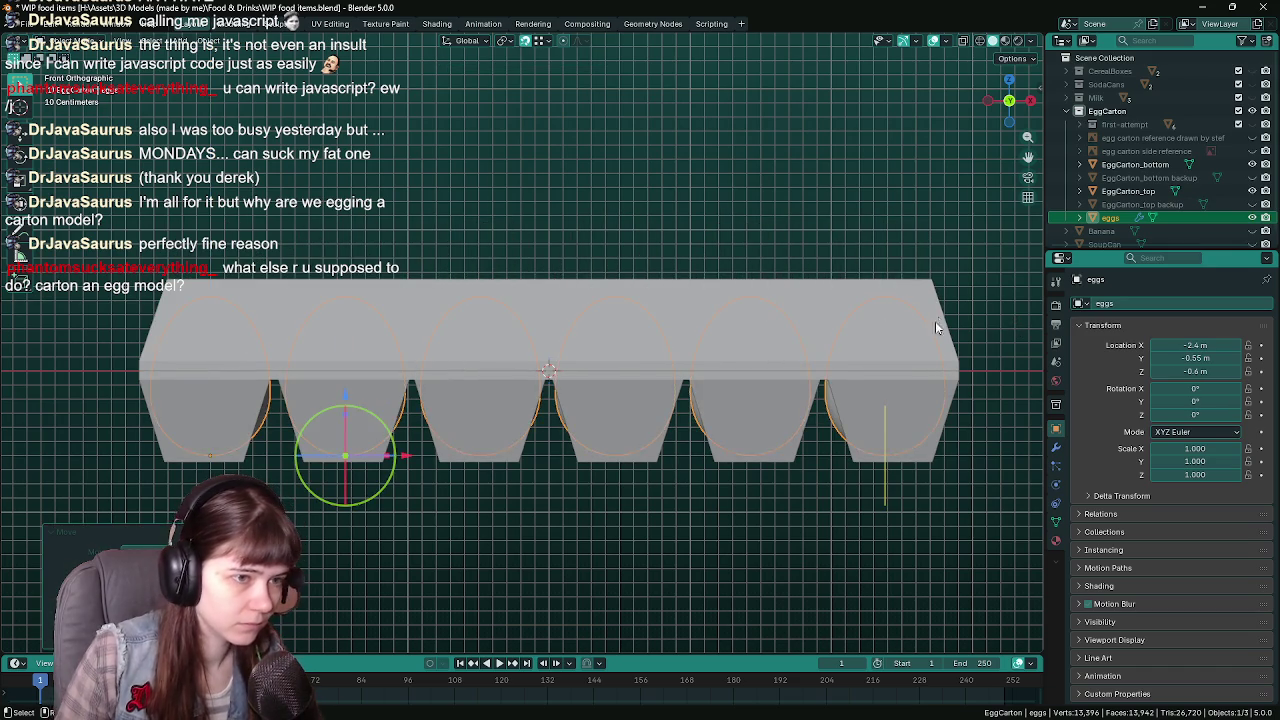
{"action": "mouse_move", "coordinate": [935, 321]}
{"action": "middle_mouse_down"}
{"action": "mouse_move", "coordinate": [486, 369]}
{"action": "mouse_move", "coordinate": [805, 420]}
{"action": "middle_mouse_up"}
Shift the eggs along Y to -1.4826 m so both rows sit inside, checking from top view
{"action": "key", "text": "g"}
{"action": "key", "text": "y"}
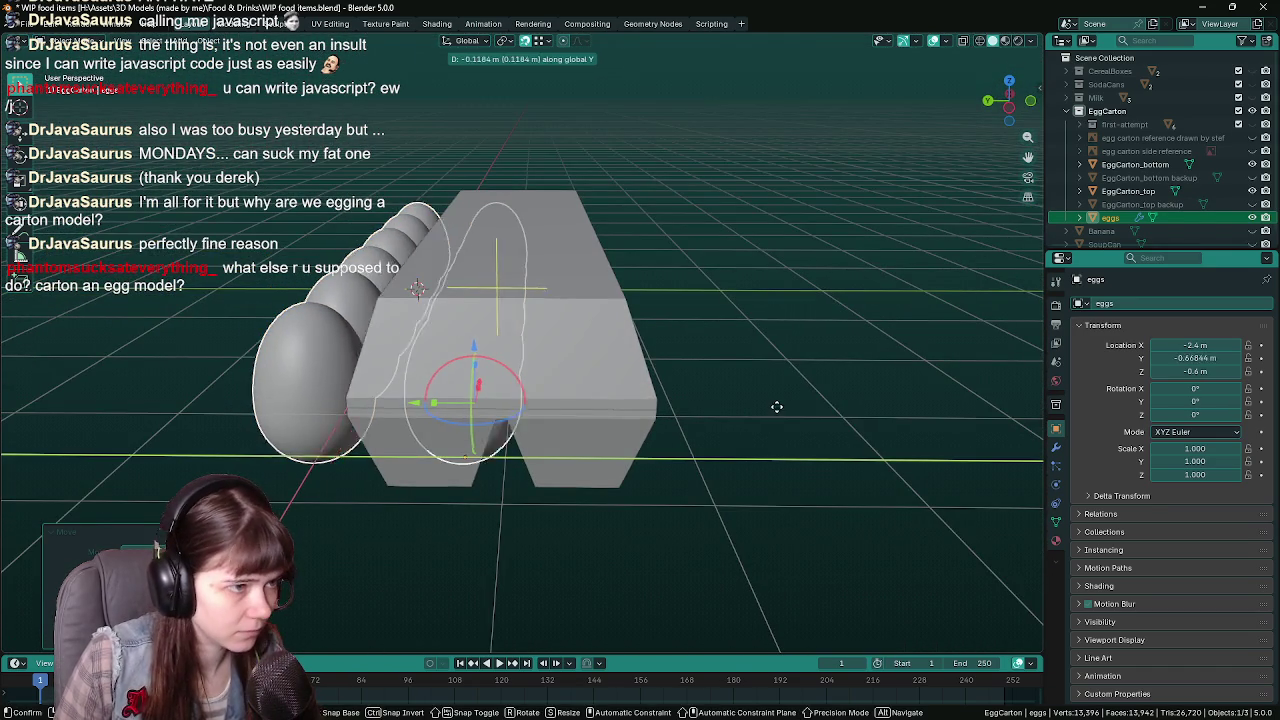
{"action": "left_click", "coordinate": [885, 424]}
{"action": "middle_click_drag", "start_coordinate": [885, 424], "coordinate": [686, 474]}
{"action": "key", "text": "KP_7"}
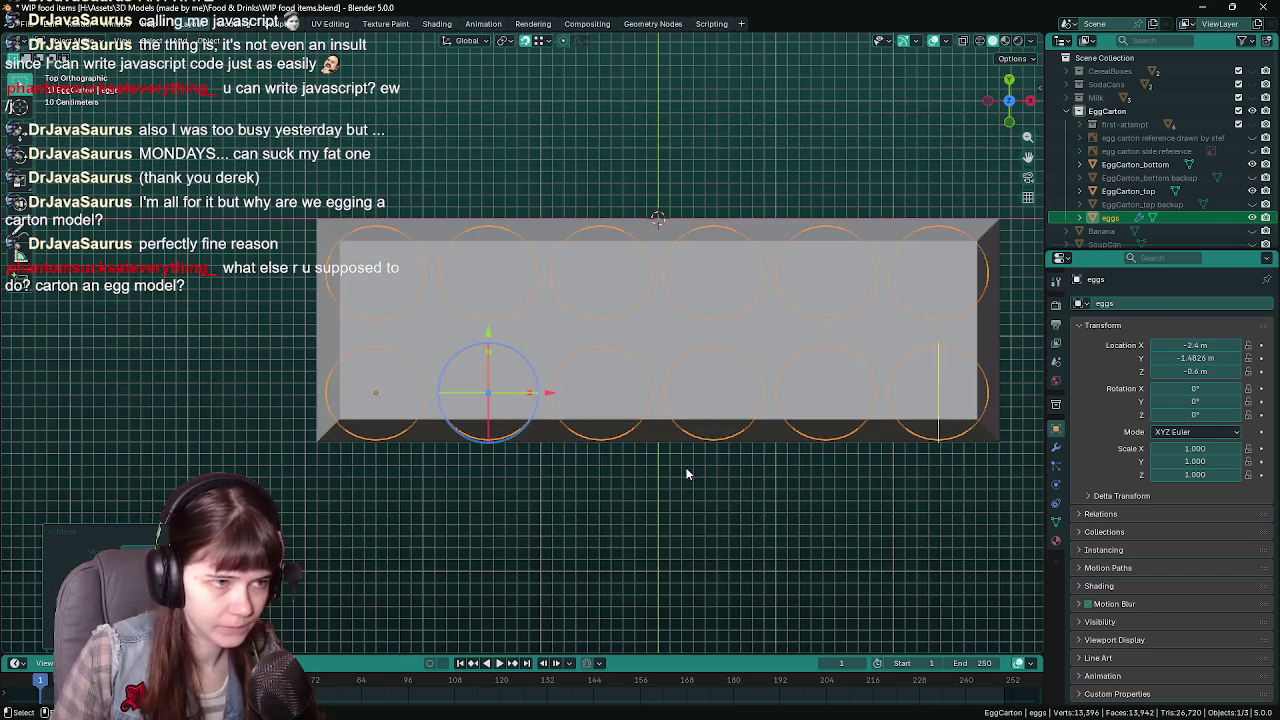
{"action": "mouse_move", "coordinate": [643, 369]}
{"action": "middle_mouse_down"}
{"action": "mouse_move", "coordinate": [601, 515]}
{"action": "mouse_move", "coordinate": [838, 470]}
{"action": "middle_mouse_up"}
Swing the carton lid open to about -95.6° around the X axis
{"action": "key", "text": "r"}
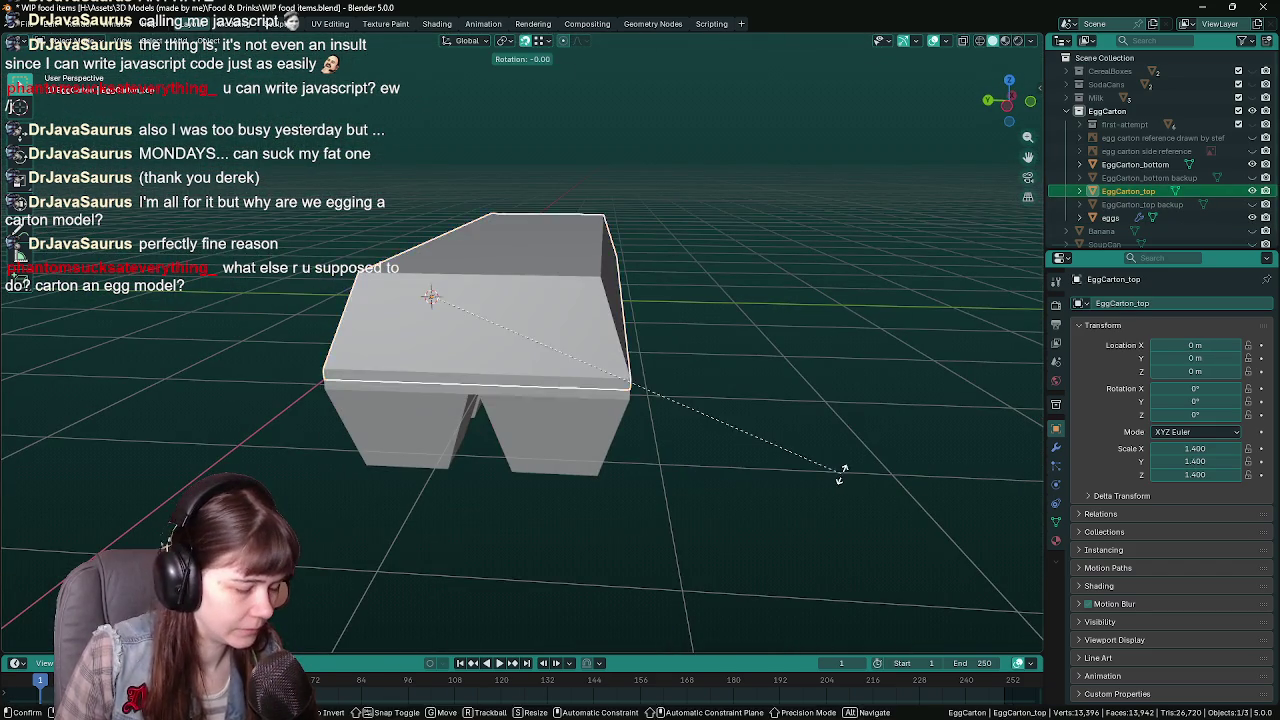
{"action": "key", "text": "z"}
{"action": "right_click", "coordinate": [811, 305]}
{"action": "key", "text": "ctrl+z"}
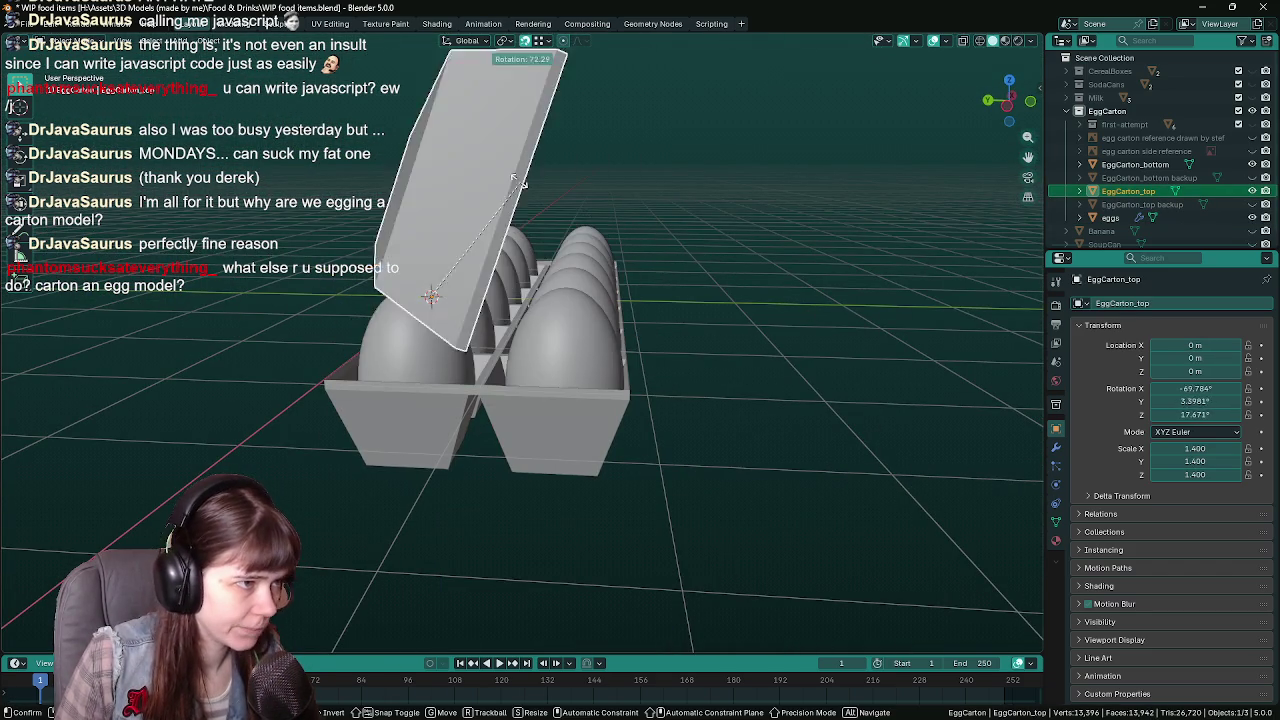
{"action": "key", "text": "ctrl+shift+z"}
{"action": "key", "text": "r"}
{"action": "key", "text": "x"}
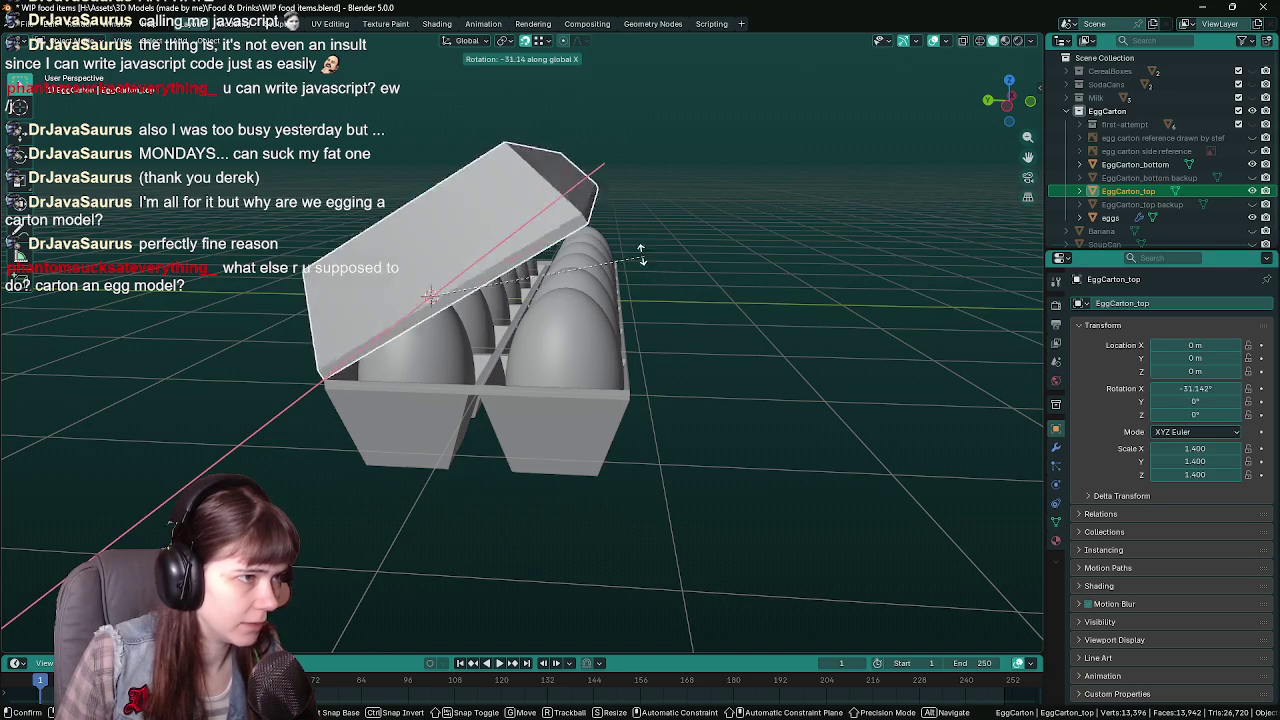
{"action": "left_click", "coordinate": [455, 189]}
{"action": "mouse_move", "coordinate": [455, 189]}
{"action": "middle_mouse_down"}
{"action": "mouse_move", "coordinate": [727, 437]}
{"action": "mouse_move", "coordinate": [745, 476]}
{"action": "middle_mouse_up"}
Save the blend file and select the eggs in top-down view
{"action": "key", "text": "ctrl+s"}
{"action": "mouse_move", "coordinate": [544, 514]}
{"action": "middle_mouse_down"}
{"action": "mouse_move", "coordinate": [610, 562]}
{"action": "mouse_move", "coordinate": [358, 446]}
{"action": "middle_mouse_up"}
{"action": "left_click", "coordinate": [373, 430]}
{"action": "key", "text": "KP_7"}
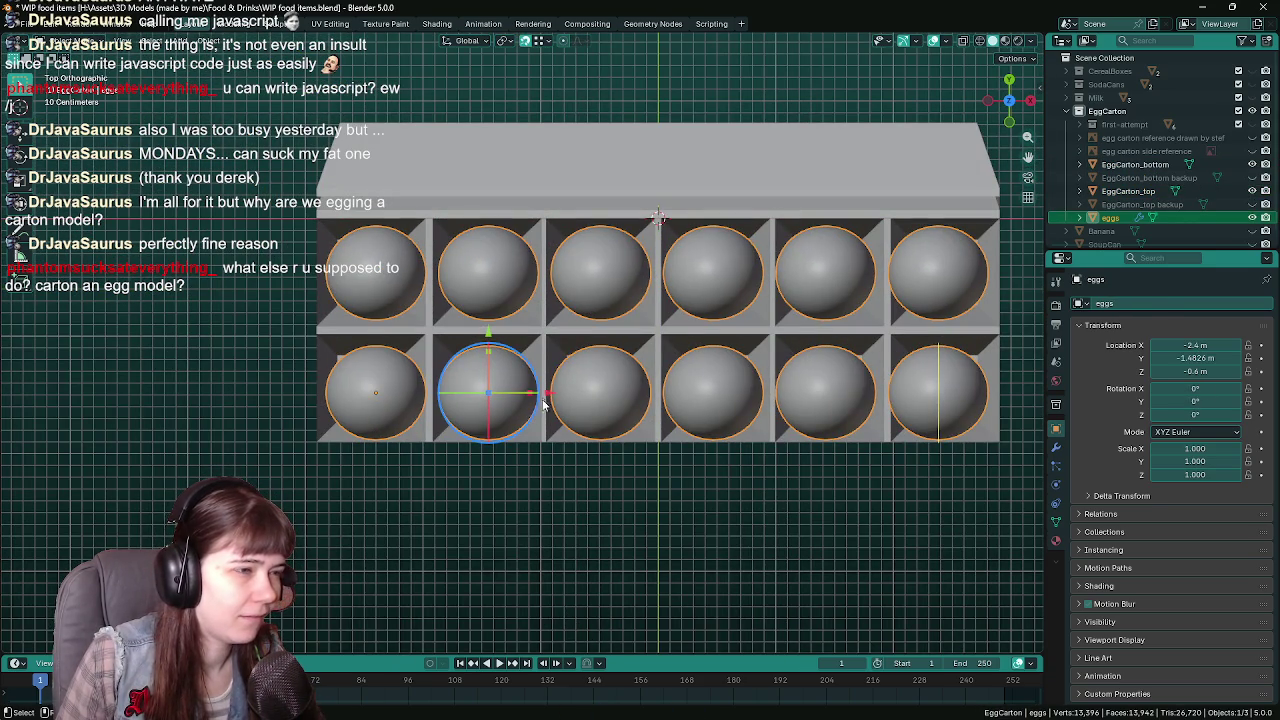
{"action": "key", "text": "s"}
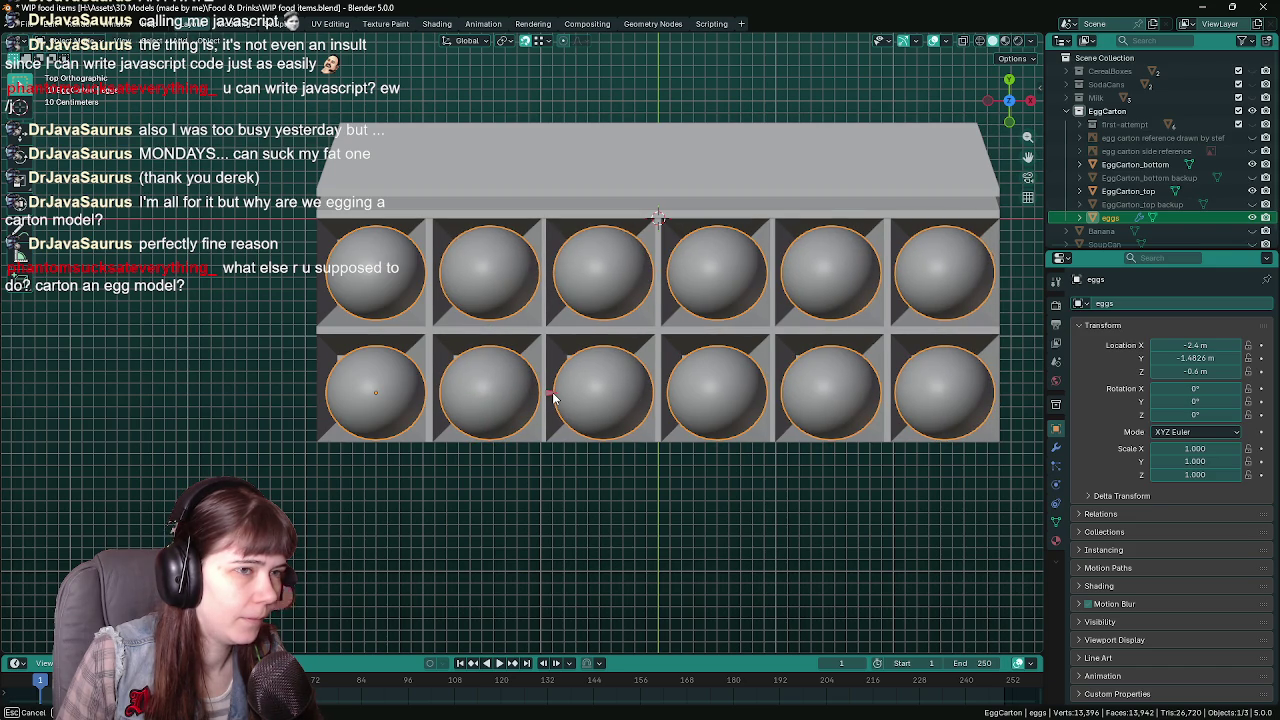
Confirm the egg scale, nudge the eggs to Y -1.4316 m, and show their modifiers
{"action": "left_click", "coordinate": [556, 398]}
{"action": "mouse_move", "coordinate": [557, 443]}
{"action": "middle_mouse_down"}
{"action": "mouse_move", "coordinate": [644, 561]}
{"action": "mouse_move", "coordinate": [751, 530]}
{"action": "mouse_move", "coordinate": [634, 594]}
{"action": "mouse_move", "coordinate": [691, 509]}
{"action": "mouse_move", "coordinate": [654, 522]}
{"action": "middle_mouse_up"}
{"action": "key", "text": "KP_7"}
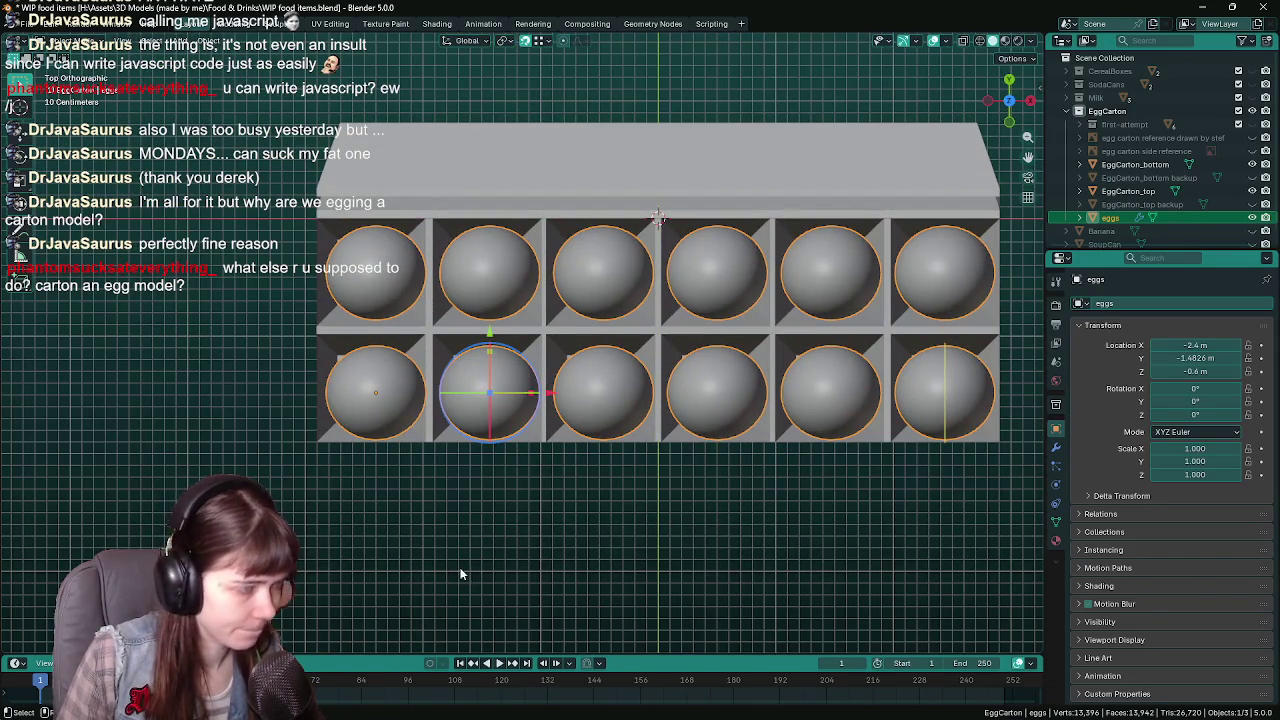
{"action": "key", "text": "g"}
{"action": "key", "text": "y"}
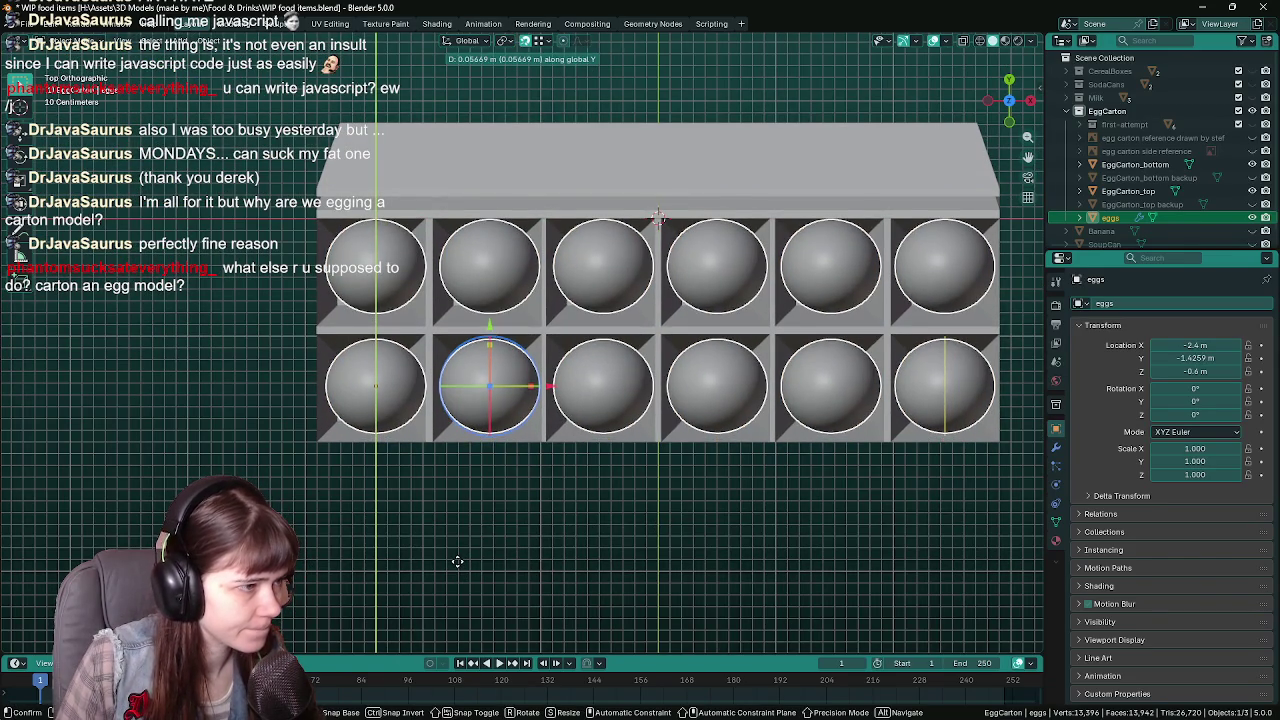
{"action": "left_click", "coordinate": [457, 561]}
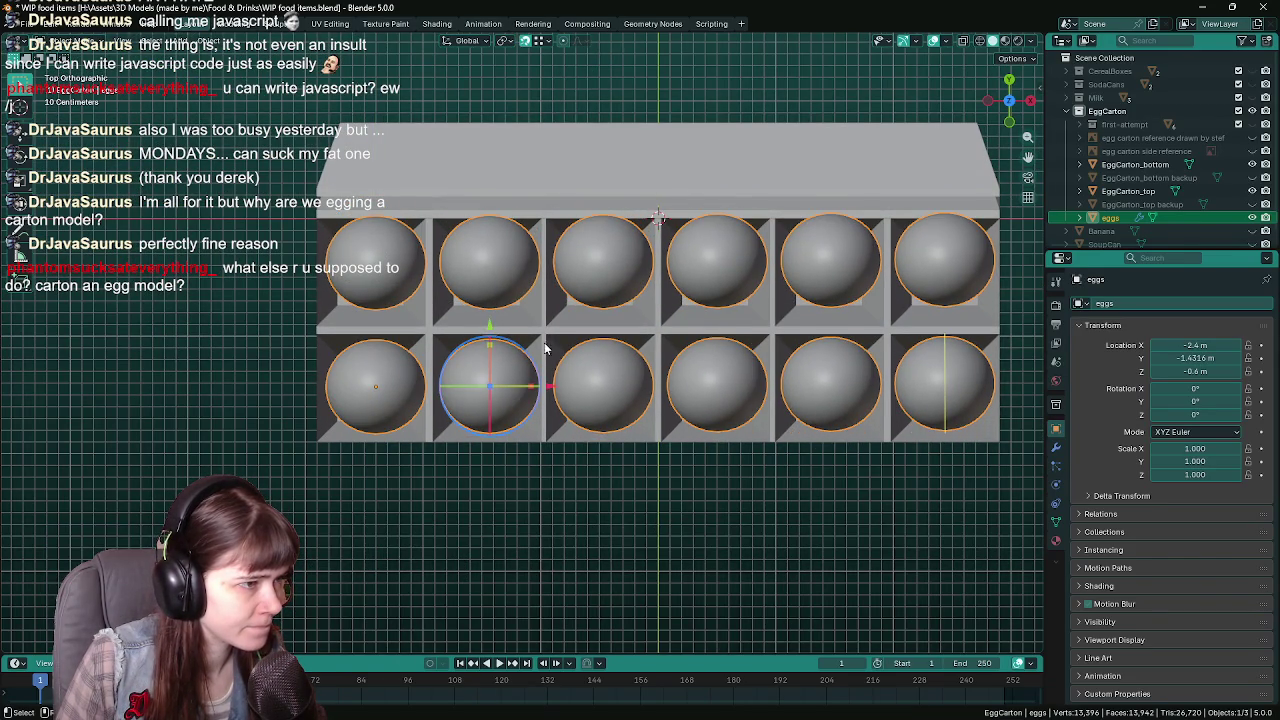
{"action": "left_click", "coordinate": [1056, 447]}
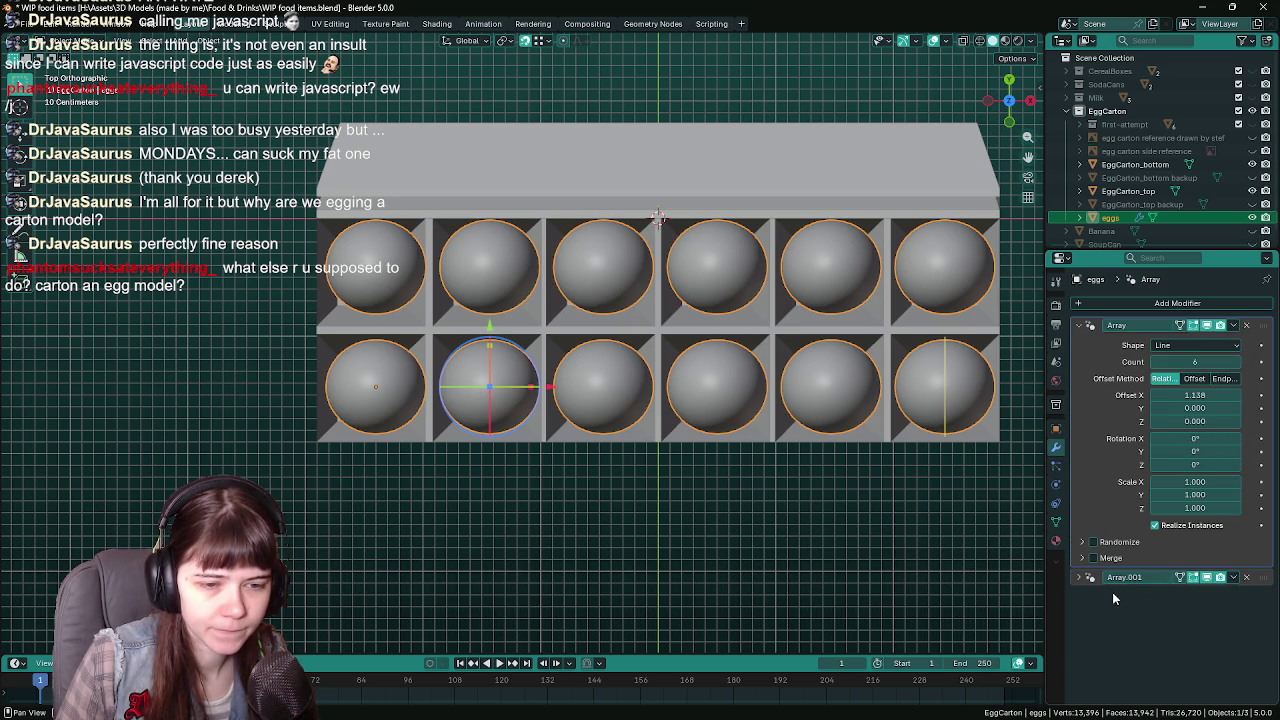
Set the second Array modifier's Offset Y to 1.245 to tighten the egg rows
{"action": "left_click", "coordinate": [1078, 578]}
{"action": "left_click", "coordinate": [1086, 608]}
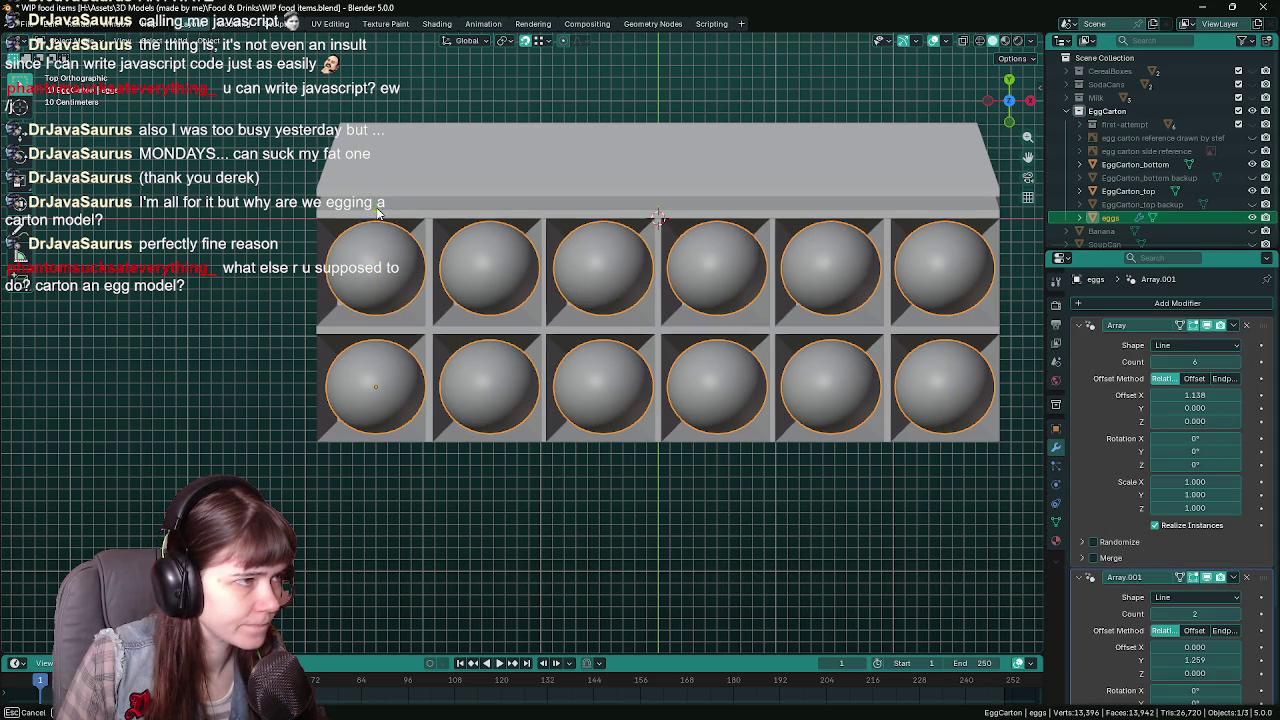
{"action": "left_click_drag", "start_coordinate": [376, 206], "coordinate": [377, 213]}
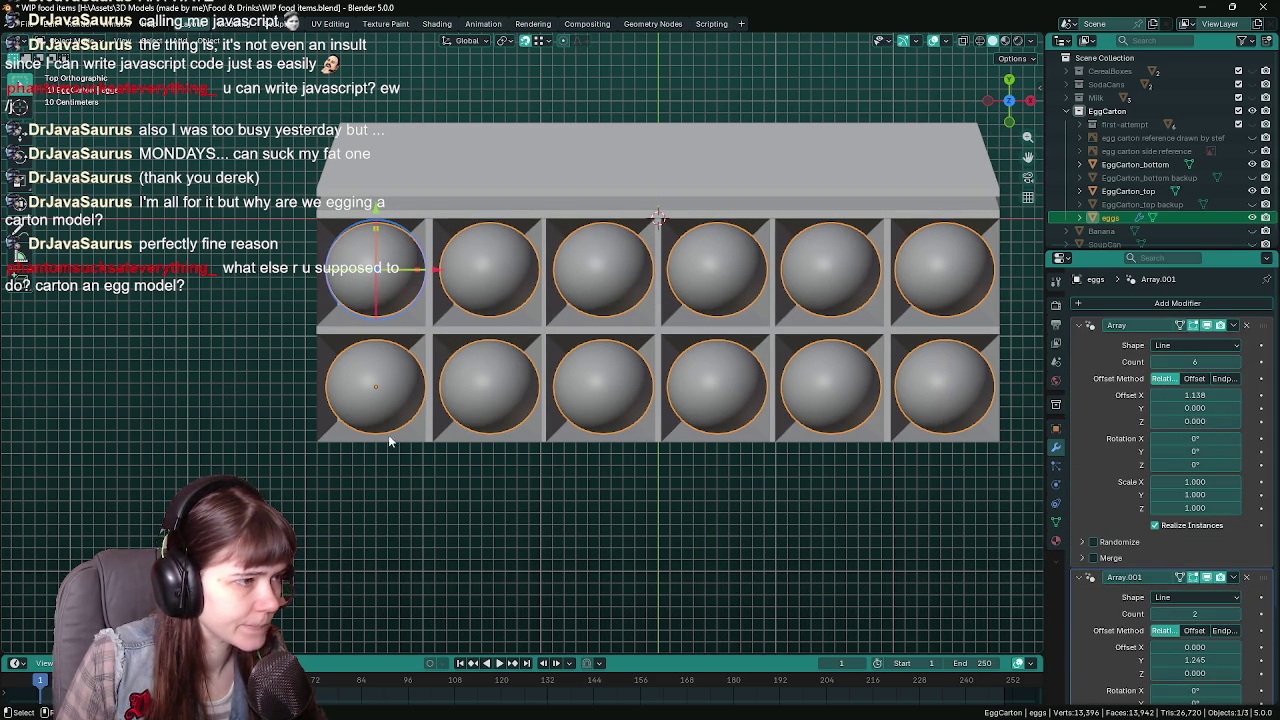
{"action": "mouse_move", "coordinate": [461, 502]}
{"action": "middle_mouse_down"}
{"action": "mouse_move", "coordinate": [409, 536]}
{"action": "mouse_move", "coordinate": [501, 536]}
{"action": "mouse_move", "coordinate": [449, 531]}
{"action": "mouse_move", "coordinate": [558, 484]}
{"action": "middle_mouse_up"}
Narrow the eggs to Scale X 0.967 in the first Array modifier
{"action": "left_click", "coordinate": [560, 400]}
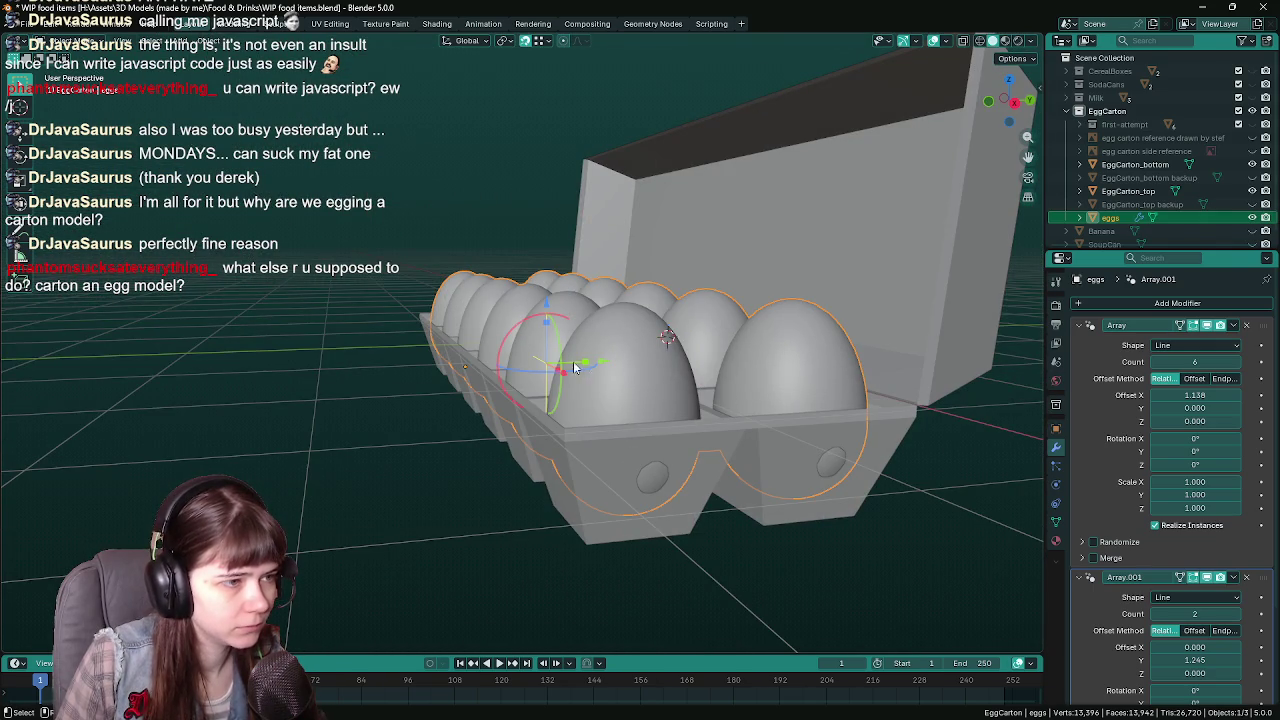
{"action": "mouse_move", "coordinate": [563, 382]}
{"action": "middle_mouse_down"}
{"action": "mouse_move", "coordinate": [552, 489]}
{"action": "mouse_move", "coordinate": [501, 395]}
{"action": "middle_mouse_up"}
{"action": "left_click_drag", "start_coordinate": [497, 401], "coordinate": [493, 401]}
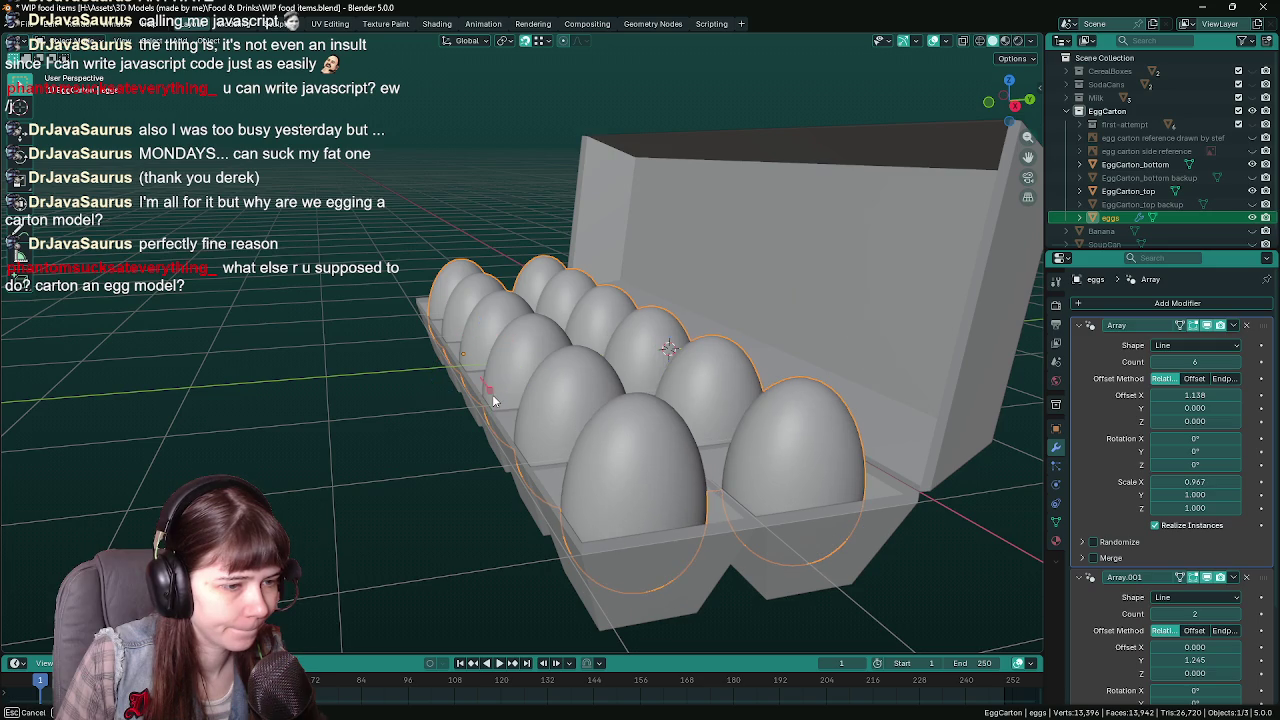
{"action": "mouse_move", "coordinate": [493, 401]}
{"action": "middle_mouse_down"}
{"action": "mouse_move", "coordinate": [416, 534]}
{"action": "mouse_move", "coordinate": [543, 567]}
{"action": "mouse_move", "coordinate": [453, 562]}
{"action": "middle_mouse_up"}
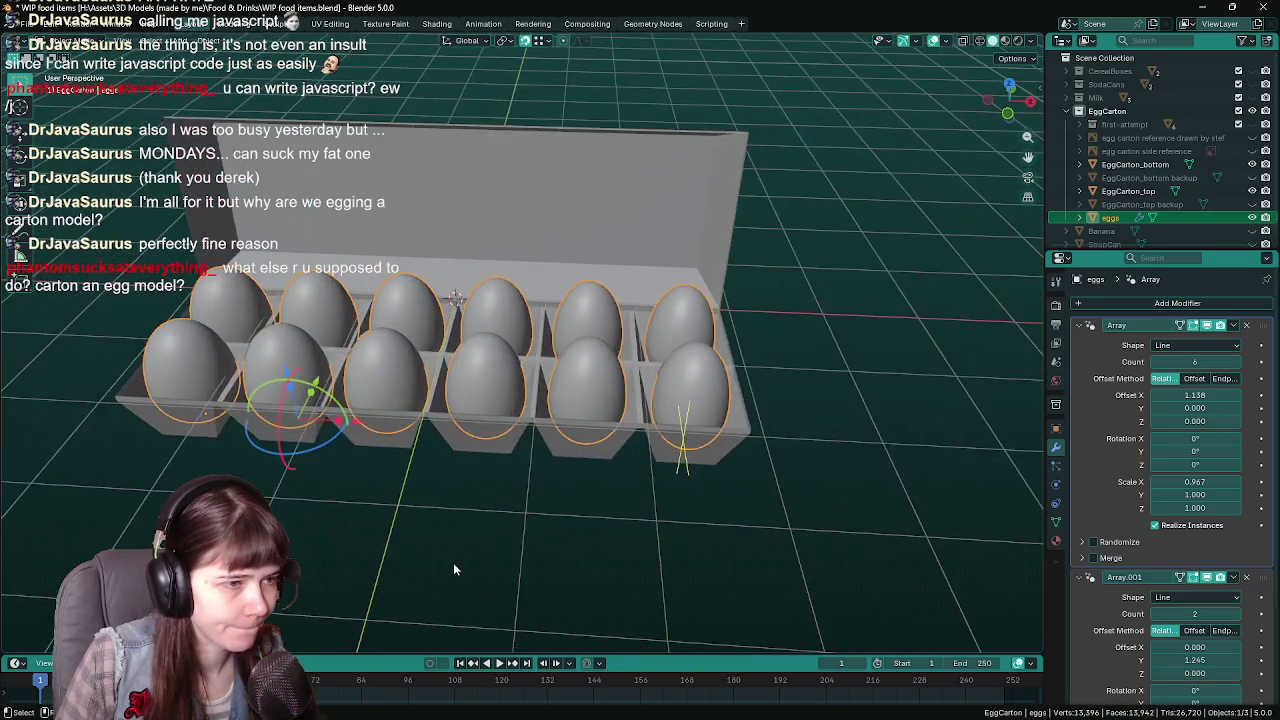
{"action": "left_click", "coordinate": [584, 524]}
{"action": "mouse_move", "coordinate": [584, 524]}
{"action": "middle_mouse_down"}
{"action": "mouse_move", "coordinate": [579, 391]}
{"action": "mouse_move", "coordinate": [404, 534]}
{"action": "mouse_move", "coordinate": [358, 526]}
{"action": "mouse_move", "coordinate": [535, 521]}
{"action": "mouse_move", "coordinate": [452, 480]}
{"action": "mouse_move", "coordinate": [482, 490]}
{"action": "mouse_move", "coordinate": [375, 342]}
{"action": "middle_mouse_up"}
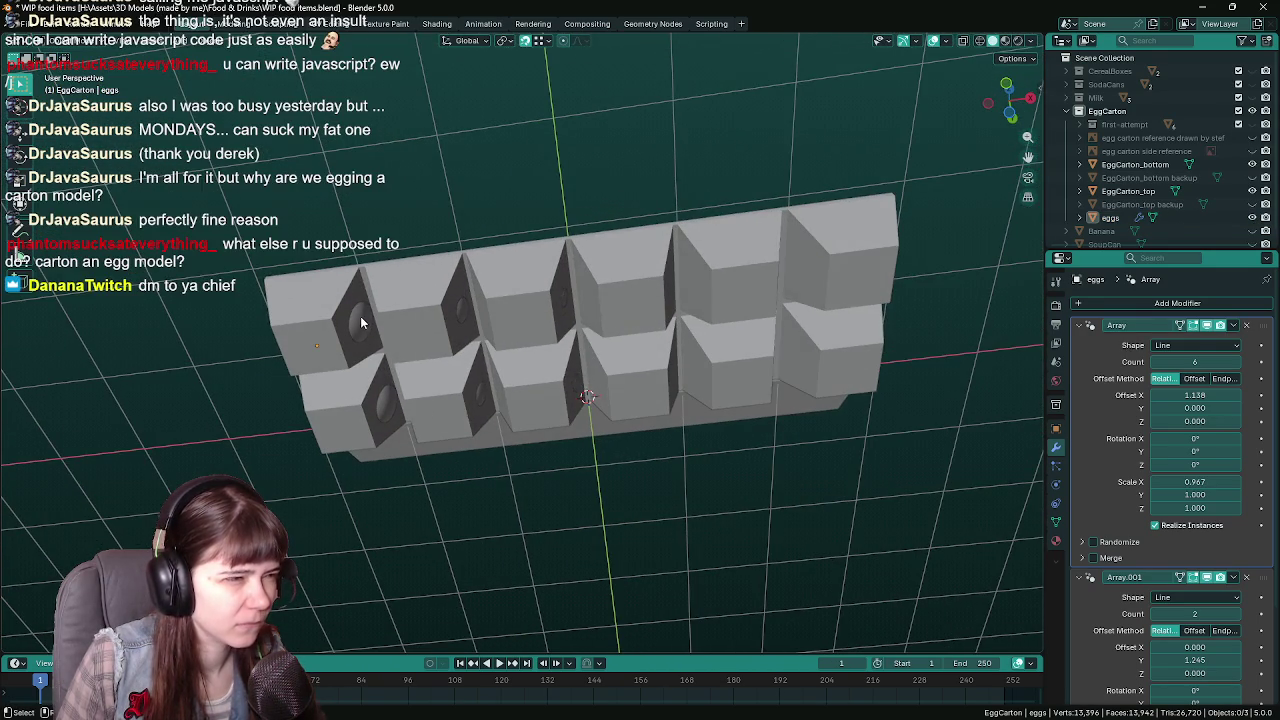
Slide the eggs along X and widen the array's Offset X to 1.160
{"action": "left_click", "coordinate": [375, 342]}
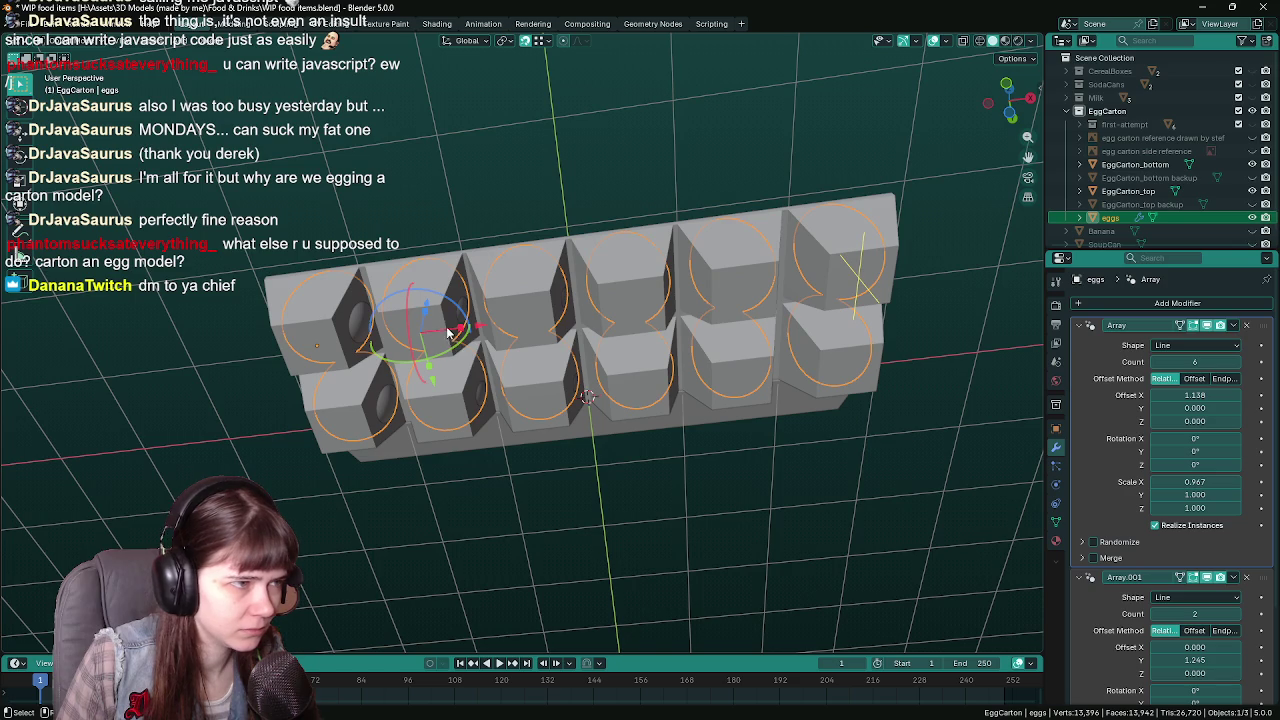
{"action": "key", "text": "g"}
{"action": "key", "text": "x"}
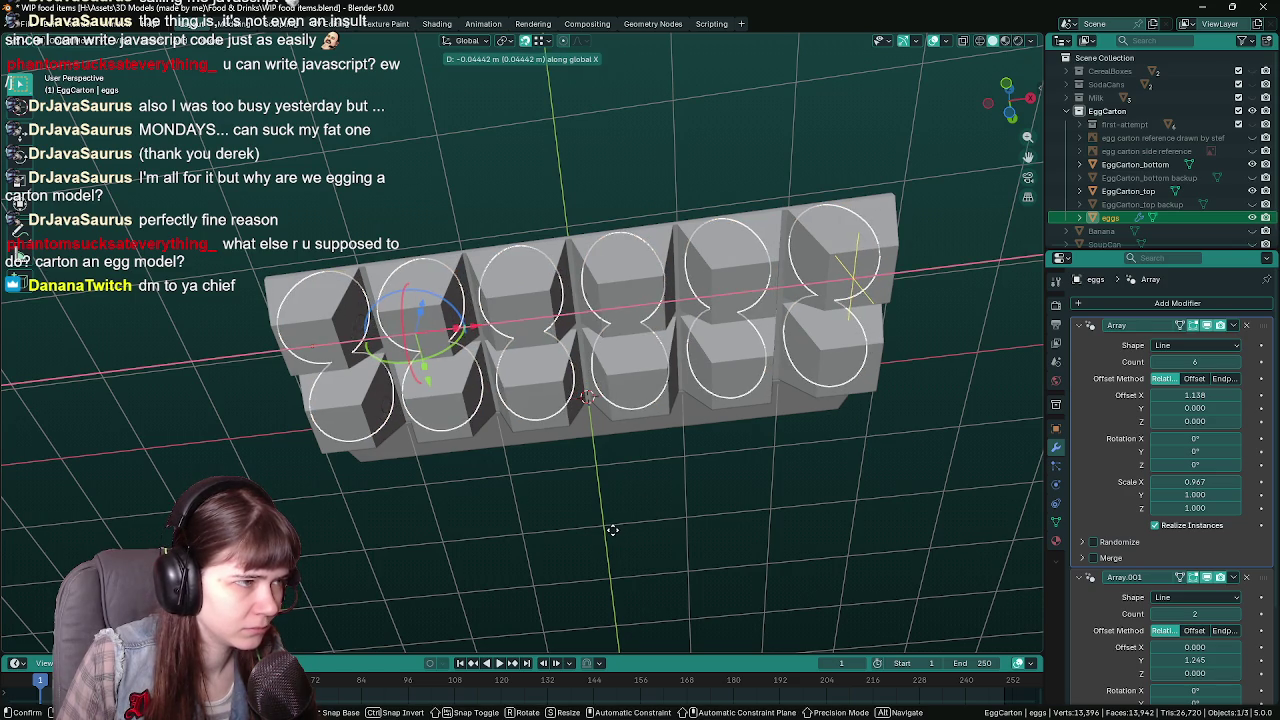
{"action": "left_click", "coordinate": [611, 530]}
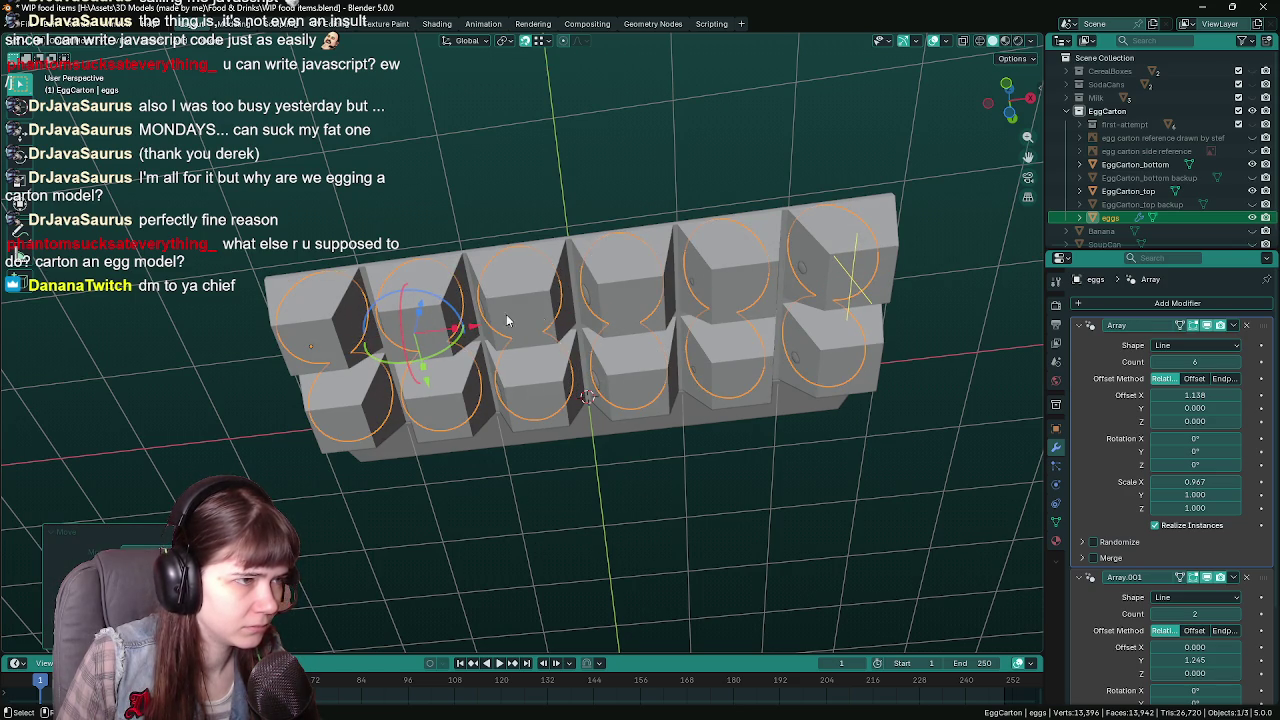
{"action": "left_click_drag", "start_coordinate": [476, 330], "coordinate": [476, 331]}
{"action": "mouse_move", "coordinate": [480, 333]}
{"action": "middle_mouse_down"}
{"action": "mouse_move", "coordinate": [706, 481]}
{"action": "mouse_move", "coordinate": [666, 466]}
{"action": "mouse_move", "coordinate": [806, 528]}
{"action": "mouse_move", "coordinate": [686, 528]}
{"action": "mouse_move", "coordinate": [551, 305]}
{"action": "middle_mouse_up"}
Shift the eggs along X twice more to line them up with the carton cups
{"action": "left_click", "coordinate": [706, 481]}
{"action": "left_click", "coordinate": [551, 305]}
{"action": "mouse_move", "coordinate": [708, 576]}
{"action": "middle_mouse_down"}
{"action": "mouse_move", "coordinate": [585, 504]}
{"action": "mouse_move", "coordinate": [493, 523]}
{"action": "middle_mouse_up"}
{"action": "key", "text": "g"}
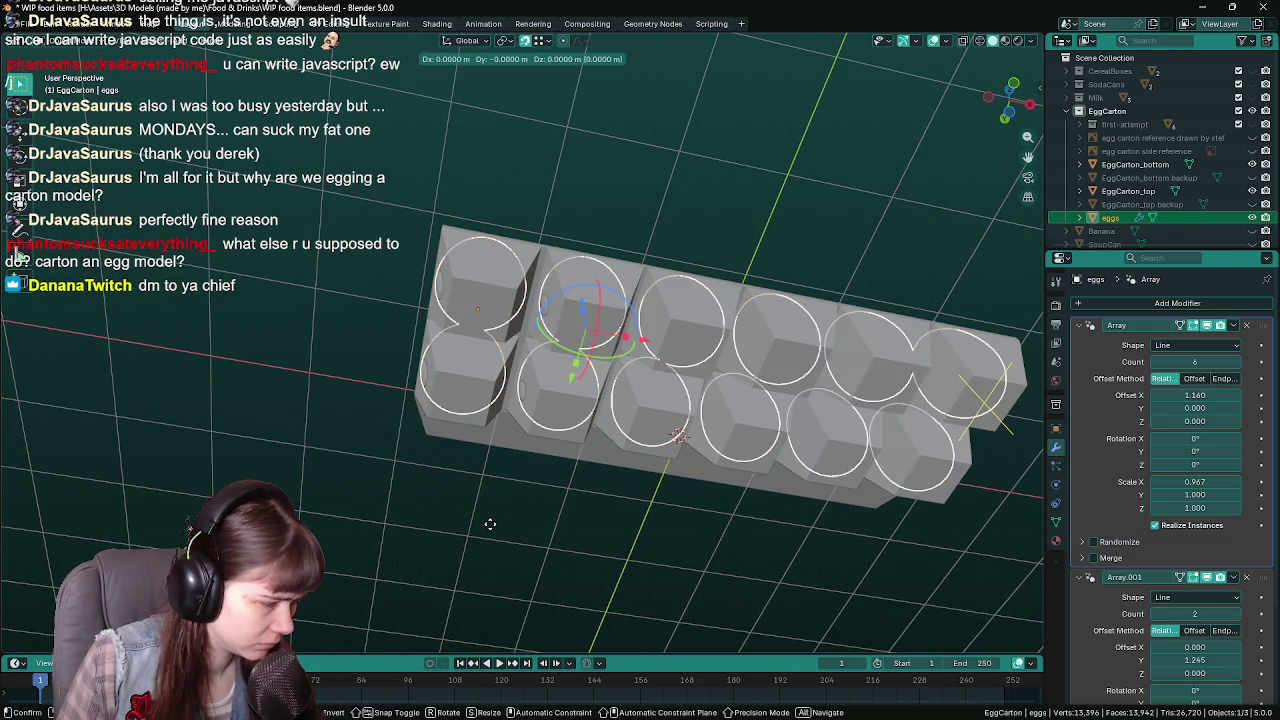
{"action": "key", "text": "x"}
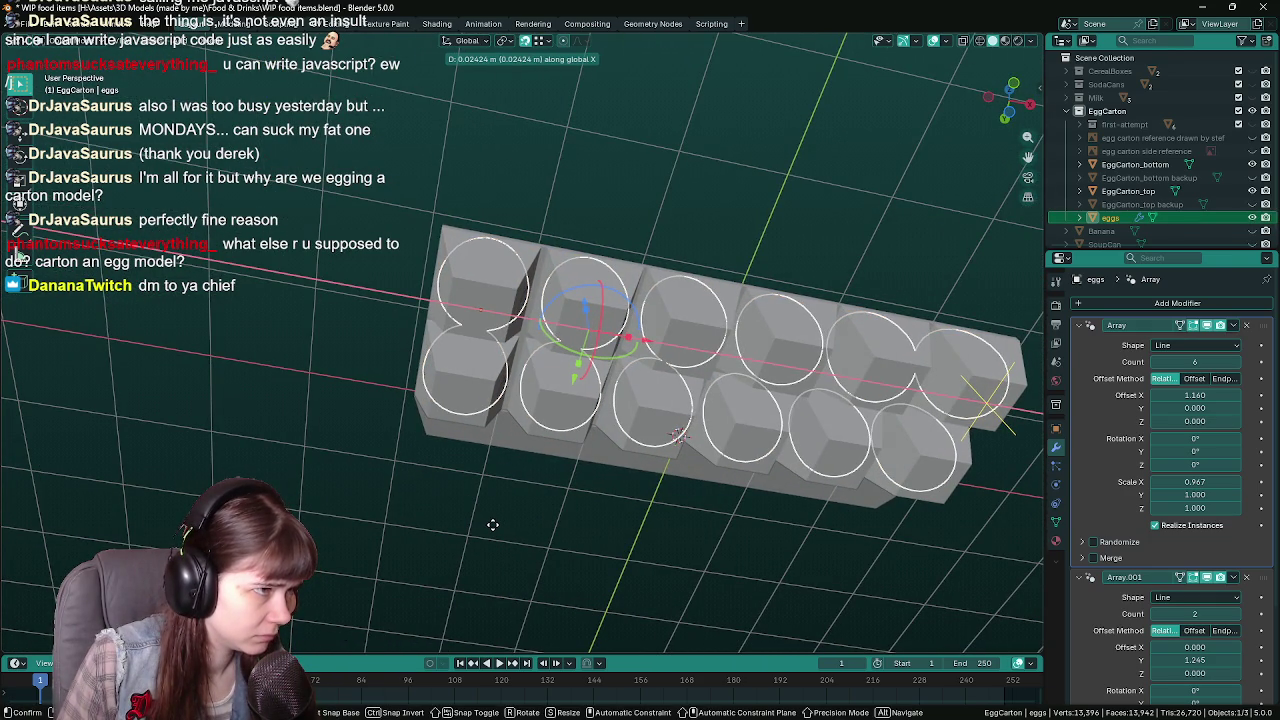
{"action": "left_click", "coordinate": [492, 524]}
{"action": "mouse_move", "coordinate": [492, 524]}
{"action": "middle_mouse_down"}
{"action": "mouse_move", "coordinate": [539, 571]}
{"action": "mouse_move", "coordinate": [337, 483]}
{"action": "mouse_move", "coordinate": [316, 500]}
{"action": "middle_mouse_up"}
{"action": "key", "text": "g"}
{"action": "key", "text": "x"}
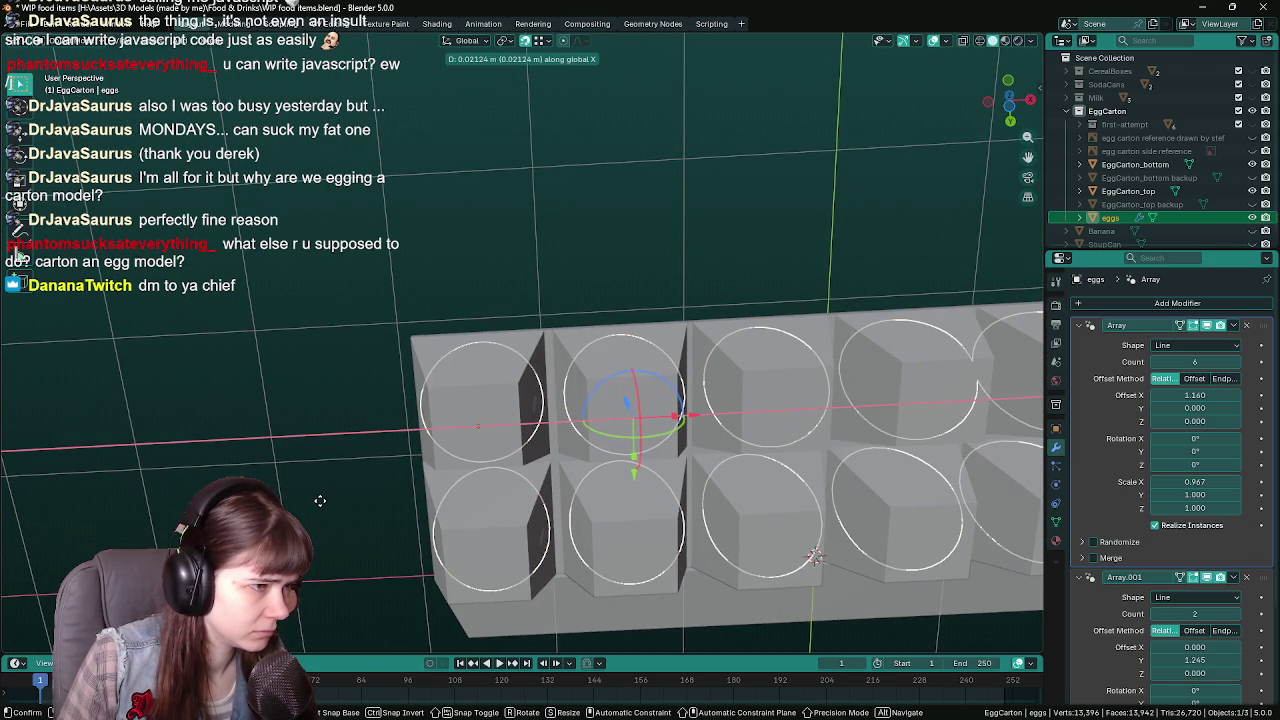
{"action": "left_click", "coordinate": [319, 507]}
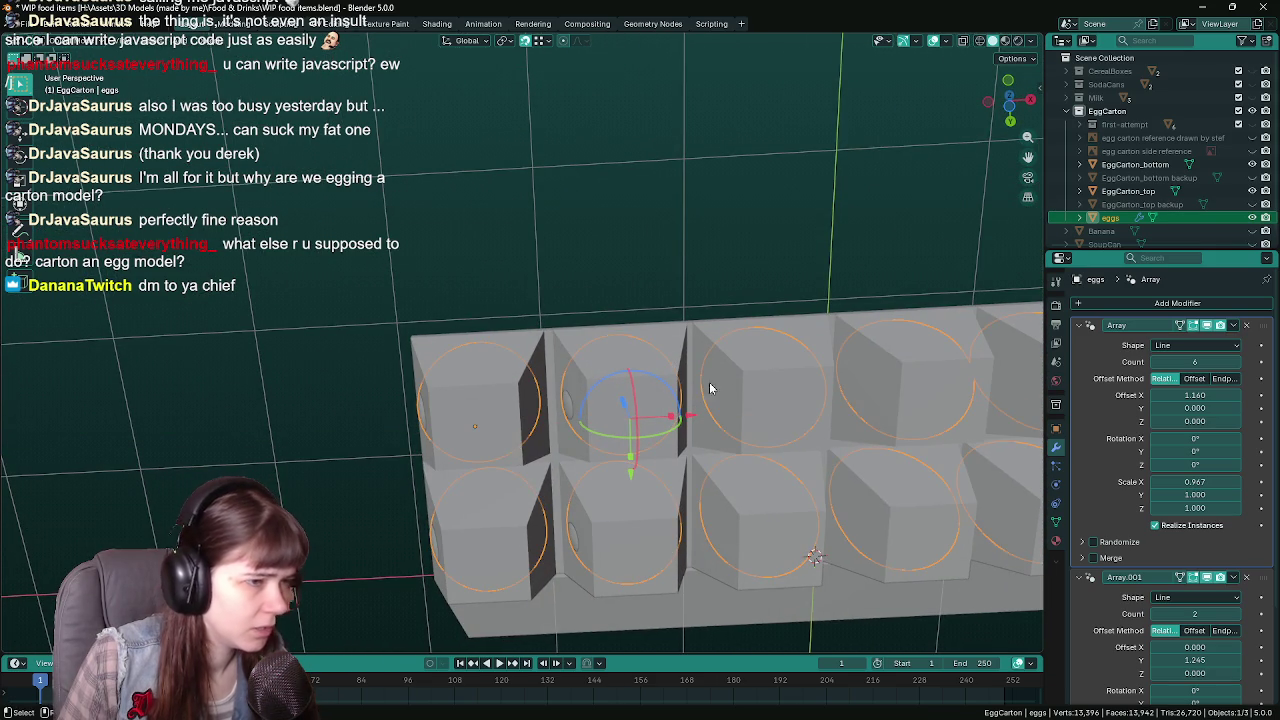
{"action": "left_click", "coordinate": [771, 522]}
Close the lid by setting EggCarton_top's Rotation X to 0
{"action": "middle_click_drag", "start_coordinate": [692, 463], "coordinate": [734, 384]}
{"action": "scroll", "coordinate": [734, 384], "scroll_direction": "down", "scroll_amount": 3}
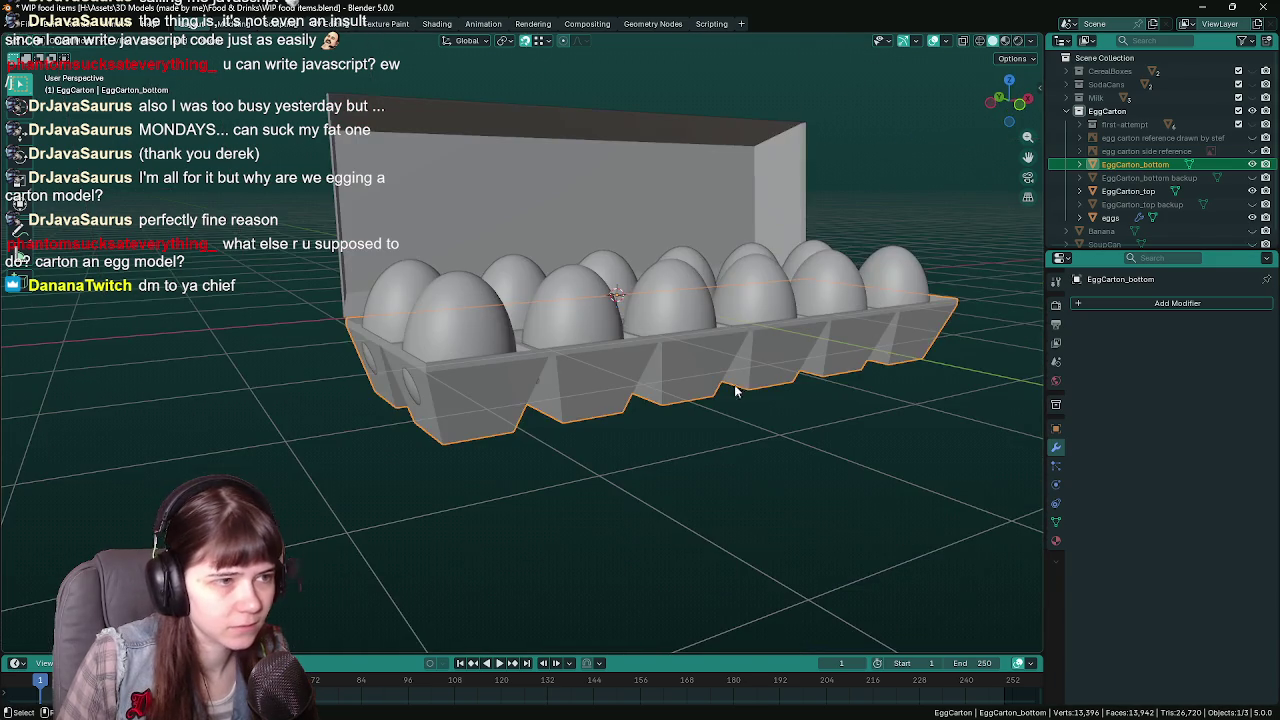
{"action": "left_click", "coordinate": [790, 382]}
{"action": "left_click", "coordinate": [1055, 428]}
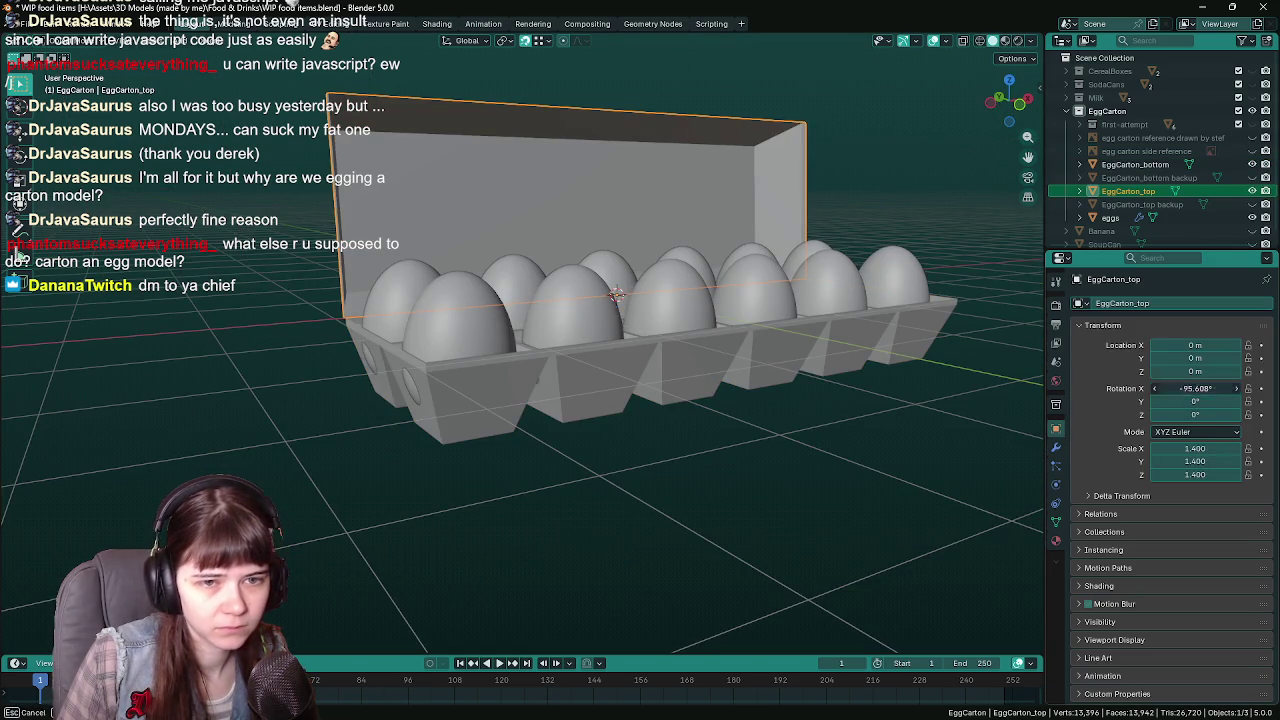
{"action": "left_click", "coordinate": [1195, 388]}
{"action": "type", "text": "0"}
{"action": "key", "text": "Return"}
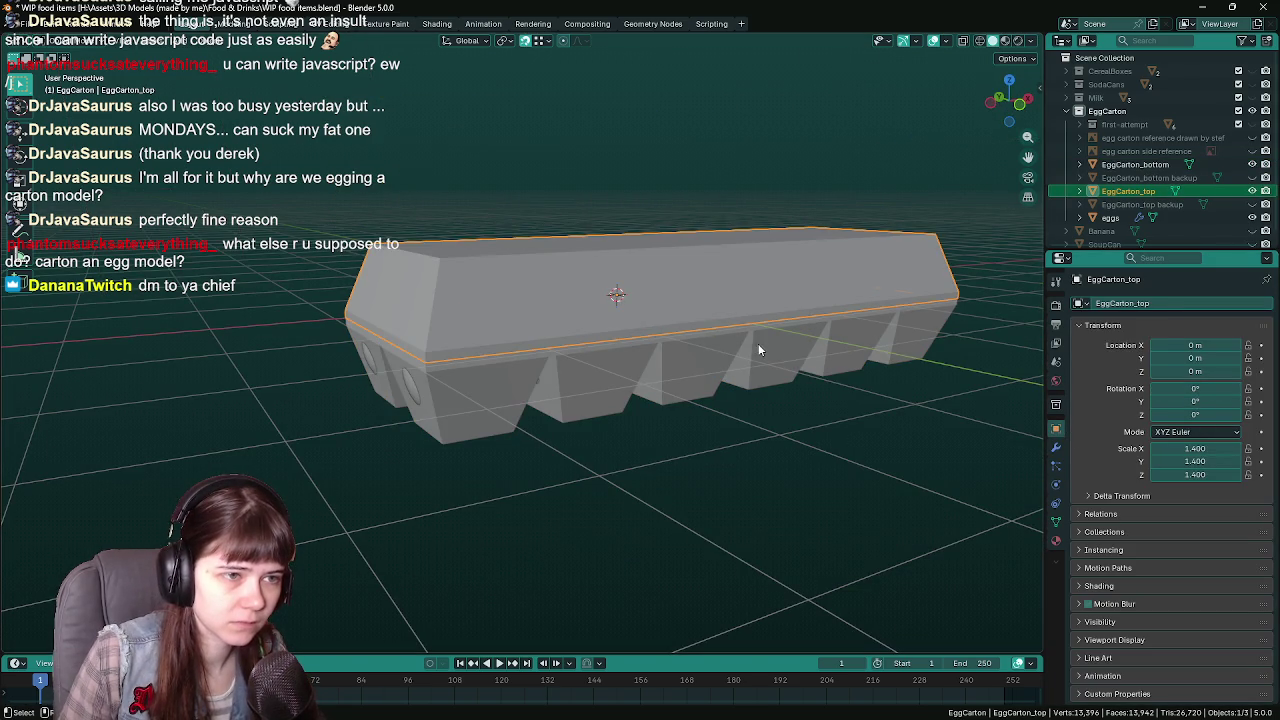
Scale both EggCarton_bottom and EggCarton_top to 1.5
{"action": "left_click", "coordinate": [760, 350]}
{"action": "double_click", "coordinate": [1193, 449]}
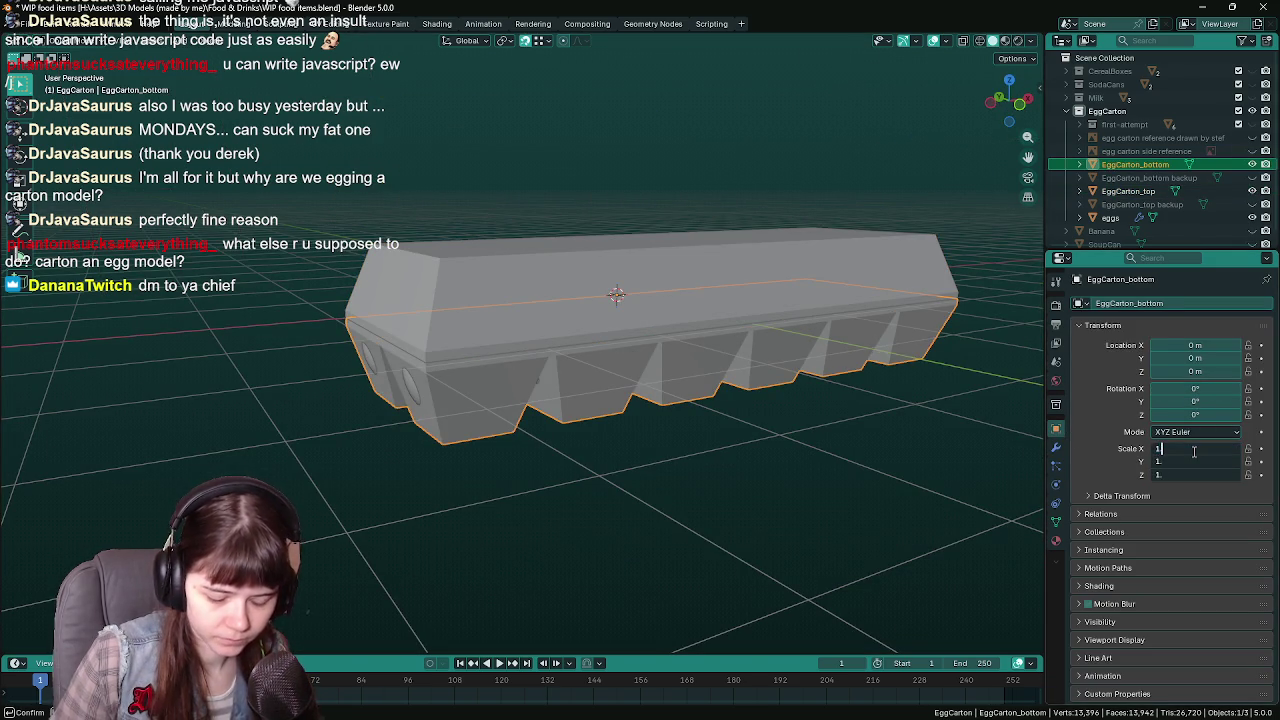
{"action": "type", "text": "1.5"}
{"action": "key", "text": "Return"}
{"action": "left_click", "coordinate": [1128, 191]}
{"action": "left_click_drag", "start_coordinate": [1196, 461], "coordinate": [1190, 449]}
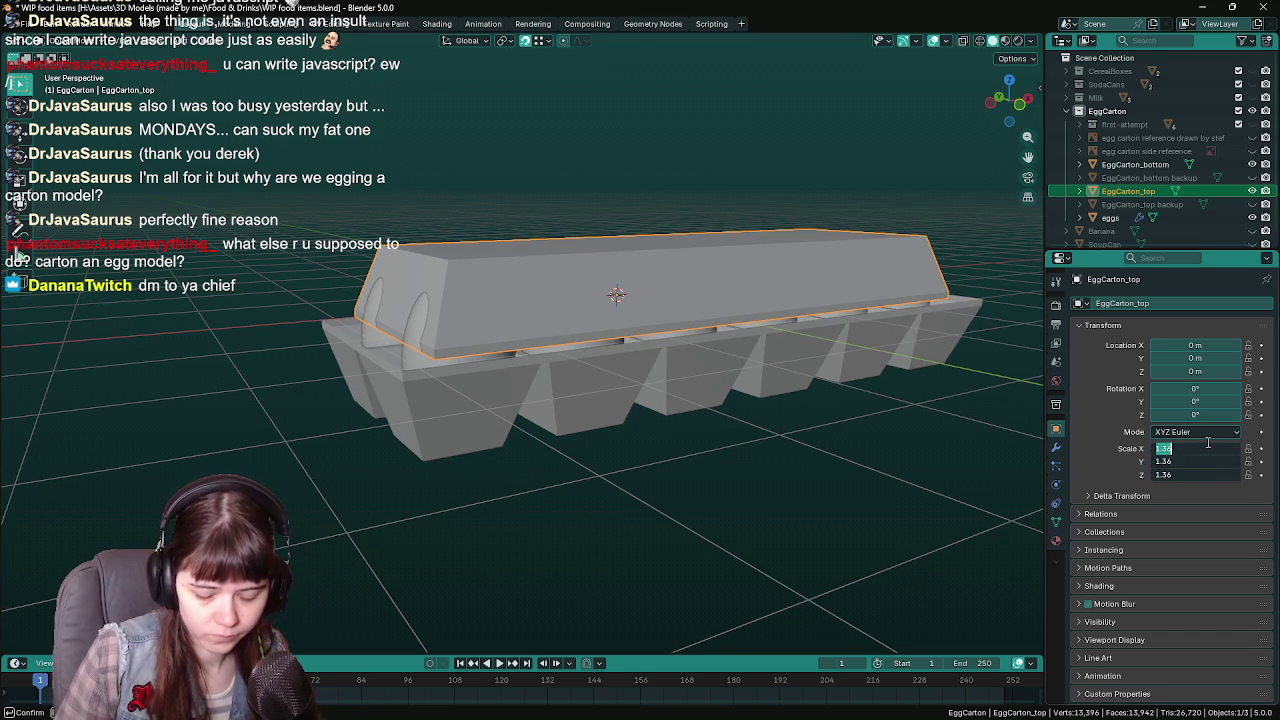
{"action": "type", "text": "1.5"}
{"action": "key", "text": "Return"}
Swing the enlarged lid back open by rotating it around X
{"action": "left_click", "coordinate": [680, 365]}
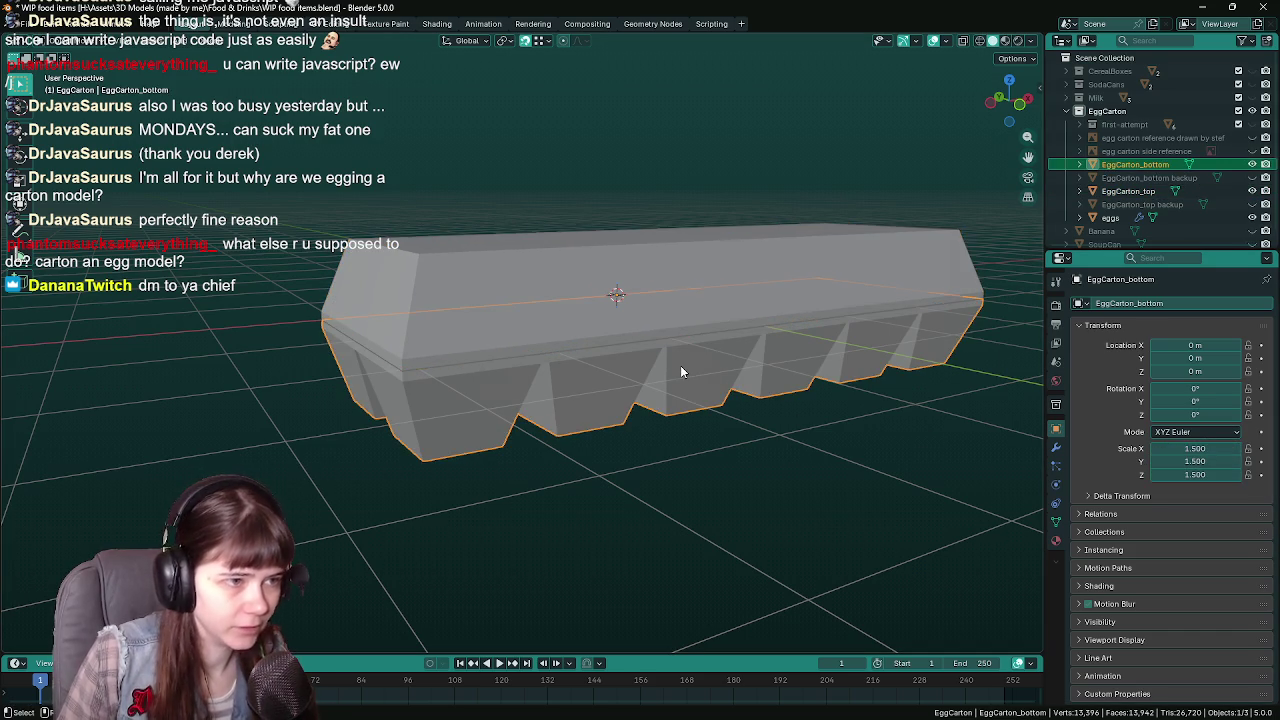
{"action": "key", "text": "KP_Decimal"}
{"action": "mouse_move", "coordinate": [680, 365]}
{"action": "middle_mouse_down"}
{"action": "mouse_move", "coordinate": [680, 449]}
{"action": "mouse_move", "coordinate": [803, 362]}
{"action": "mouse_move", "coordinate": [505, 318]}
{"action": "middle_mouse_up"}
{"action": "left_click", "coordinate": [505, 318]}
{"action": "key", "text": "r"}
{"action": "key", "text": "x"}
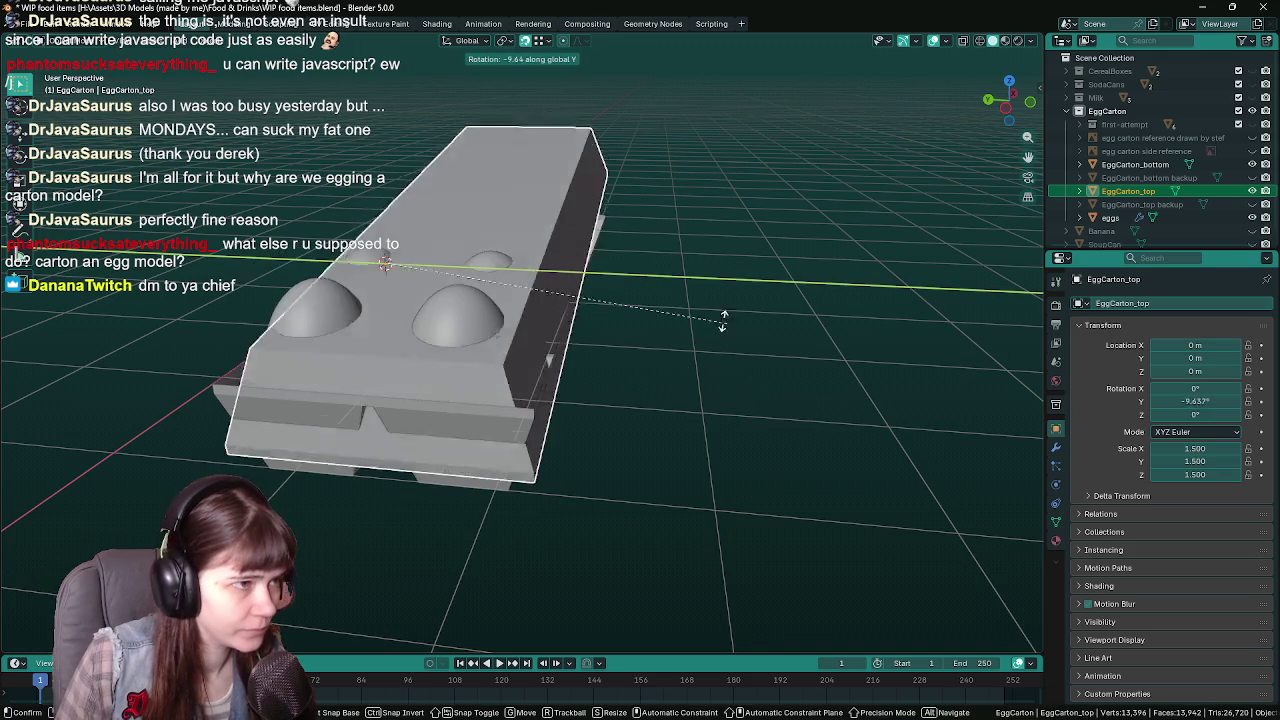
{"action": "left_click", "coordinate": [419, 155]}
{"action": "mouse_move", "coordinate": [419, 155]}
{"action": "middle_mouse_down"}
{"action": "mouse_move", "coordinate": [791, 456]}
{"action": "mouse_move", "coordinate": [526, 395]}
{"action": "mouse_move", "coordinate": [726, 513]}
{"action": "middle_mouse_up"}
{"action": "left_click", "coordinate": [634, 415]}
{"action": "left_click", "coordinate": [526, 395]}
Test-move the eggs along X in front view, cancel, and save WIP food items.blend
{"action": "key", "text": "KP_7"}
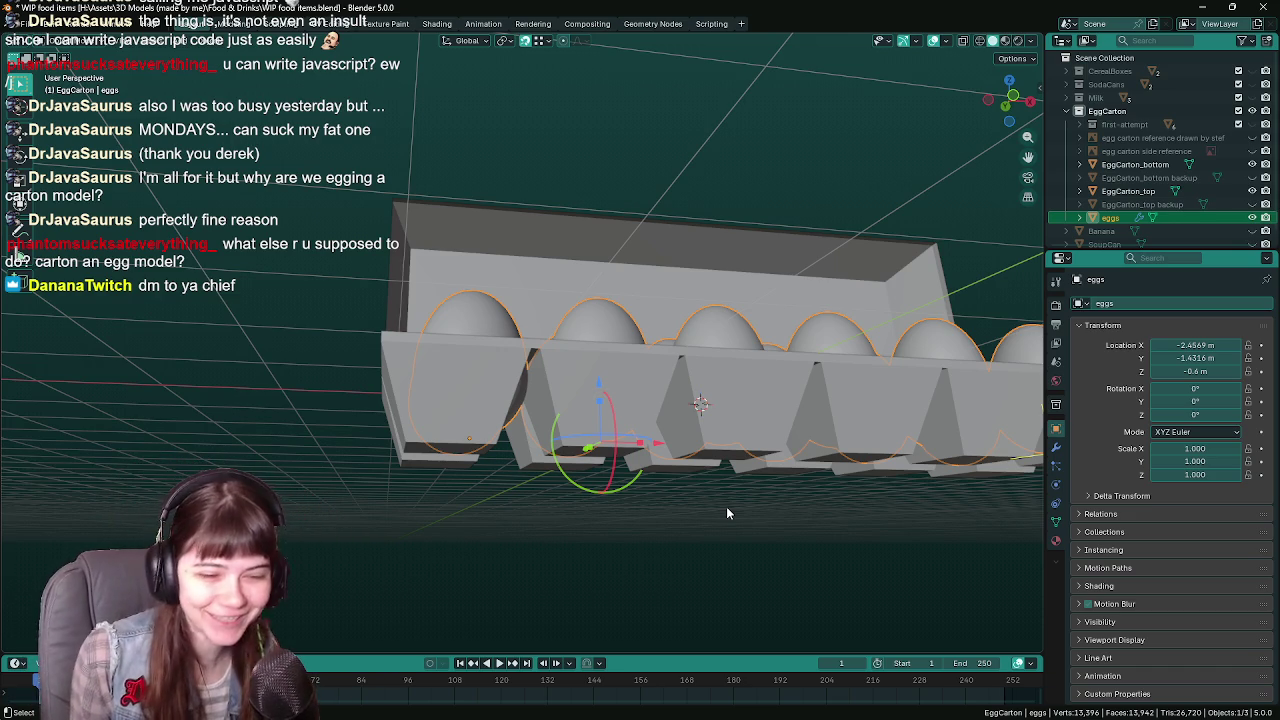
{"action": "key", "text": "KP_1"}
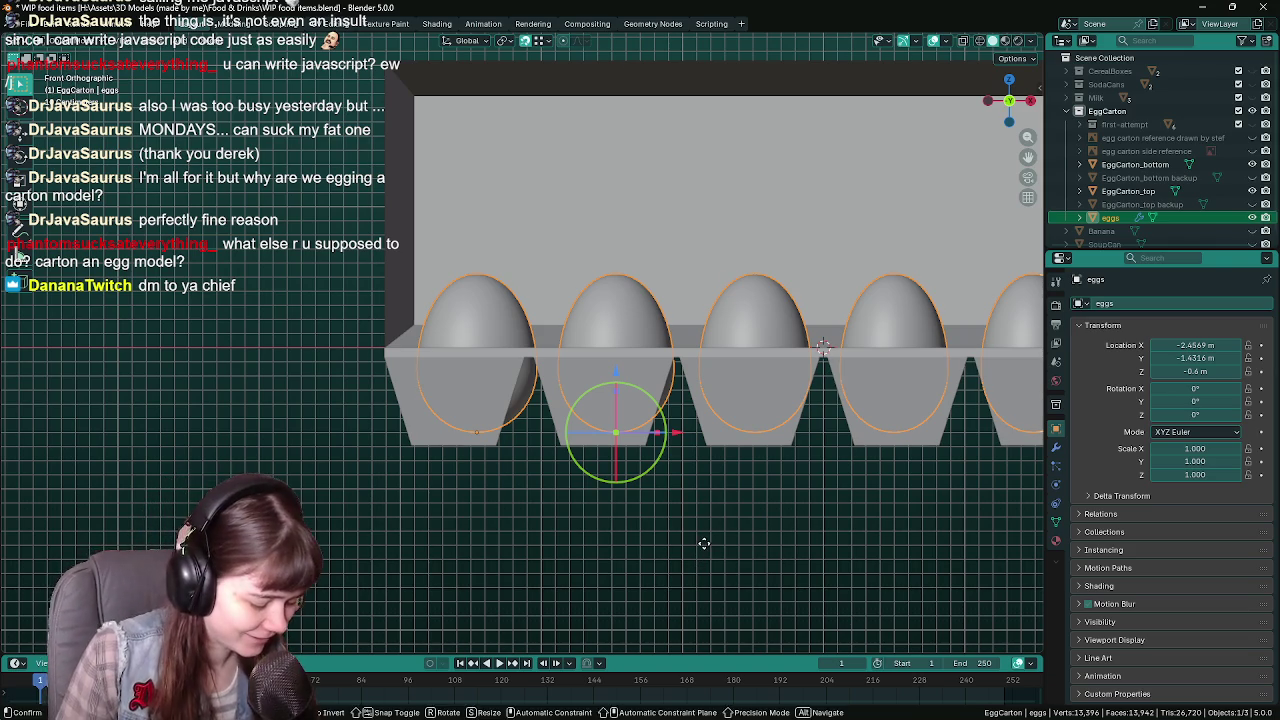
{"action": "key", "text": "g"}
{"action": "key", "text": "x"}
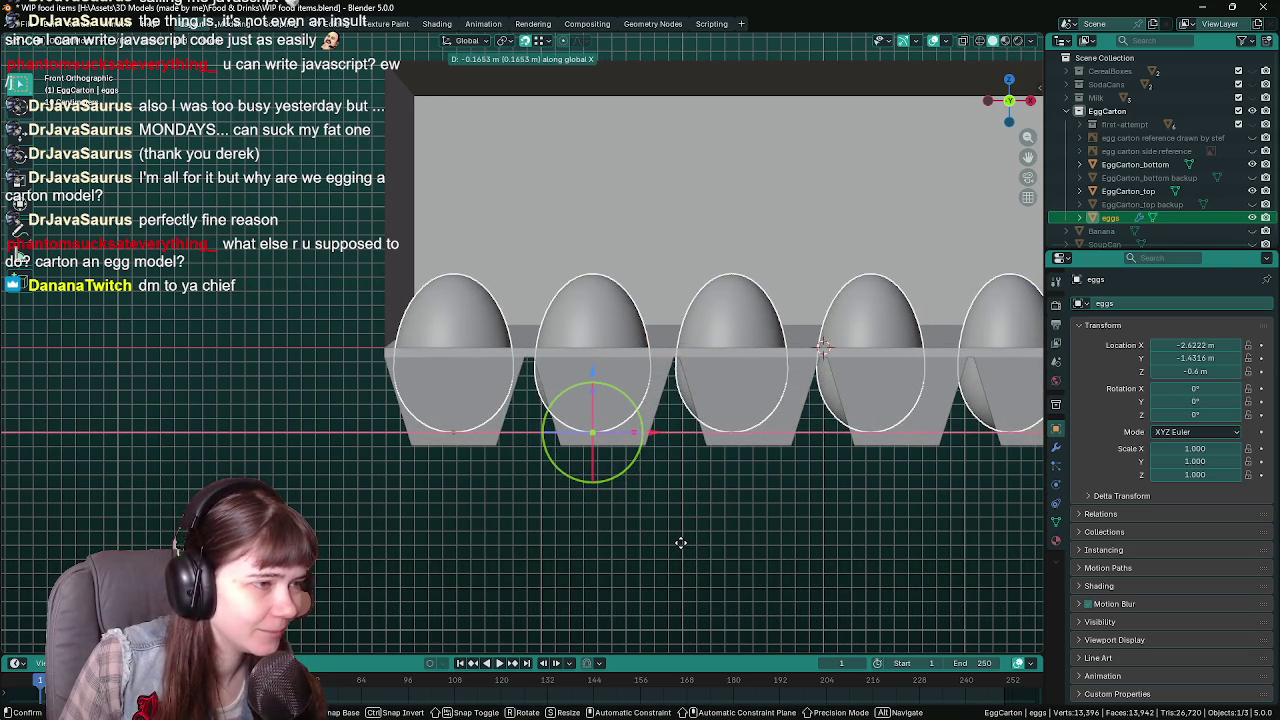
{"action": "key", "text": "Escape"}
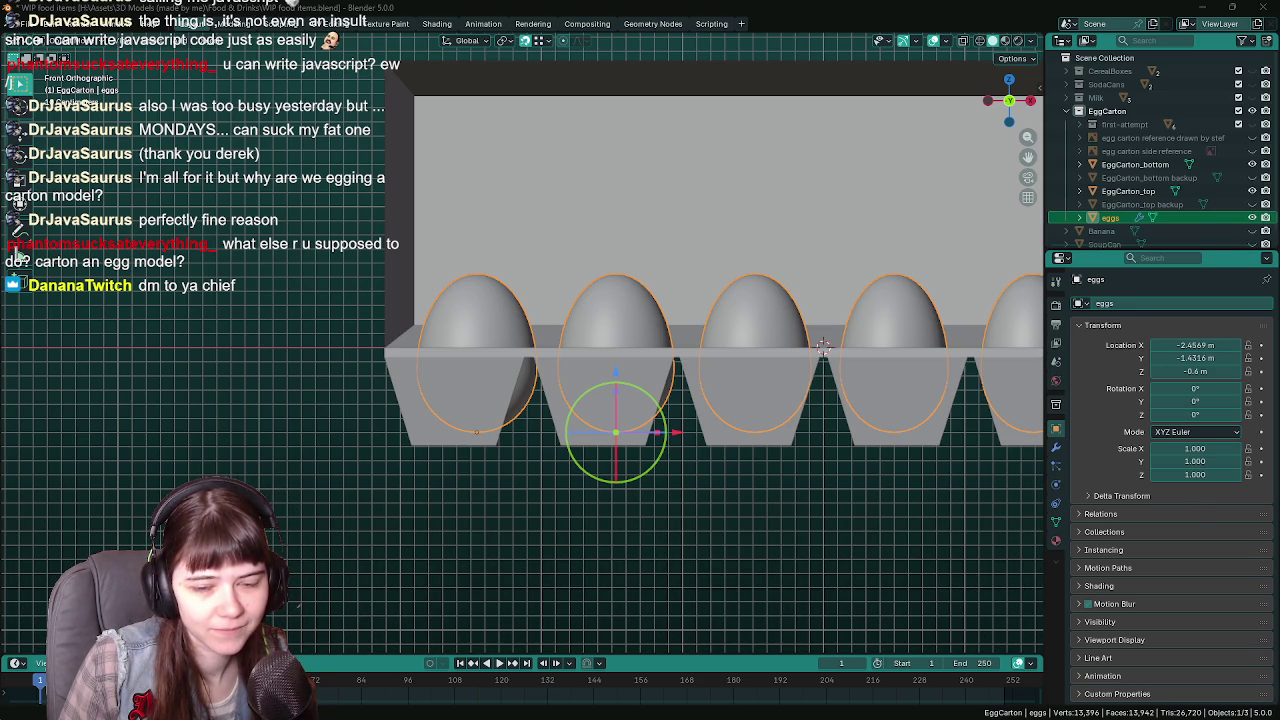
{"action": "key", "text": "ctrl+s"}
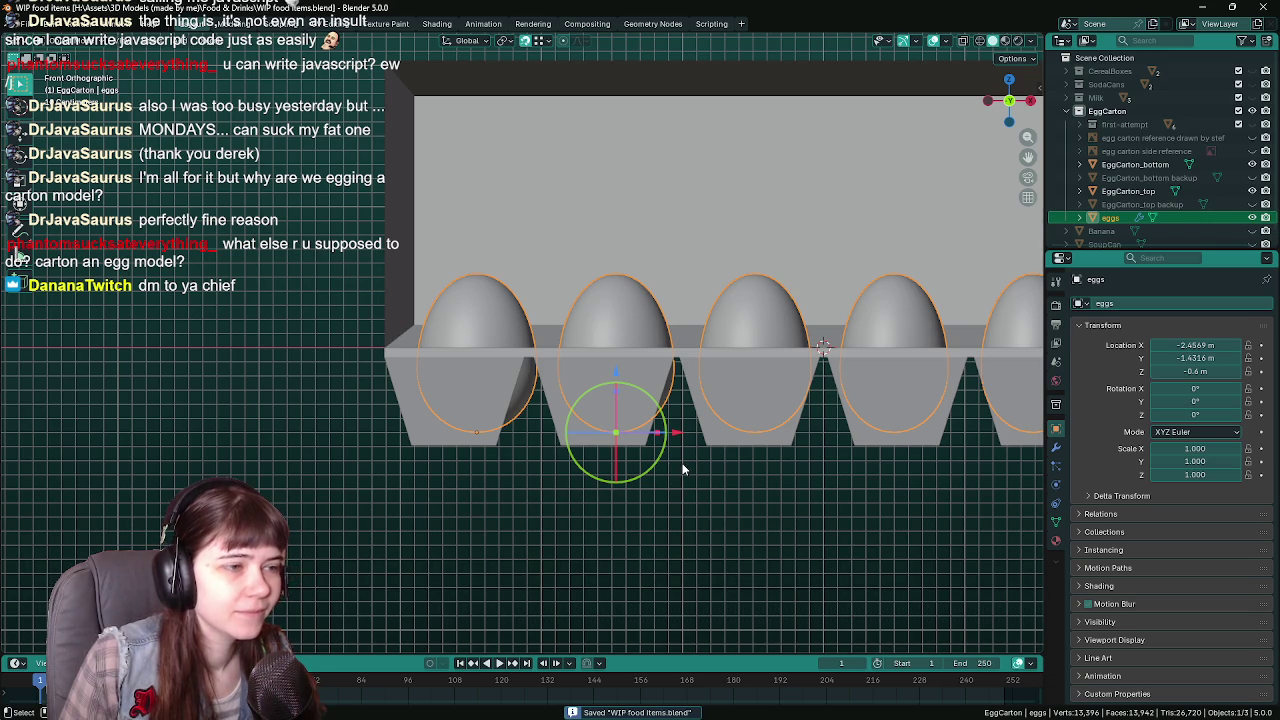
Move the eggs along X to -2.6175 m and check them from below
{"action": "key", "text": "g"}
{"action": "key", "text": "x"}
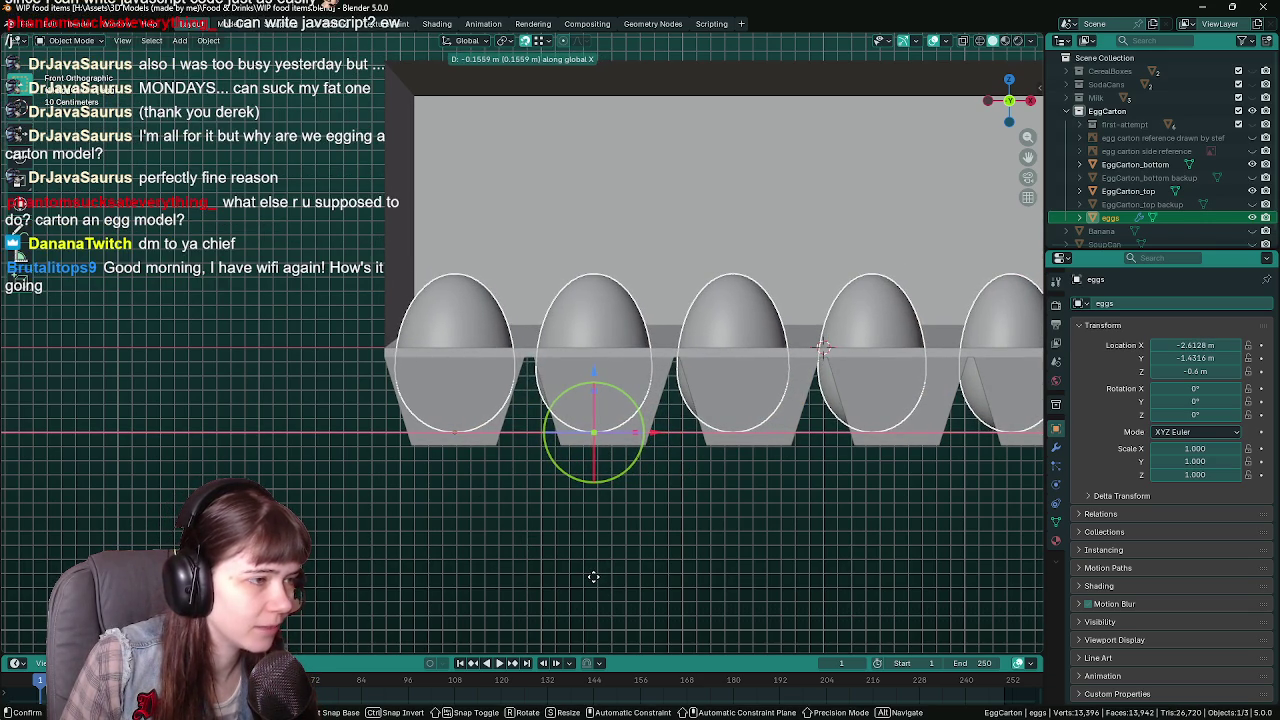
{"action": "left_click", "coordinate": [593, 577]}
{"action": "middle_click_drag", "start_coordinate": [596, 579], "coordinate": [518, 263]}
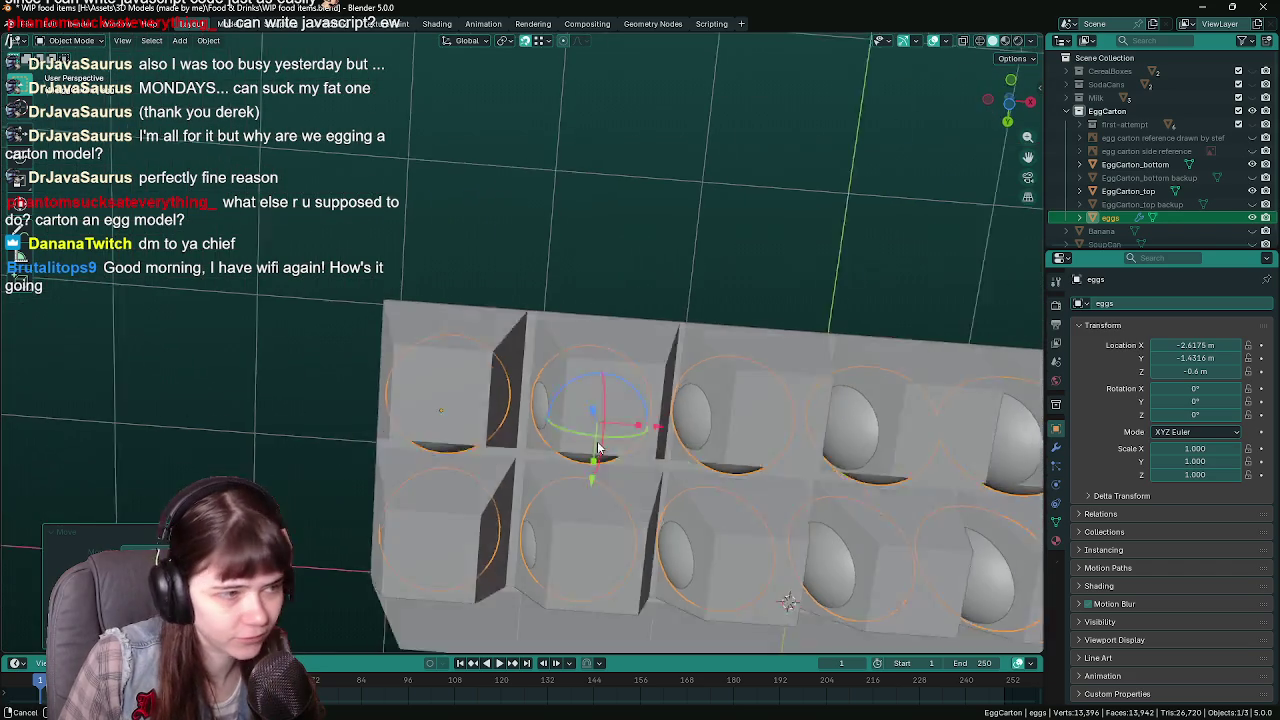
{"action": "key", "text": "ctrl+KP_7"}
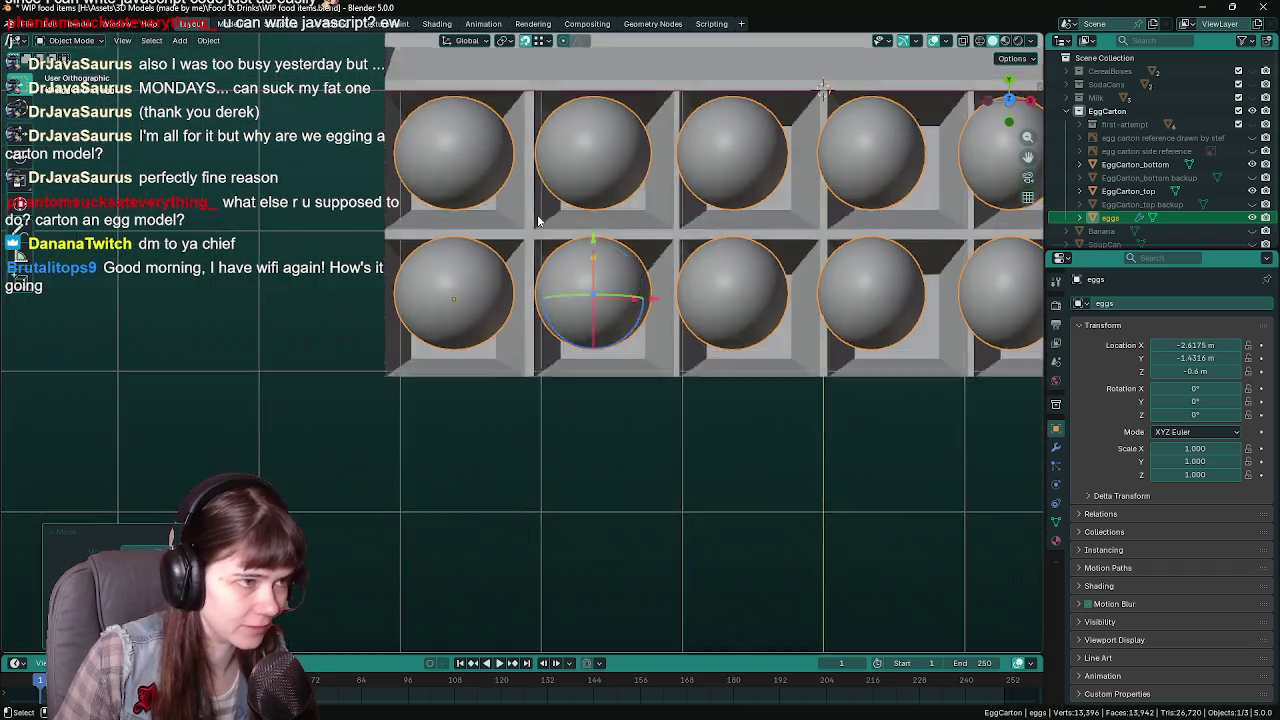
{"action": "scroll", "coordinate": [537, 226], "scroll_direction": "down", "scroll_amount": 2}
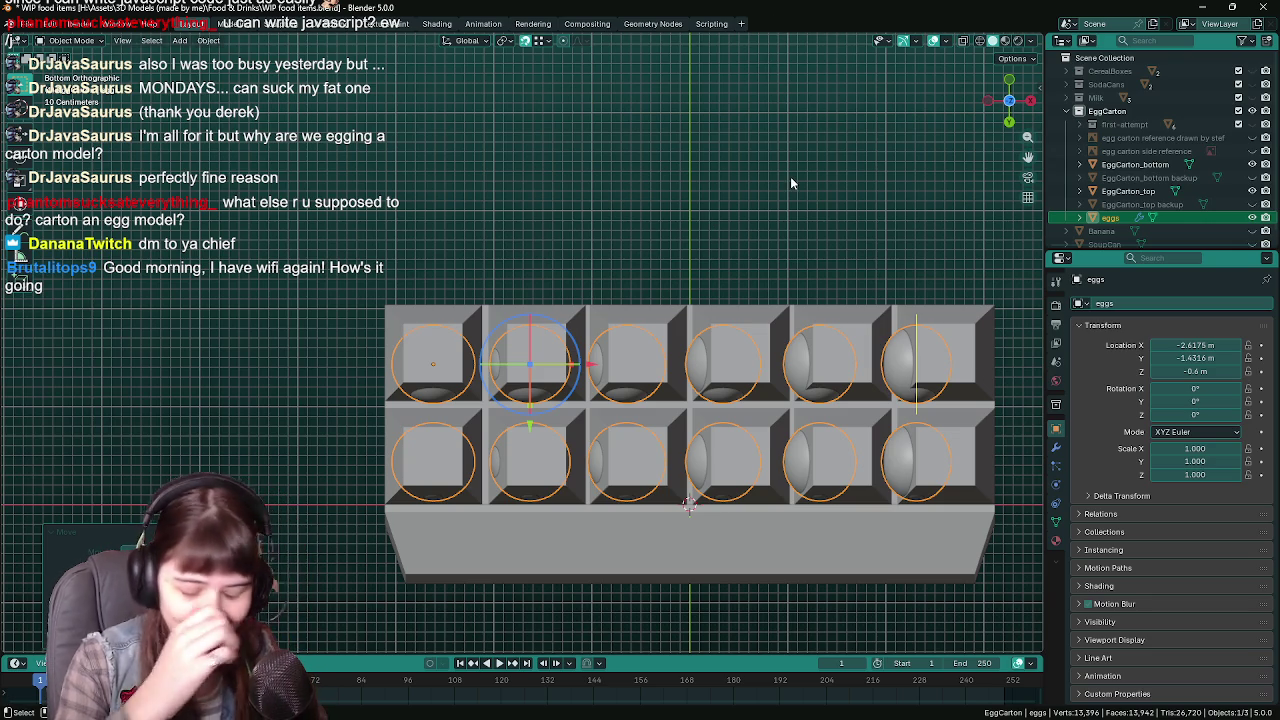
{"action": "key", "text": "ctrl+s"}
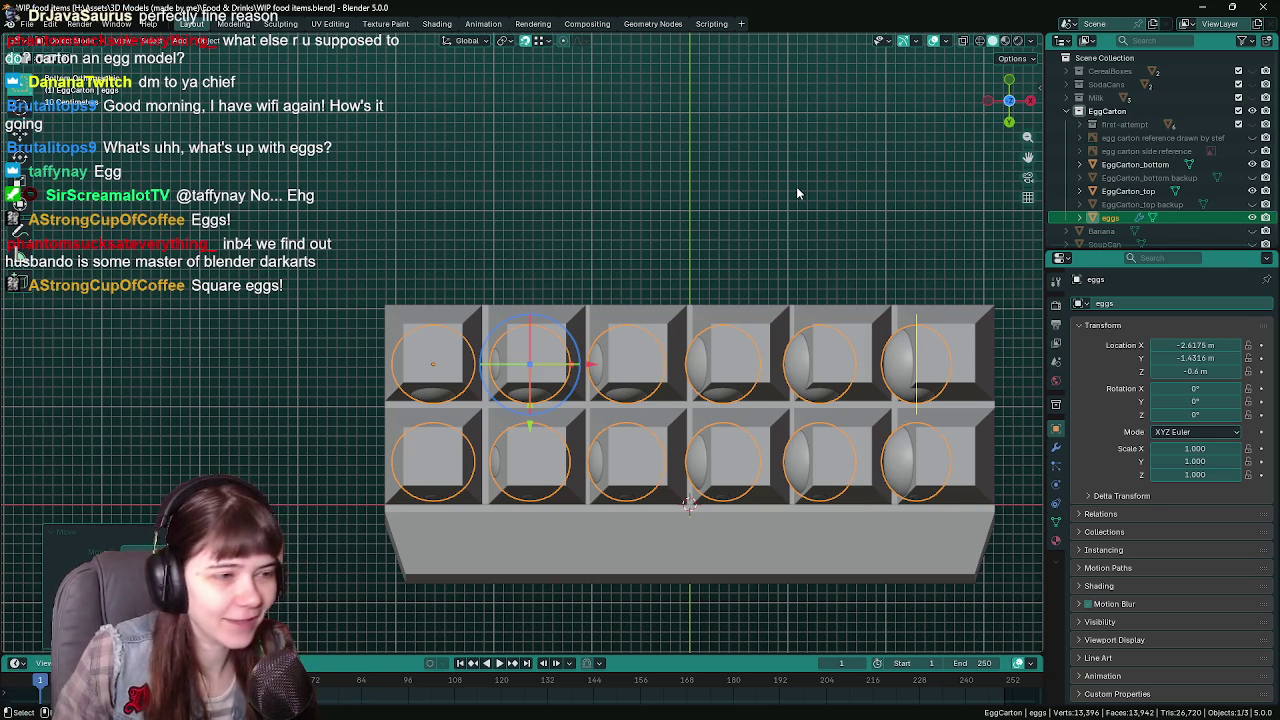
{"action": "key", "text": "g"}
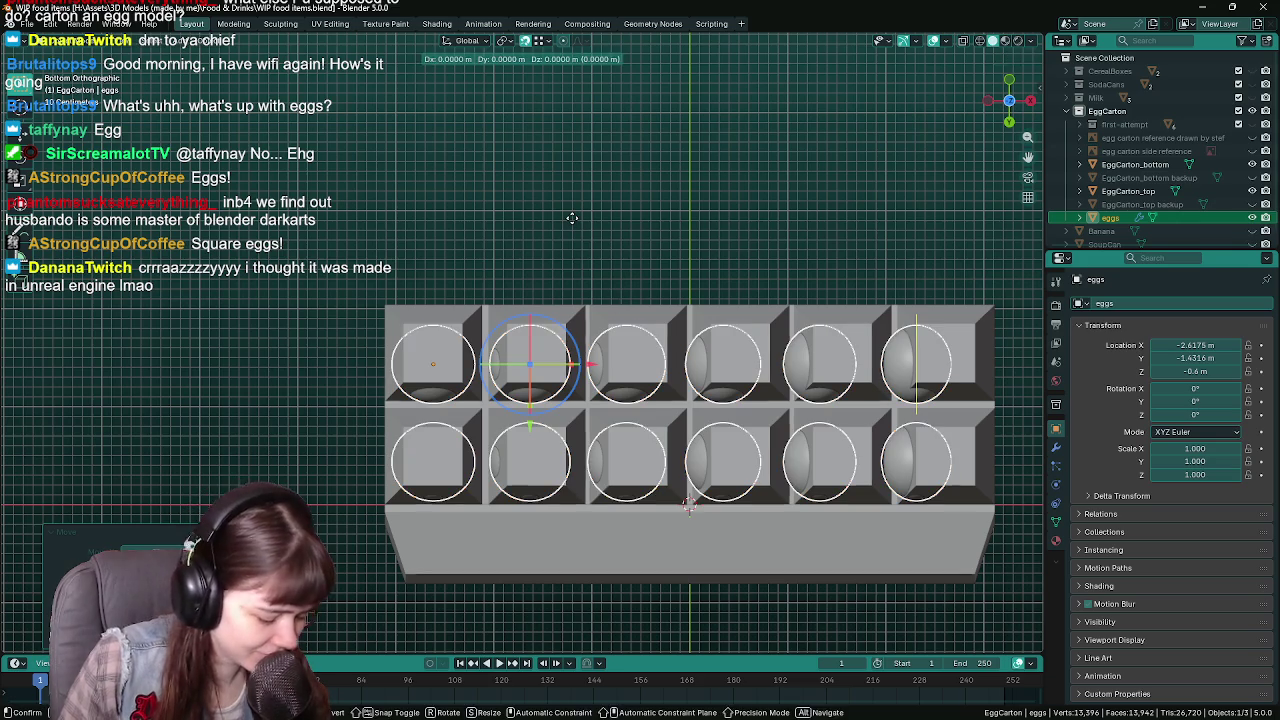
{"action": "key", "text": "y"}
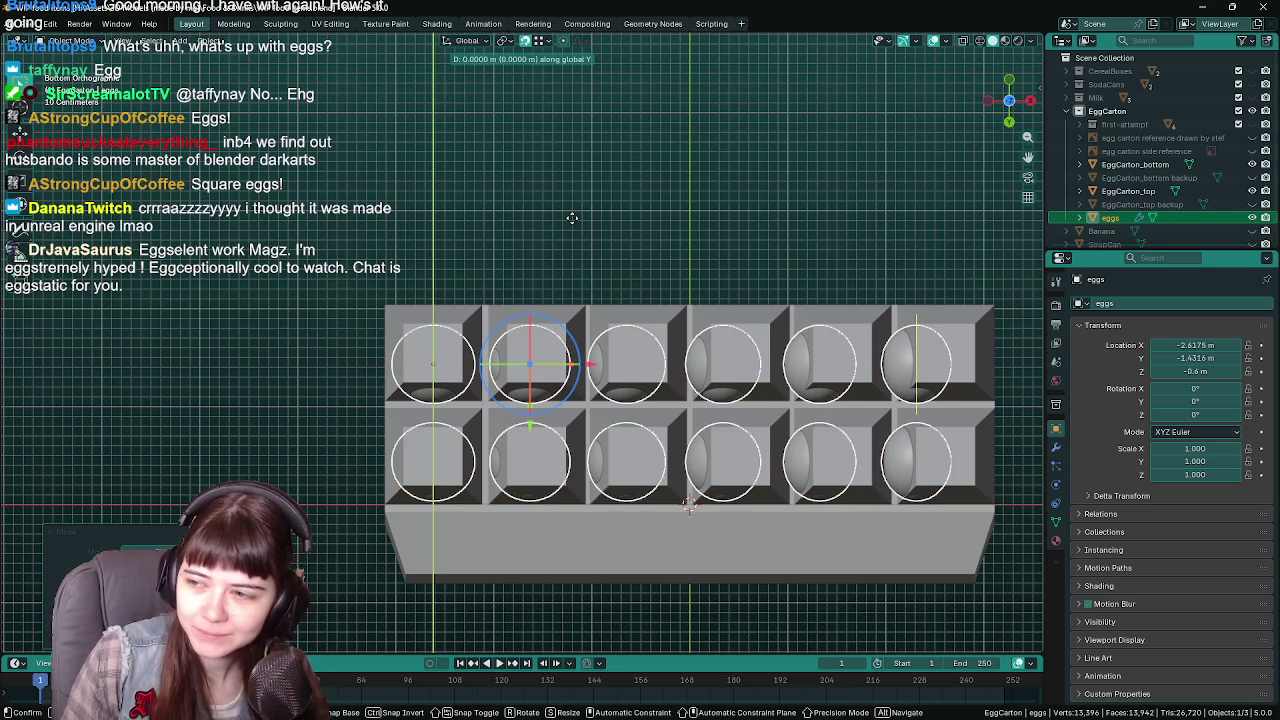
{"action": "left_click", "coordinate": [572, 219]}
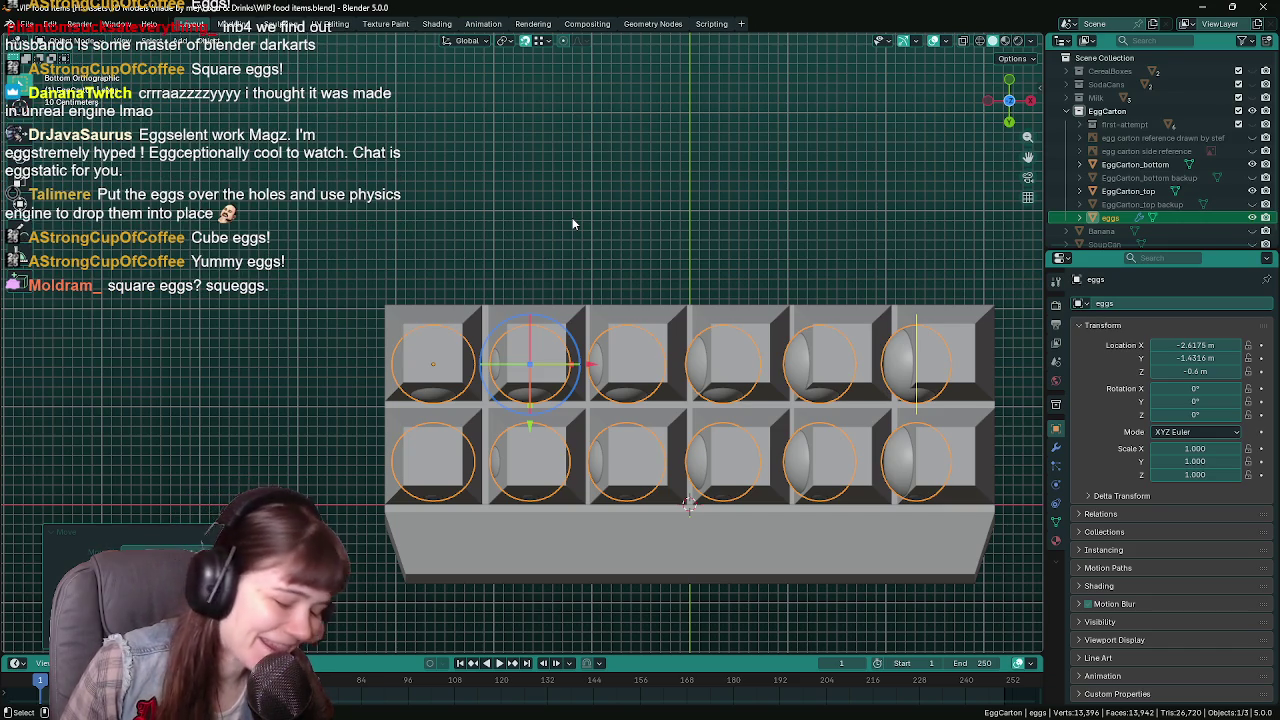
{"action": "key", "text": "g"}
{"action": "key", "text": "y"}
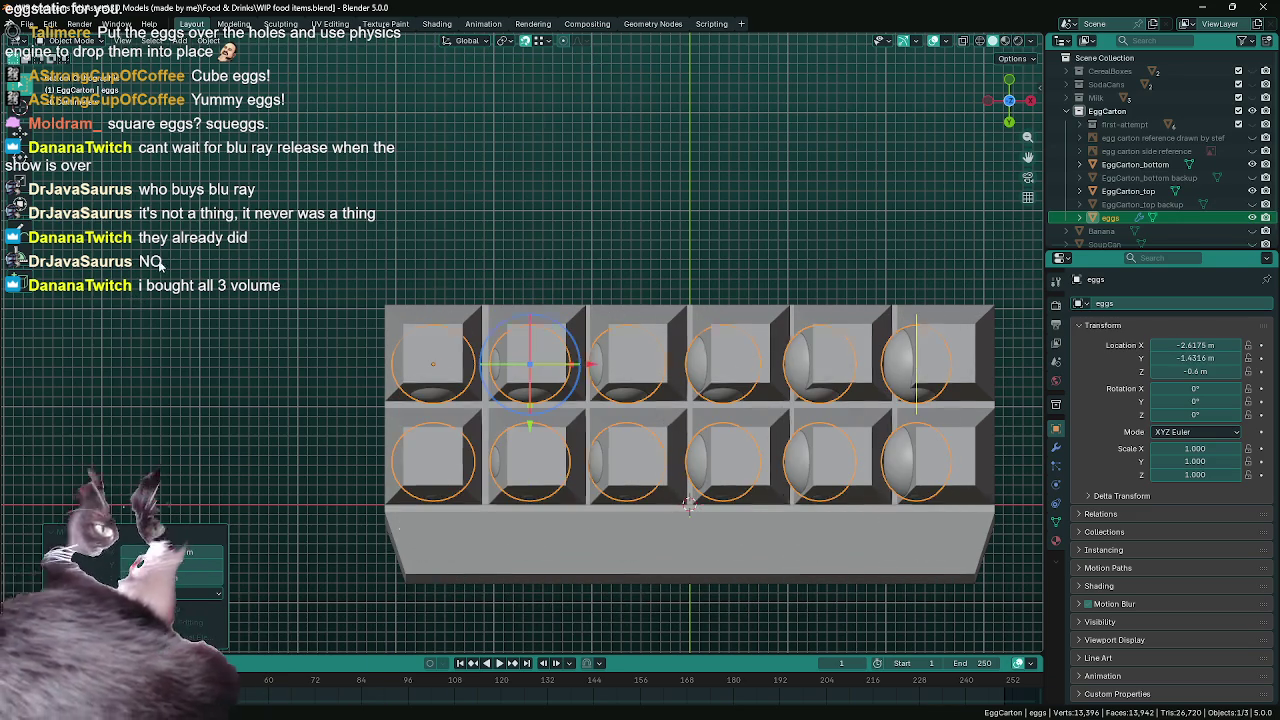
{"action": "left_click", "coordinate": [352, 703]}
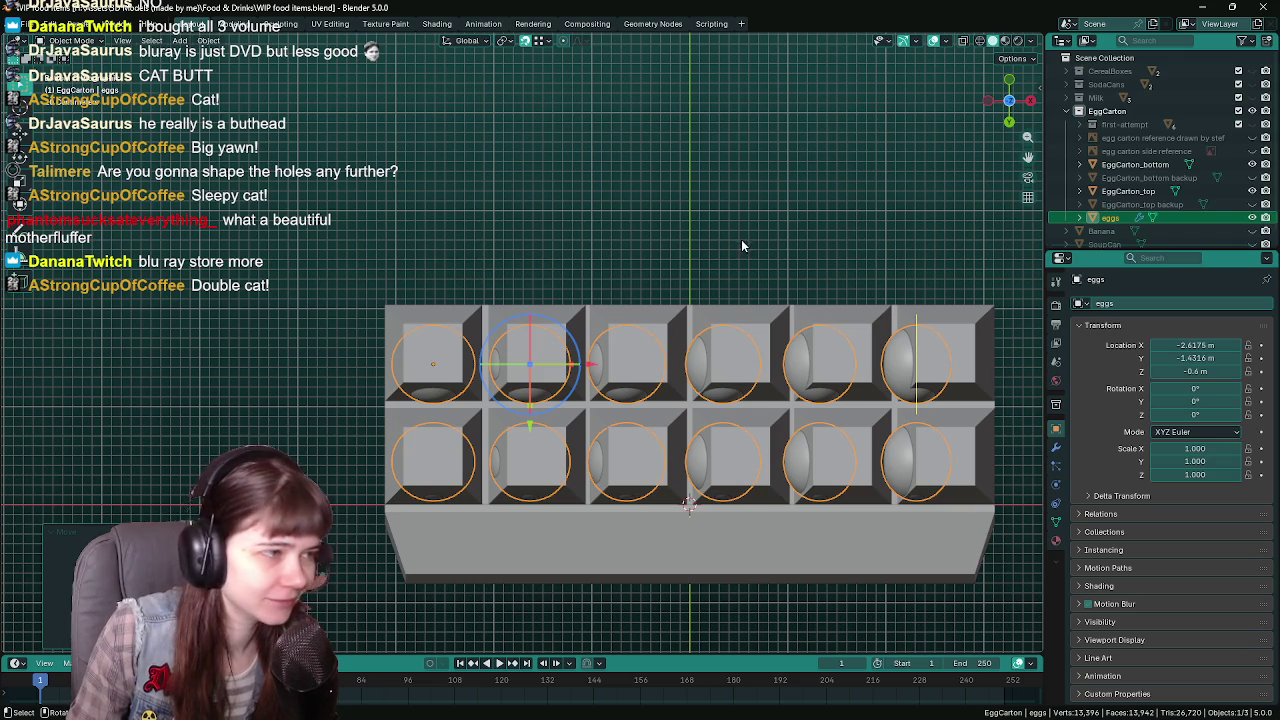
{"action": "key", "text": "g"}
{"action": "key", "text": "y"}
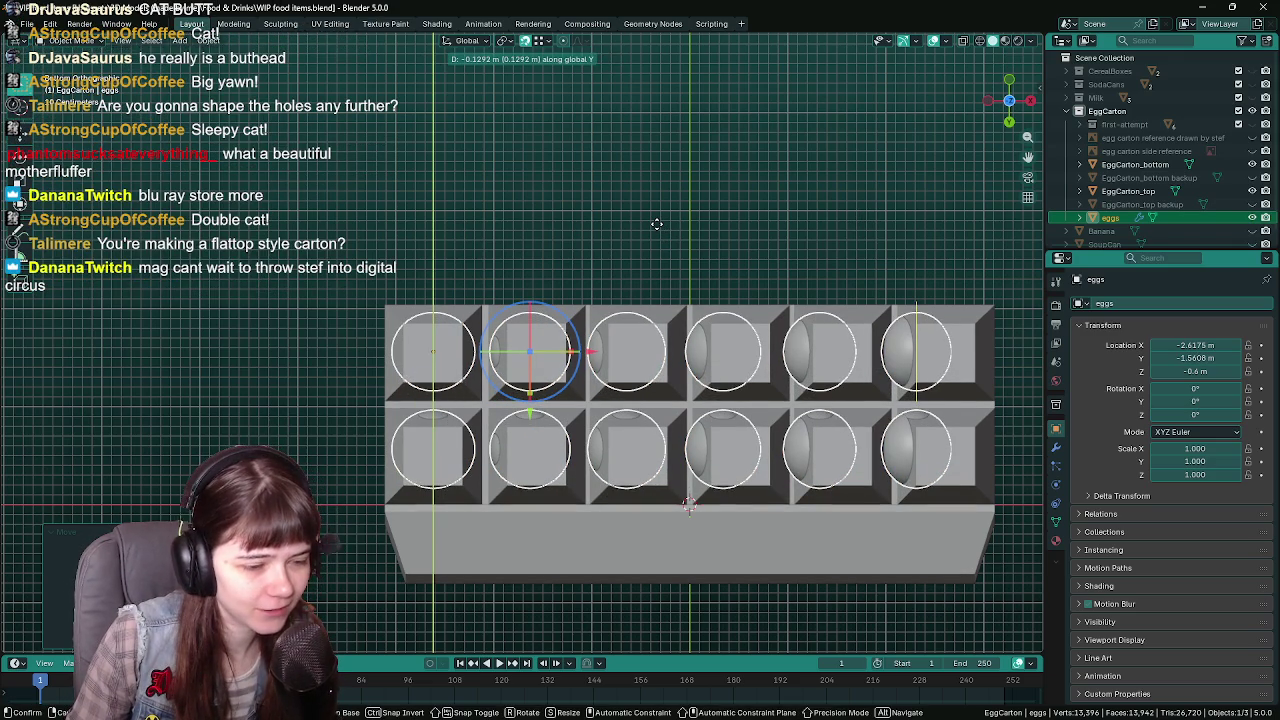
Confirm the eggs' Y move and spread the two rows slightly via the second Array
{"action": "left_click", "coordinate": [656, 224]}
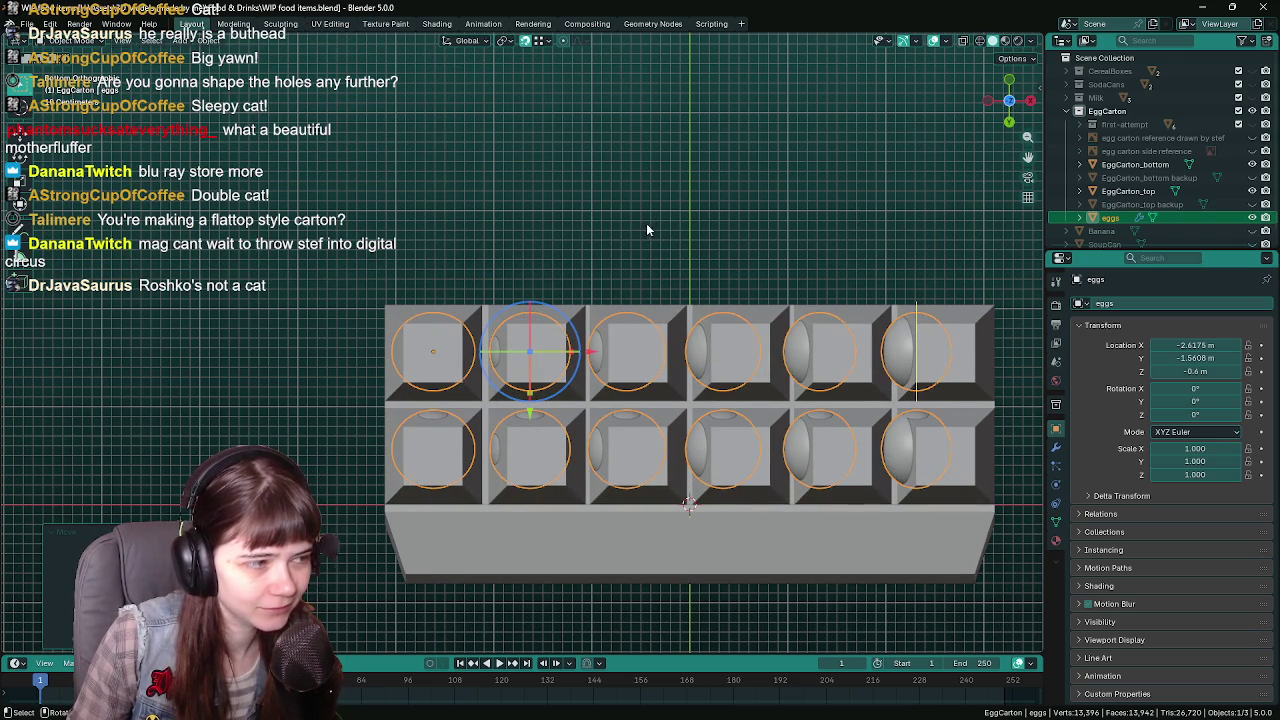
{"action": "left_click", "coordinate": [1056, 447]}
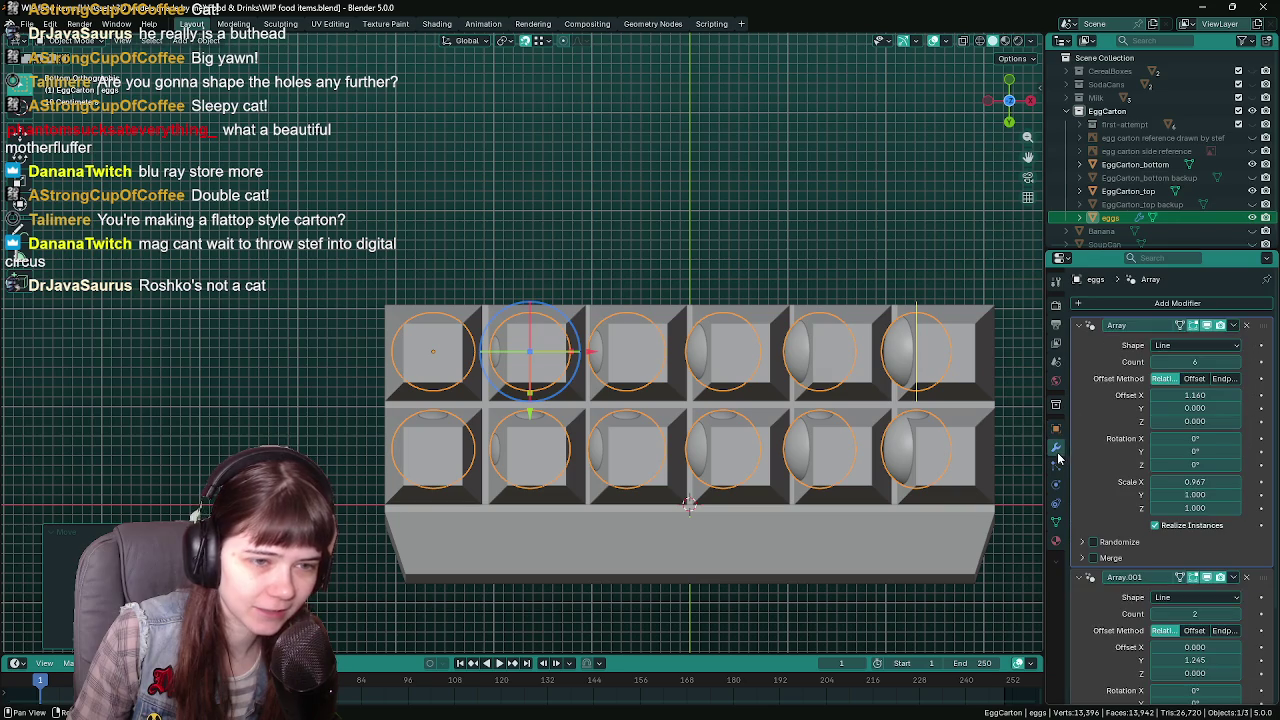
{"action": "left_click", "coordinate": [1101, 577]}
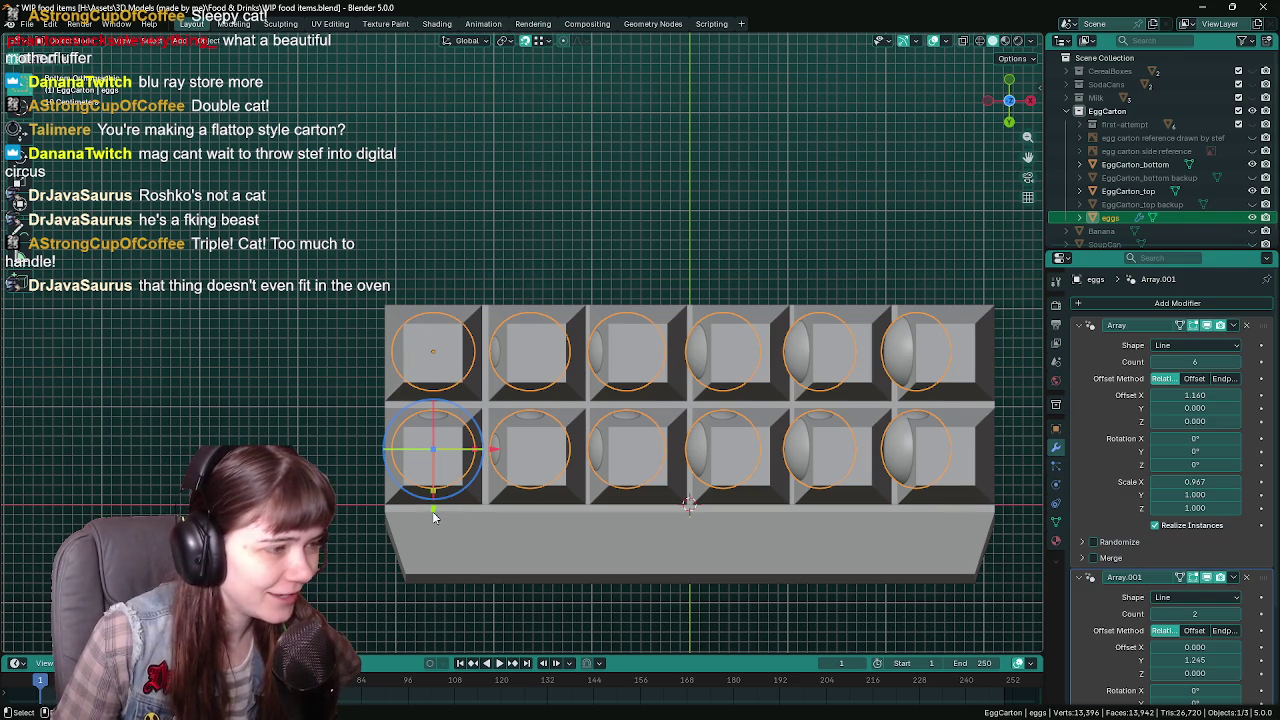
{"action": "left_click_drag", "start_coordinate": [432, 512], "coordinate": [436, 520]}
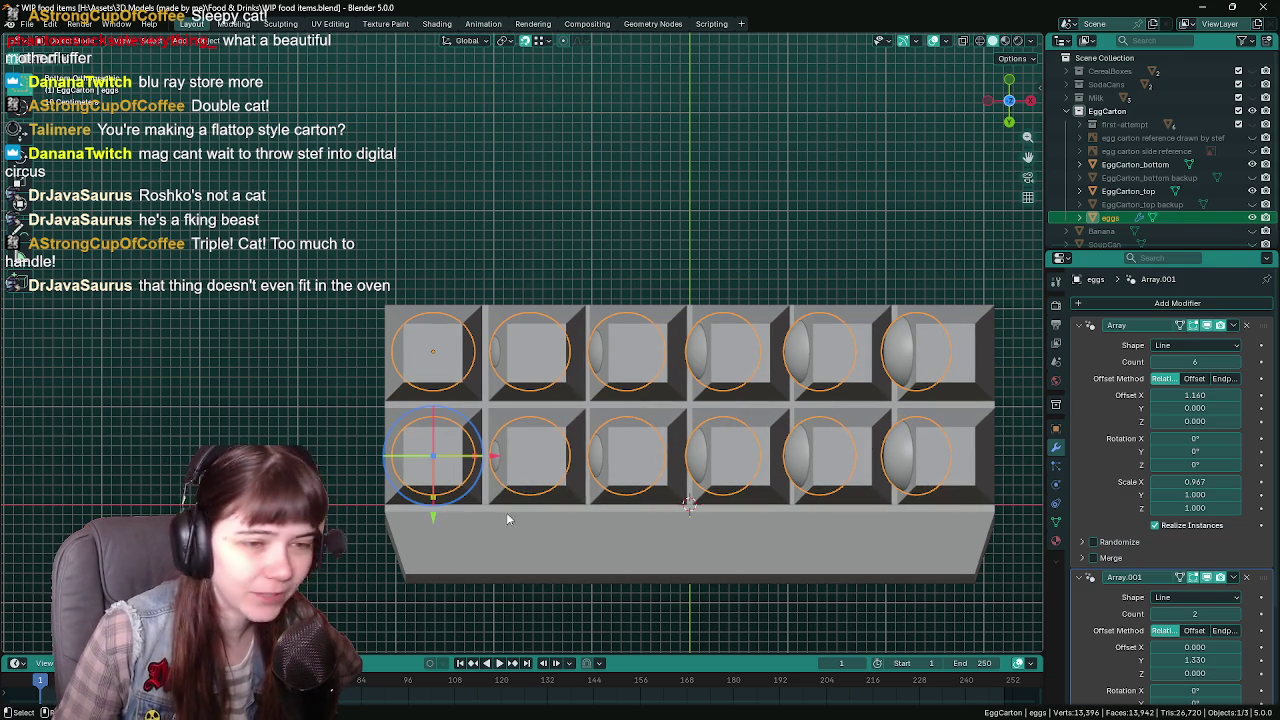
Set the first Array modifier's Offset X to 1.224 to centre eggs in their cells
{"action": "left_click", "coordinate": [1100, 413]}
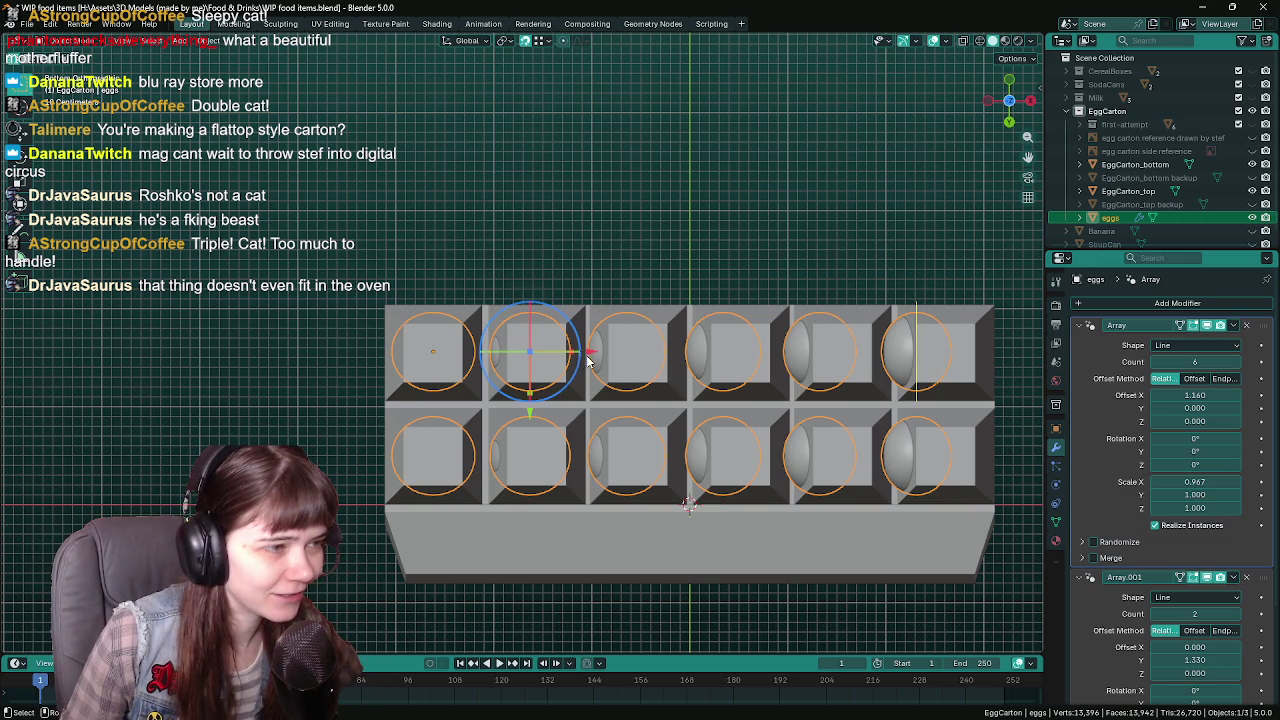
{"action": "left_click_drag", "start_coordinate": [588, 357], "coordinate": [597, 355]}
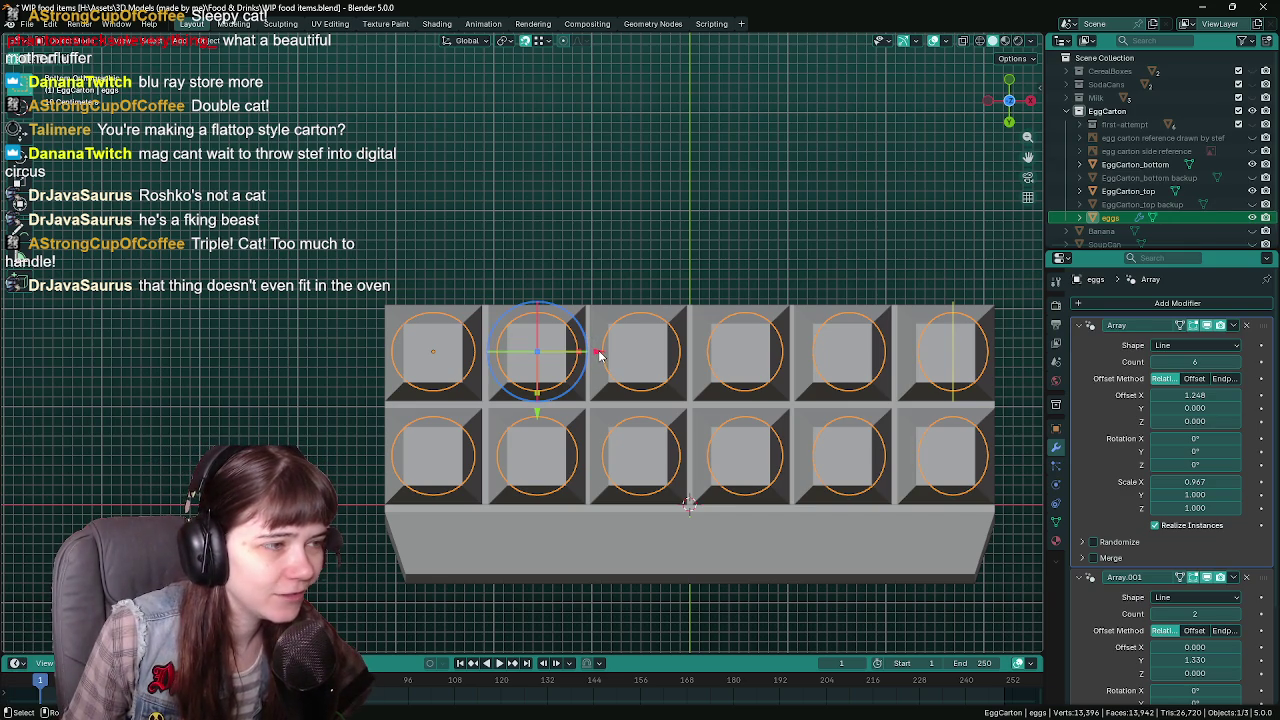
{"action": "left_click_drag", "start_coordinate": [598, 355], "coordinate": [594, 356]}
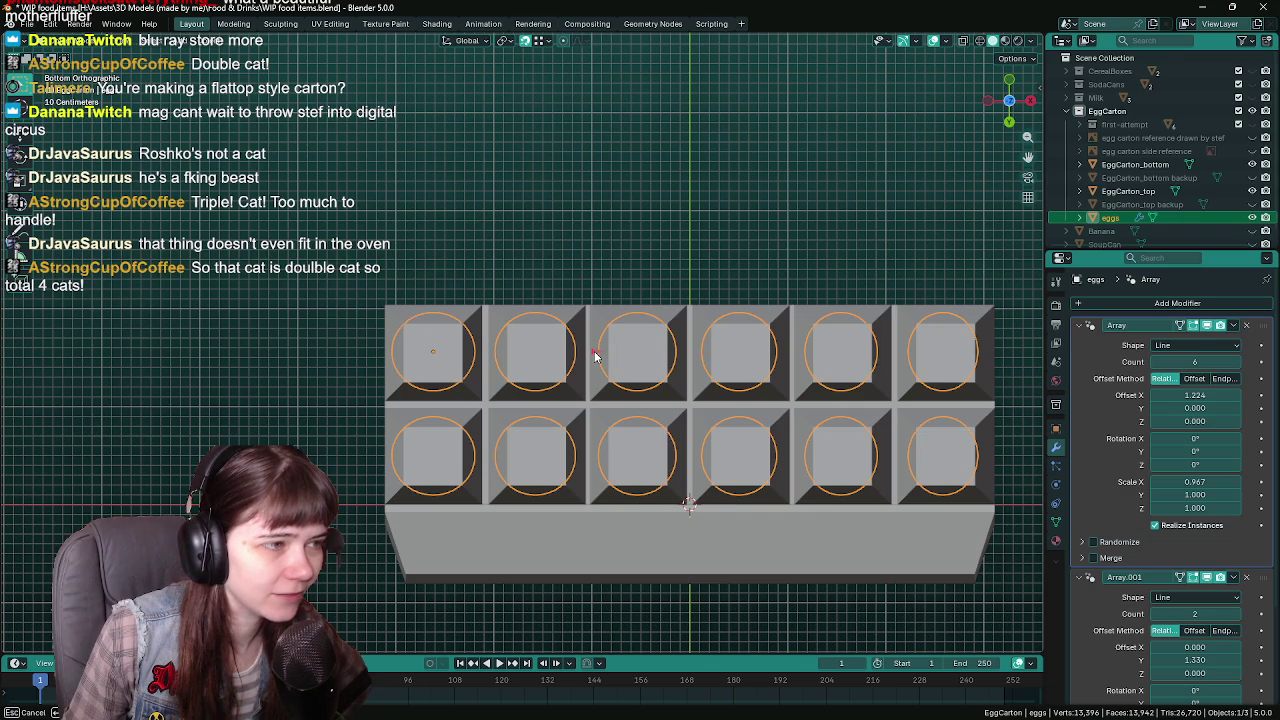
{"action": "mouse_move", "coordinate": [699, 190]}
{"action": "middle_mouse_down"}
{"action": "mouse_move", "coordinate": [563, 516]}
{"action": "mouse_move", "coordinate": [670, 487]}
{"action": "middle_mouse_up"}
{"action": "left_click", "coordinate": [469, 246]}
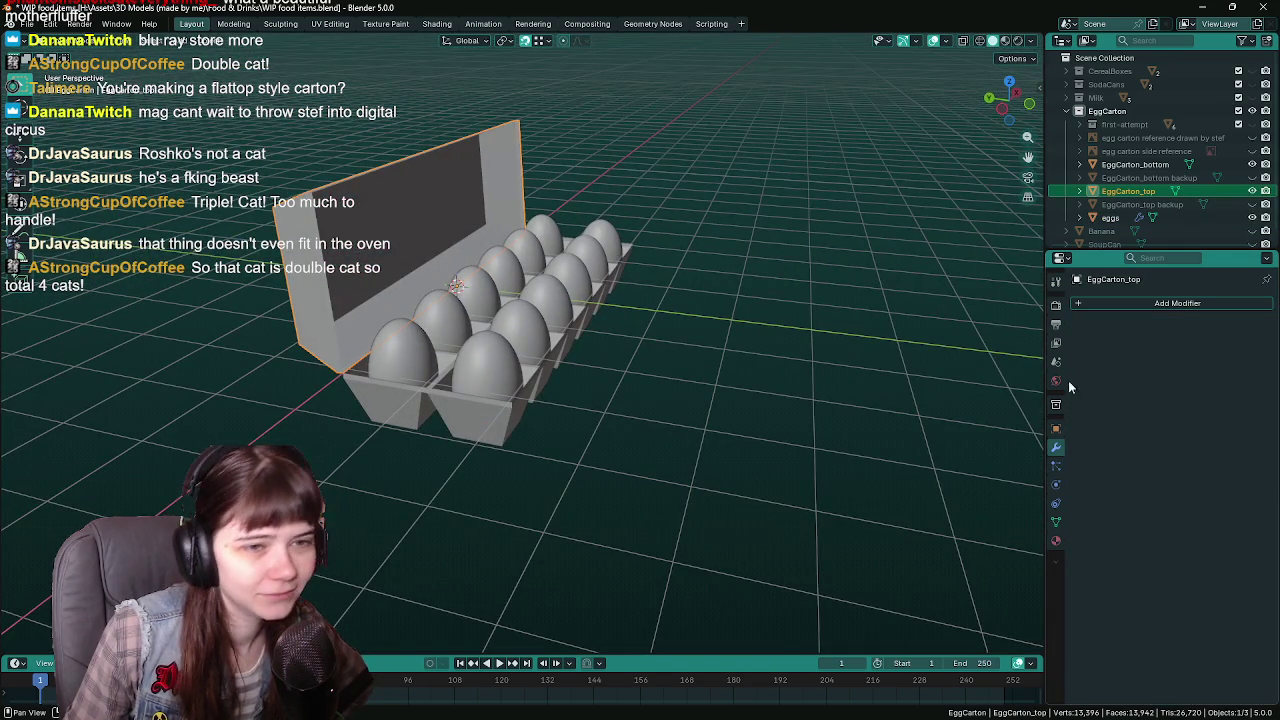
Set EggCarton_top's Rotation X to 0° so the lid lies flat over the eggs
{"action": "left_click", "coordinate": [1056, 430]}
{"action": "left_click", "coordinate": [1200, 389]}
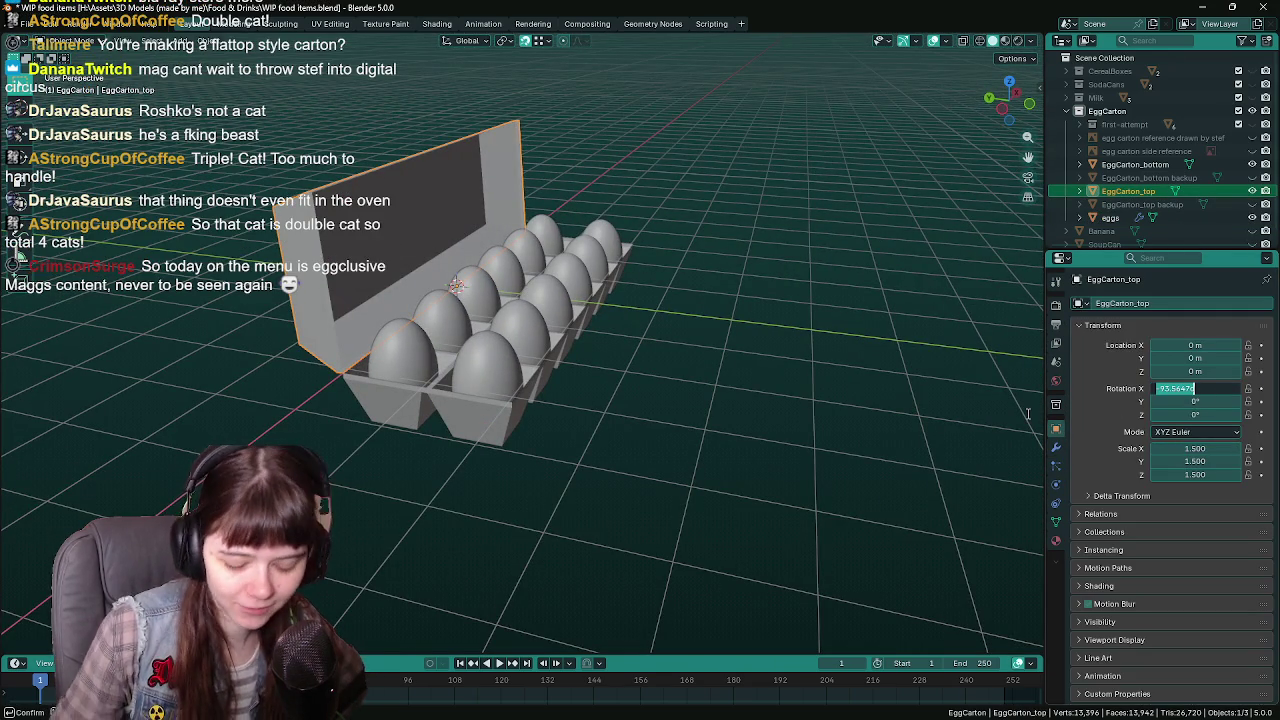
{"action": "type", "text": "0"}
{"action": "key", "text": "Return"}
{"action": "left_click", "coordinate": [722, 454]}
{"action": "mouse_move", "coordinate": [559, 383]}
{"action": "middle_mouse_down"}
{"action": "mouse_move", "coordinate": [722, 454]}
{"action": "mouse_move", "coordinate": [695, 453]}
{"action": "middle_mouse_up"}
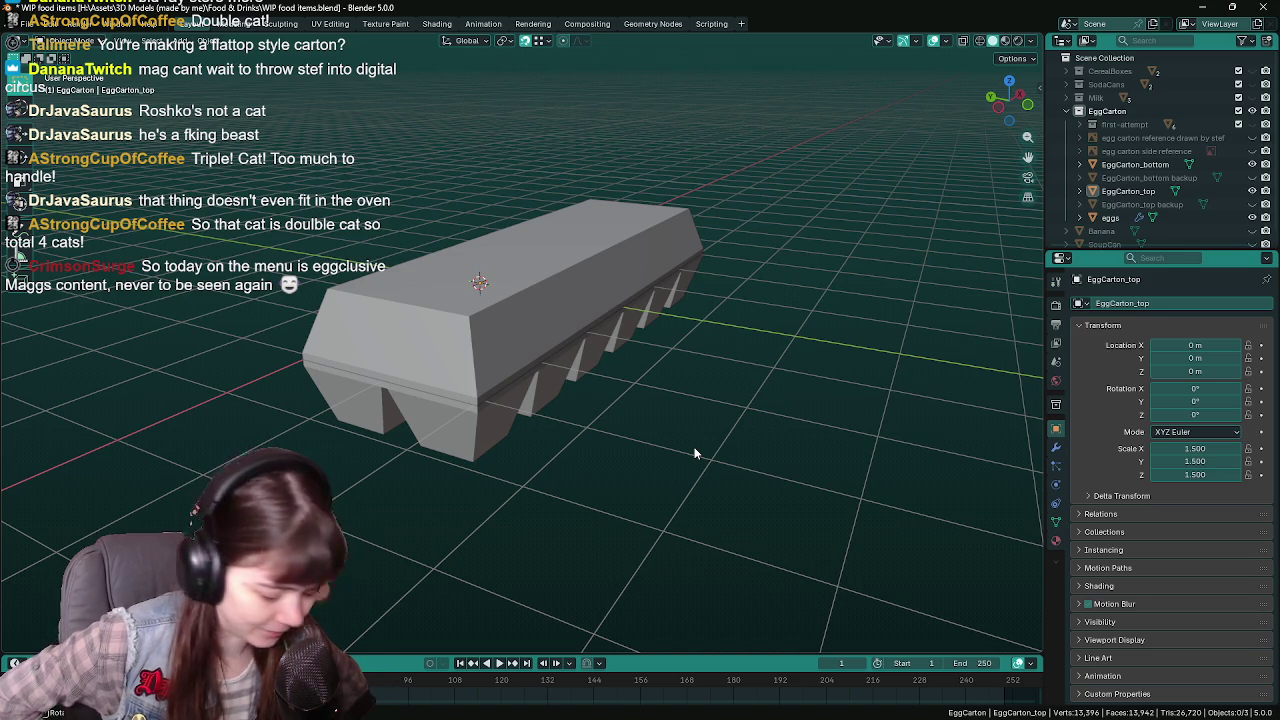
Inspect the carton from several angles, selecting its parts, and save the file
{"action": "mouse_move", "coordinate": [584, 456]}
{"action": "middle_mouse_down"}
{"action": "mouse_move", "coordinate": [485, 378]}
{"action": "mouse_move", "coordinate": [663, 514]}
{"action": "mouse_move", "coordinate": [640, 504]}
{"action": "mouse_move", "coordinate": [624, 434]}
{"action": "middle_mouse_up"}
{"action": "left_click", "coordinate": [485, 378]}
{"action": "left_click", "coordinate": [663, 514]}
{"action": "key", "text": "ctrl+s"}
{"action": "left_click", "coordinate": [606, 390]}
{"action": "mouse_move", "coordinate": [606, 390]}
{"action": "middle_mouse_down"}
{"action": "mouse_move", "coordinate": [818, 474]}
{"action": "mouse_move", "coordinate": [768, 491]}
{"action": "middle_mouse_up"}
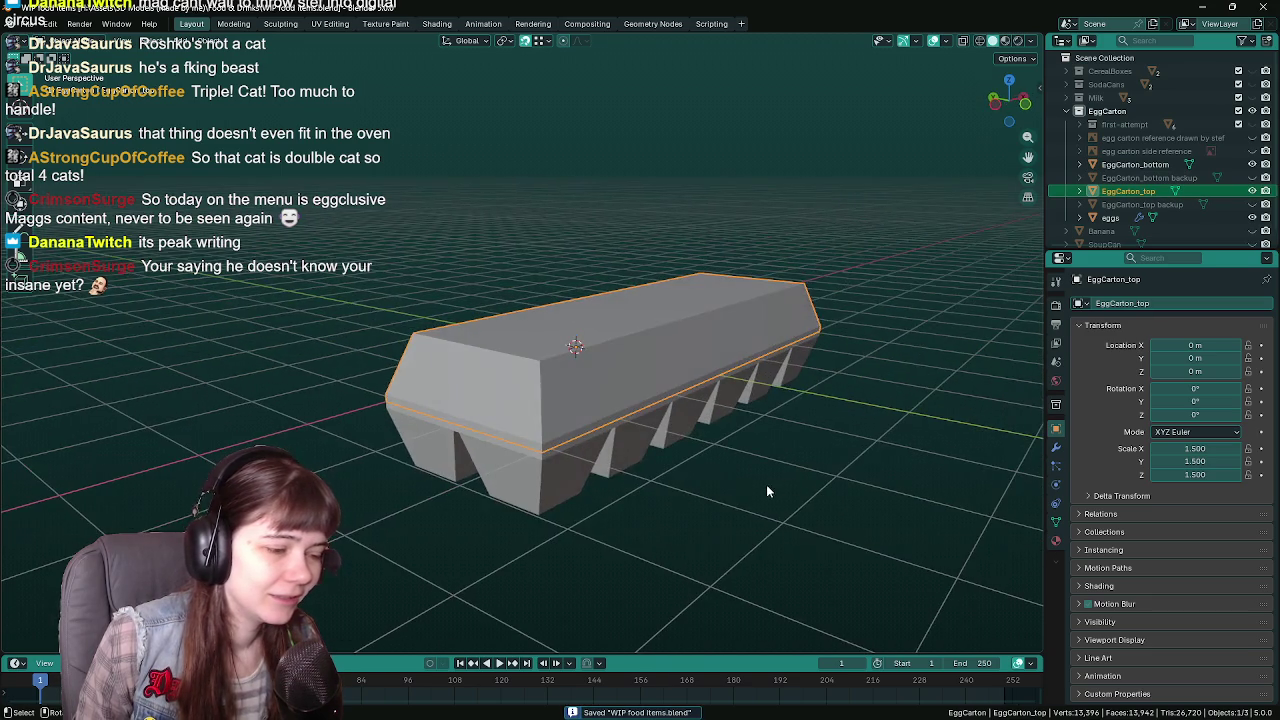
{"action": "middle_click_drag", "start_coordinate": [656, 521], "coordinate": [705, 529]}
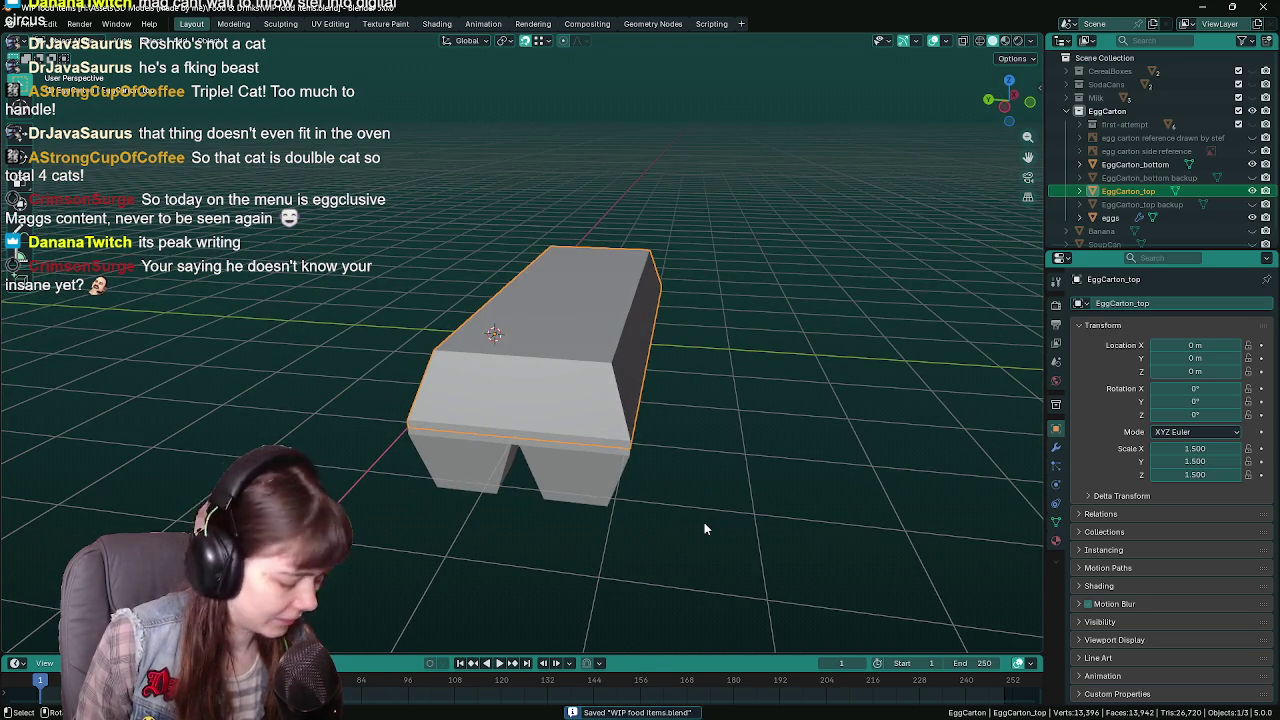
Rename the eggs object to EggCarton_eggs, save, and deselect it
{"action": "left_click", "coordinate": [1120, 217]}
{"action": "double_click", "coordinate": [1120, 216]}
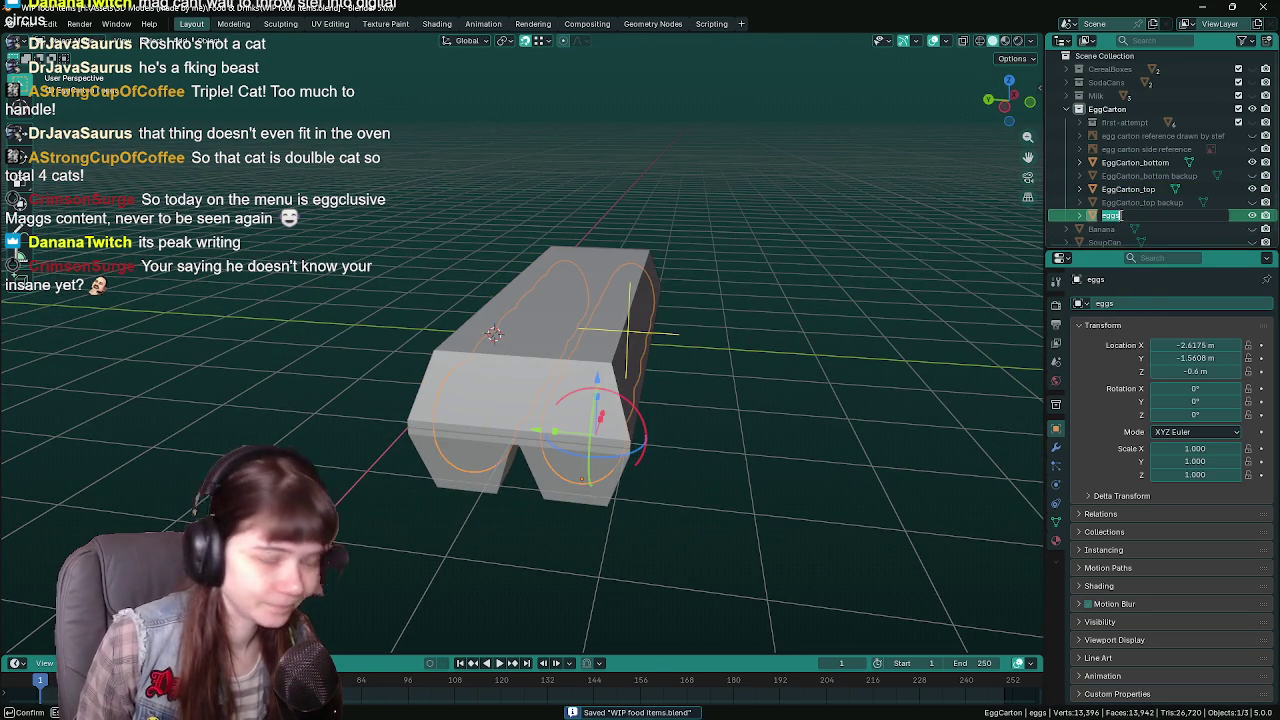
{"action": "type", "text": "EggCarton_e"}
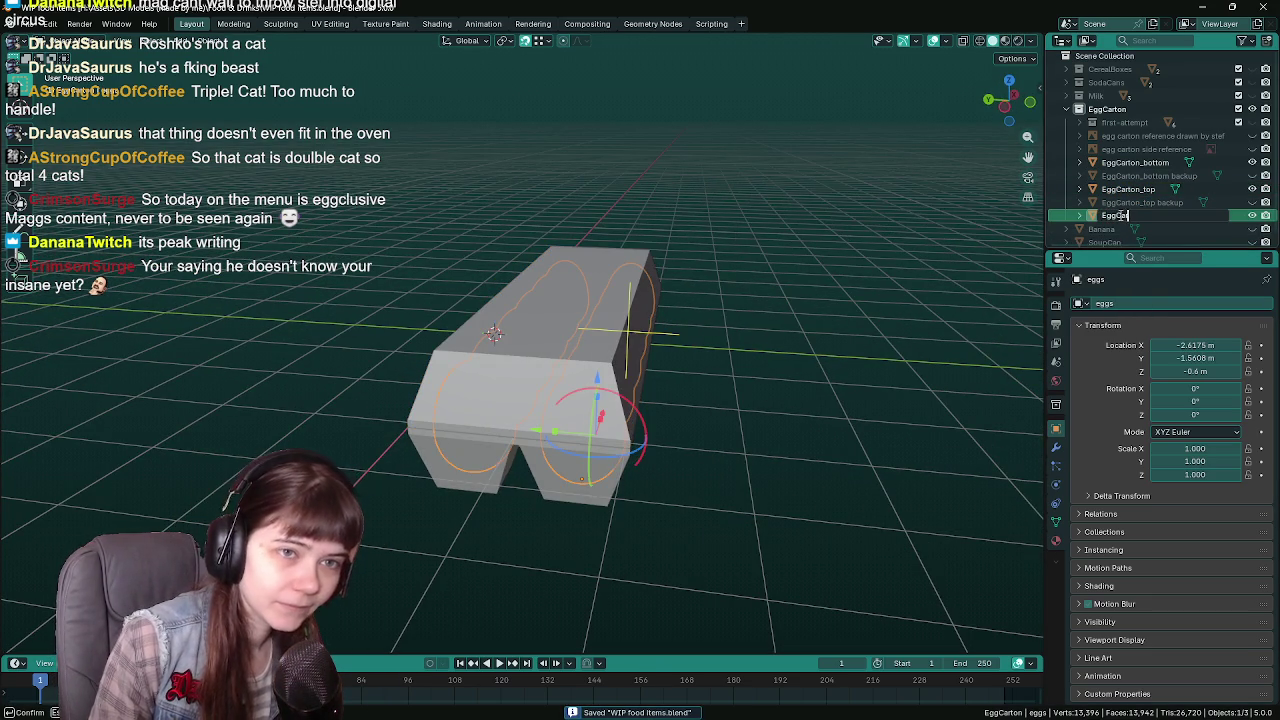
{"action": "type", "text": "ggs"}
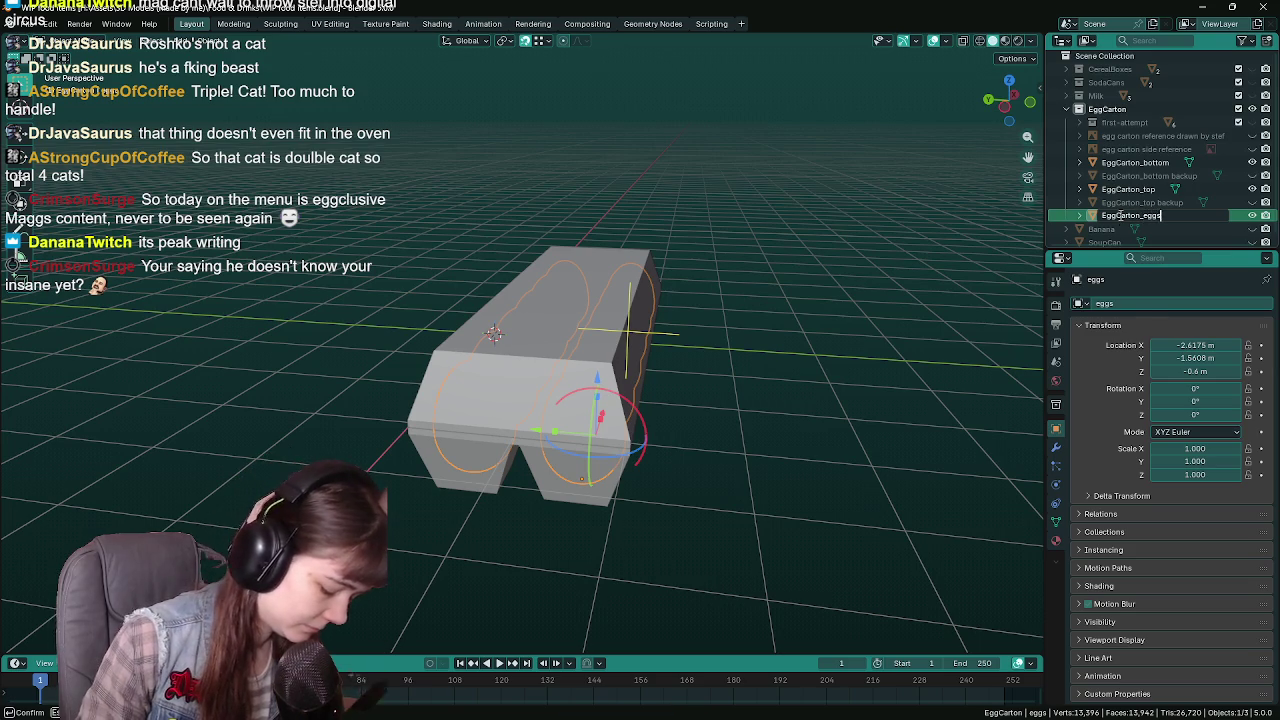
{"action": "key", "text": "Return"}
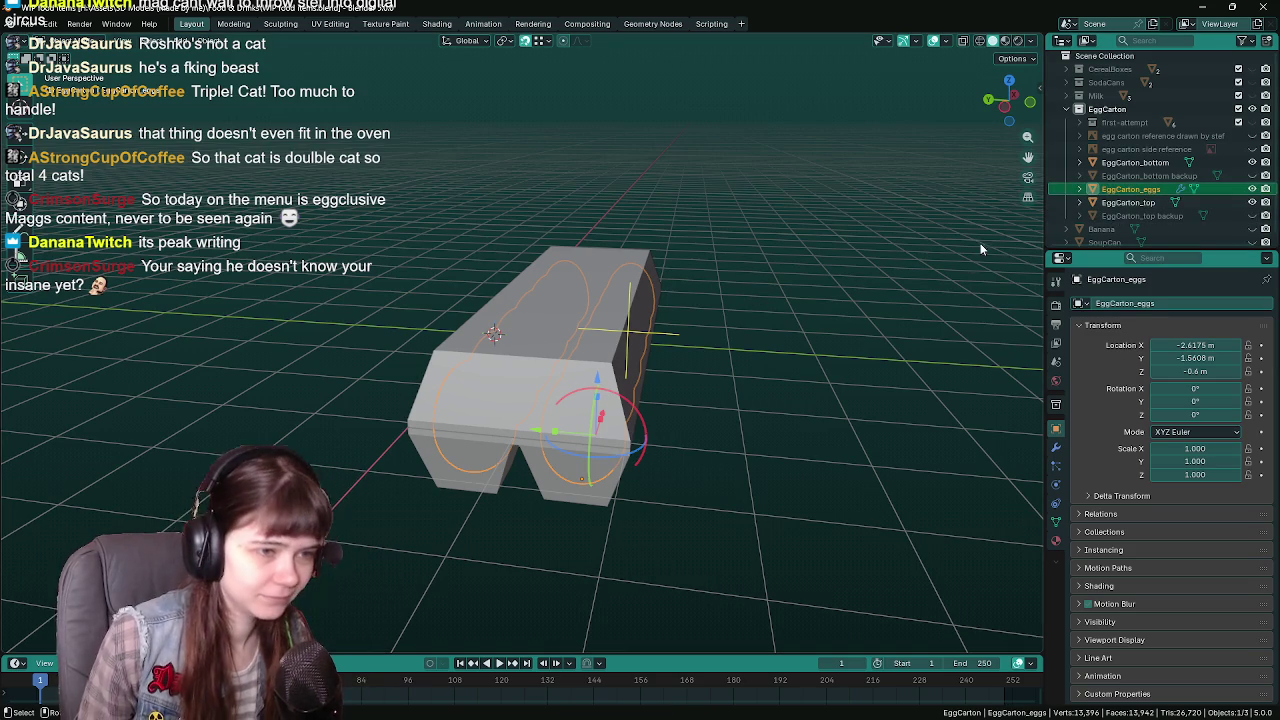
{"action": "middle_click_drag", "start_coordinate": [980, 243], "coordinate": [844, 323]}
{"action": "key", "text": "ctrl+s"}
{"action": "left_click", "coordinate": [817, 373]}
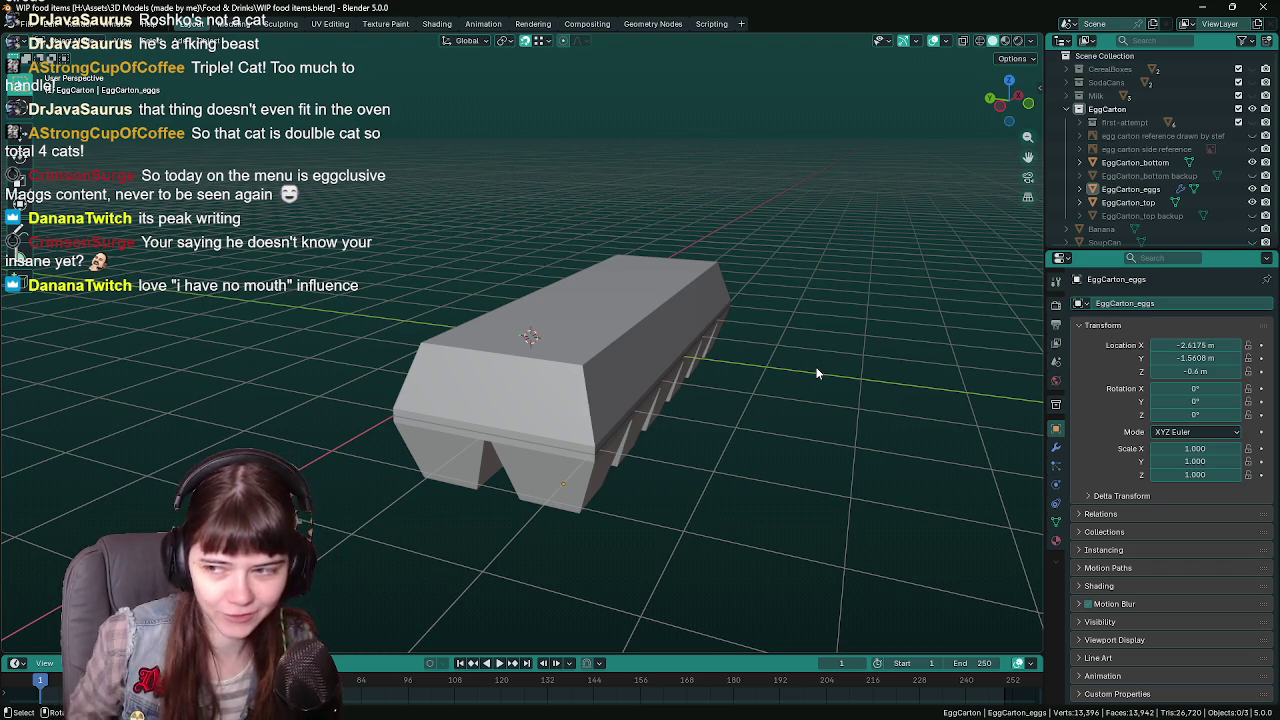
{"action": "left_click", "coordinate": [545, 472]}
{"action": "mouse_move", "coordinate": [545, 472]}
{"action": "middle_mouse_down"}
{"action": "mouse_move", "coordinate": [620, 470]}
{"action": "mouse_move", "coordinate": [680, 440]}
{"action": "middle_mouse_up"}
{"action": "key", "text": "ctrl+s"}
{"action": "left_click", "coordinate": [1133, 190]}
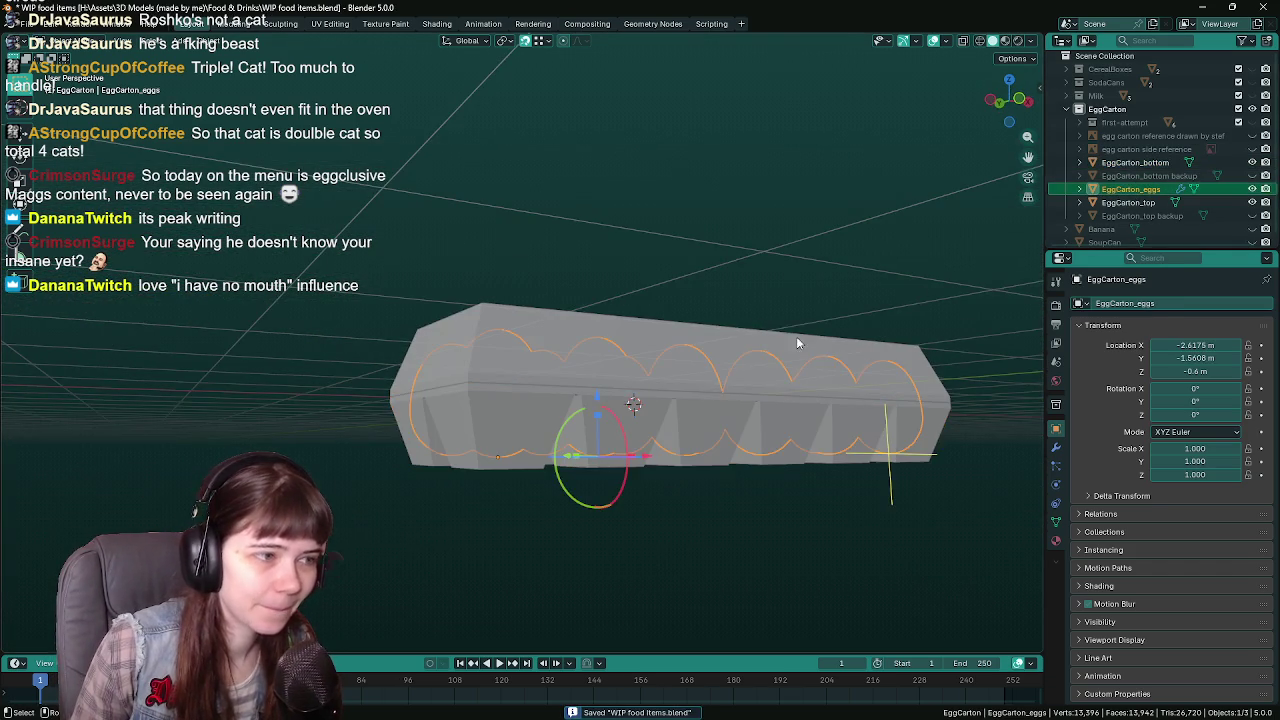
{"action": "mouse_move", "coordinate": [796, 336]}
{"action": "middle_mouse_down"}
{"action": "mouse_move", "coordinate": [628, 472]}
{"action": "mouse_move", "coordinate": [868, 508]}
{"action": "mouse_move", "coordinate": [668, 518]}
{"action": "mouse_move", "coordinate": [688, 544]}
{"action": "mouse_move", "coordinate": [634, 548]}
{"action": "middle_mouse_up"}
{"action": "left_click", "coordinate": [666, 362]}
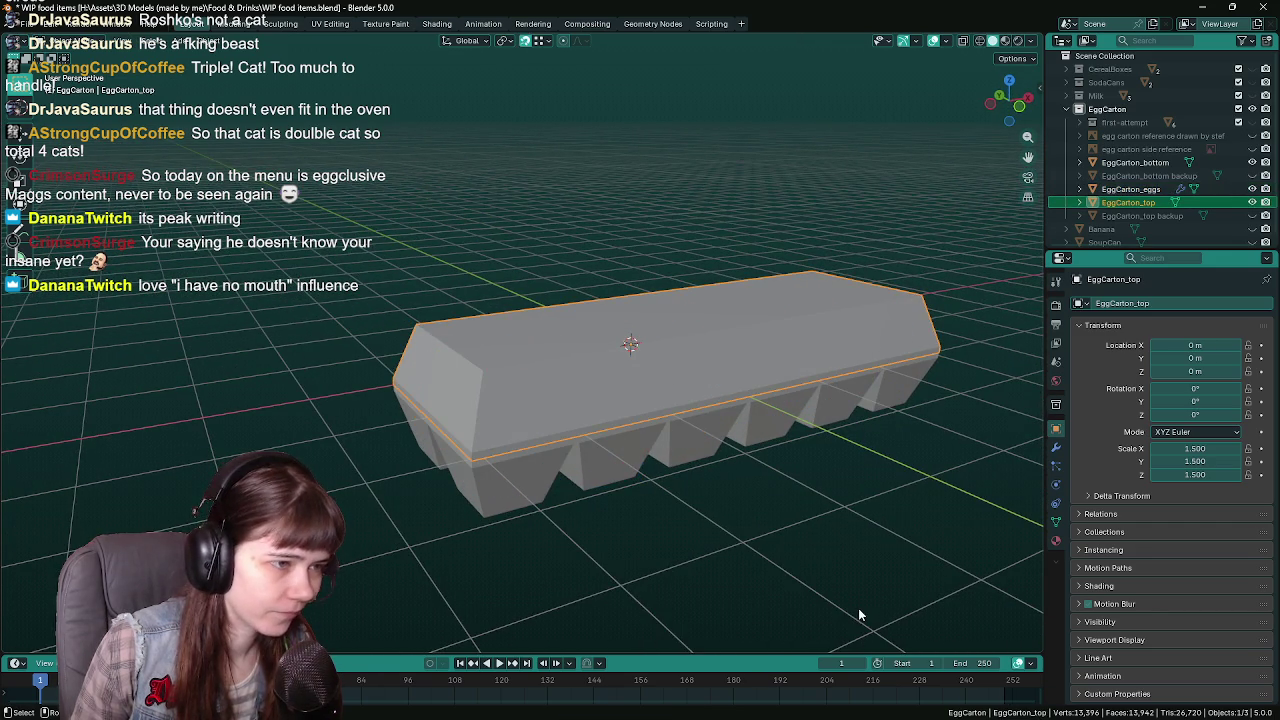
{"action": "key", "text": "r"}
{"action": "key", "text": "y"}
{"action": "key", "text": "x"}
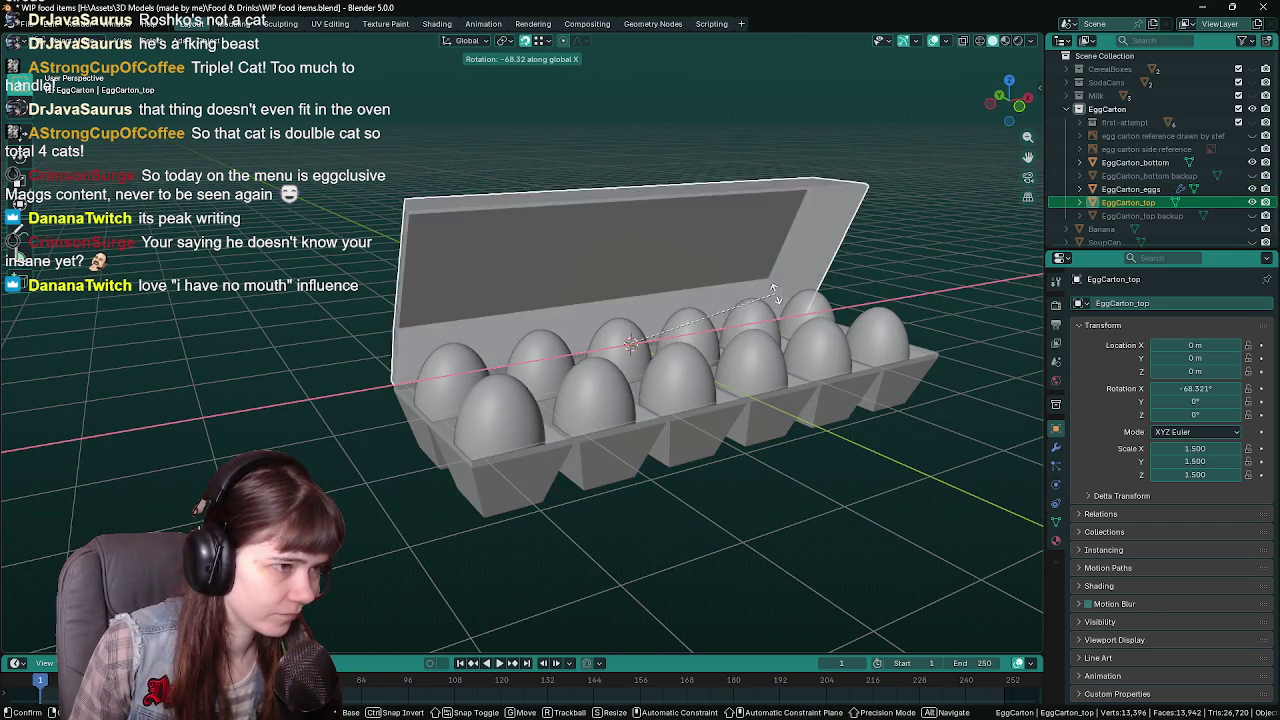
{"action": "left_click", "coordinate": [758, 536]}
{"action": "mouse_move", "coordinate": [758, 536]}
{"action": "middle_mouse_down"}
{"action": "mouse_move", "coordinate": [687, 601]}
{"action": "mouse_move", "coordinate": [563, 489]}
{"action": "mouse_move", "coordinate": [615, 547]}
{"action": "mouse_move", "coordinate": [280, 410]}
{"action": "mouse_move", "coordinate": [672, 562]}
{"action": "mouse_move", "coordinate": [760, 480]}
{"action": "middle_mouse_up"}
{"action": "key", "text": "KP_0"}
{"action": "double_click", "coordinate": [1195, 388]}
{"action": "type", "text": "0"}
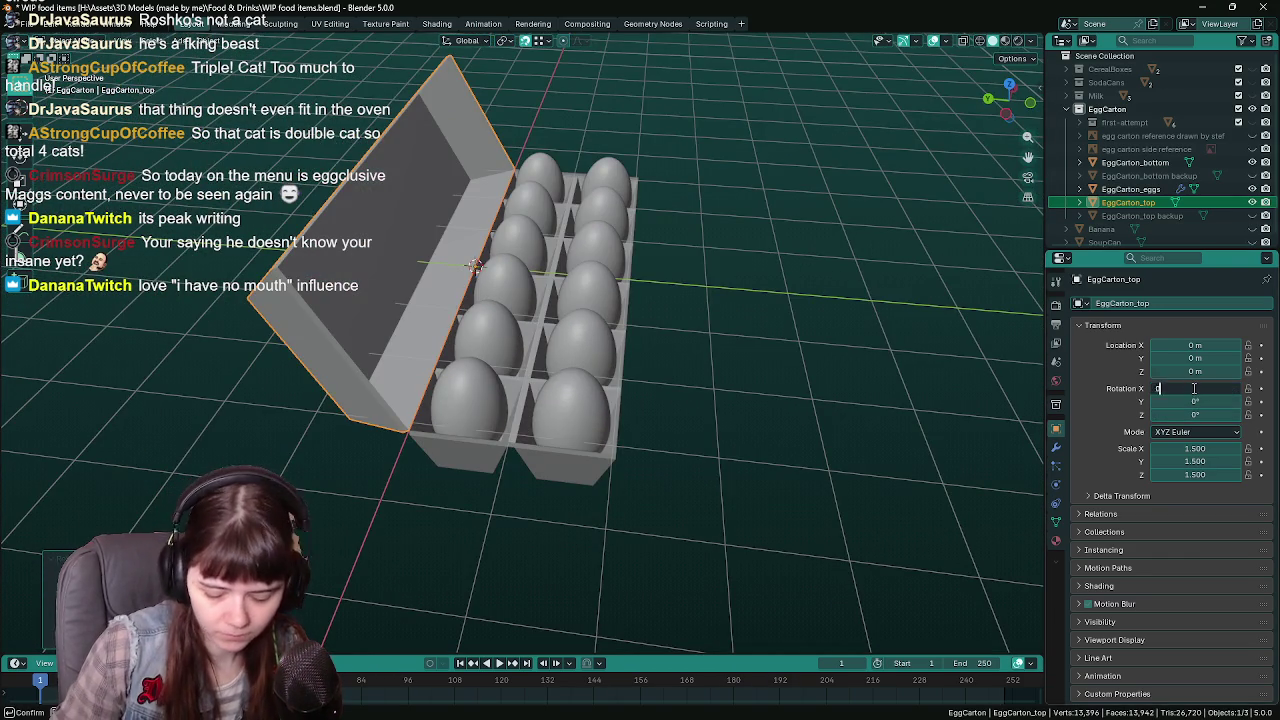
{"action": "key", "text": "Return"}
{"action": "mouse_move", "coordinate": [742, 366]}
{"action": "middle_mouse_down"}
{"action": "mouse_move", "coordinate": [739, 503]}
{"action": "mouse_move", "coordinate": [694, 462]}
{"action": "mouse_move", "coordinate": [700, 440]}
{"action": "middle_mouse_up"}
{"action": "key", "text": "alt+a"}
{"action": "key", "text": "ctrl+s"}
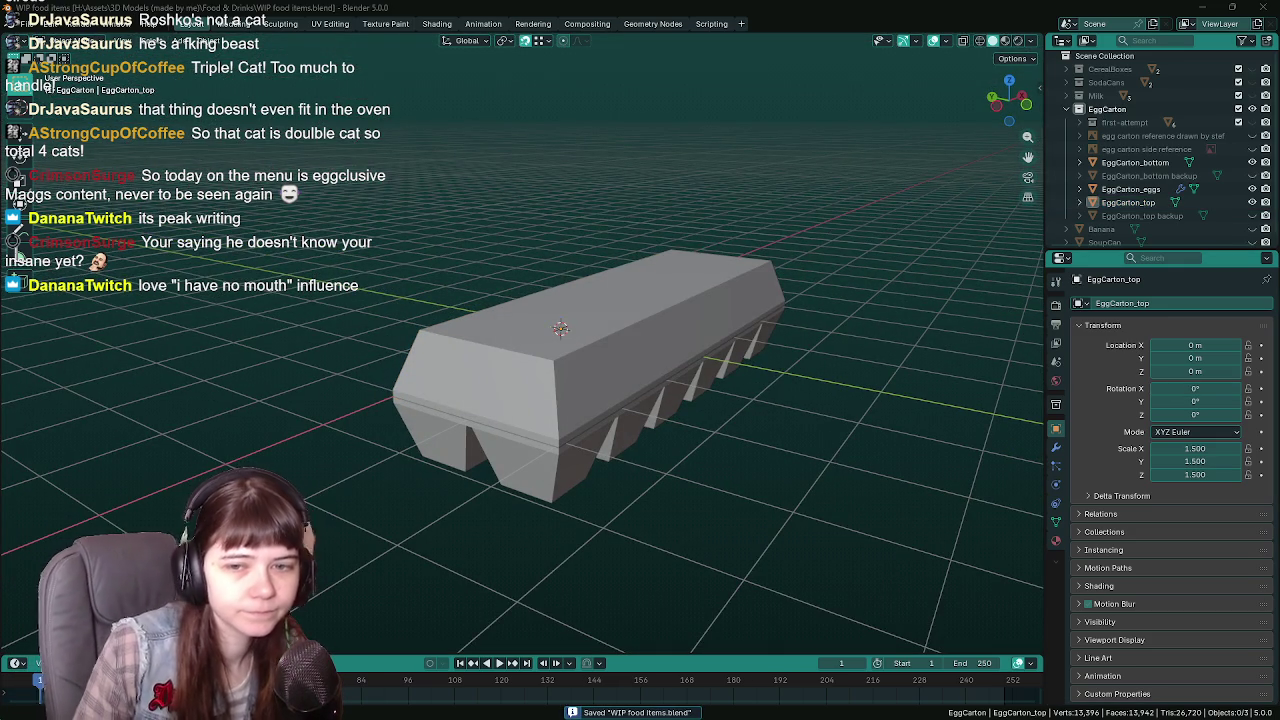
{"action": "middle_click_drag", "start_coordinate": [824, 360], "coordinate": [835, 348]}
{"action": "left_click", "coordinate": [634, 350]}
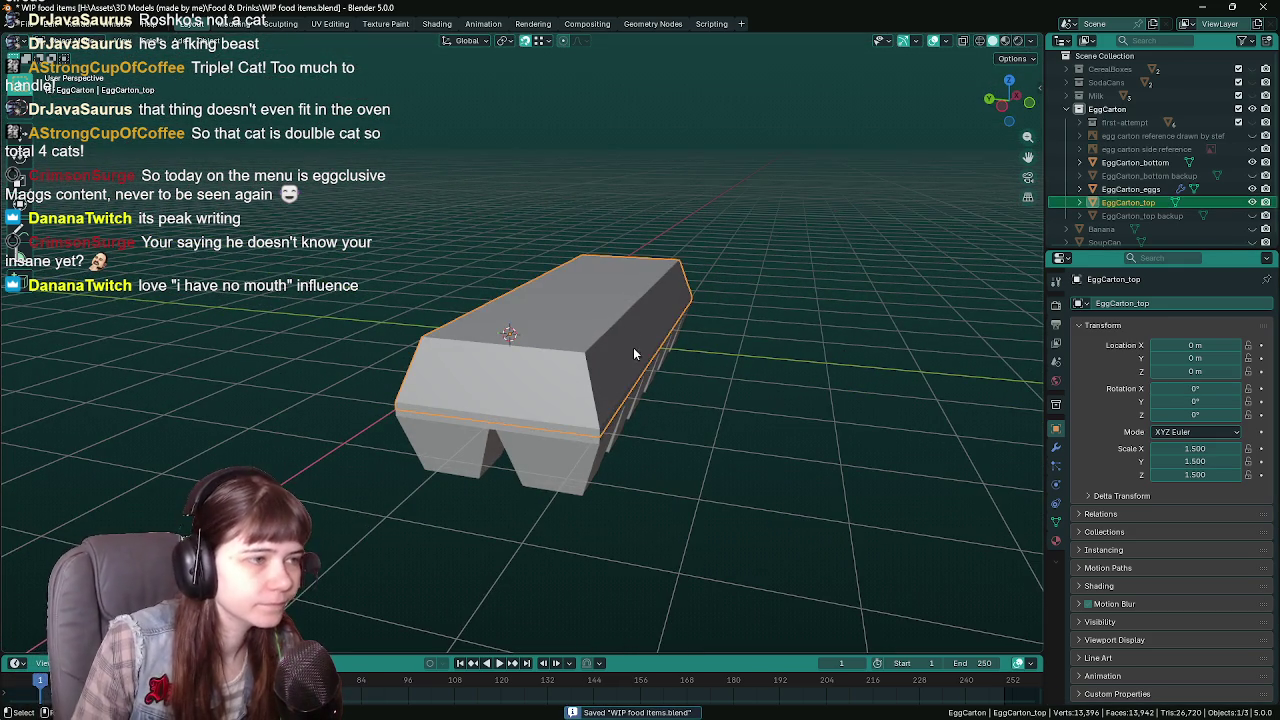
{"action": "key", "text": "alt+a"}
{"action": "middle_click_drag", "start_coordinate": [722, 397], "coordinate": [632, 441]}
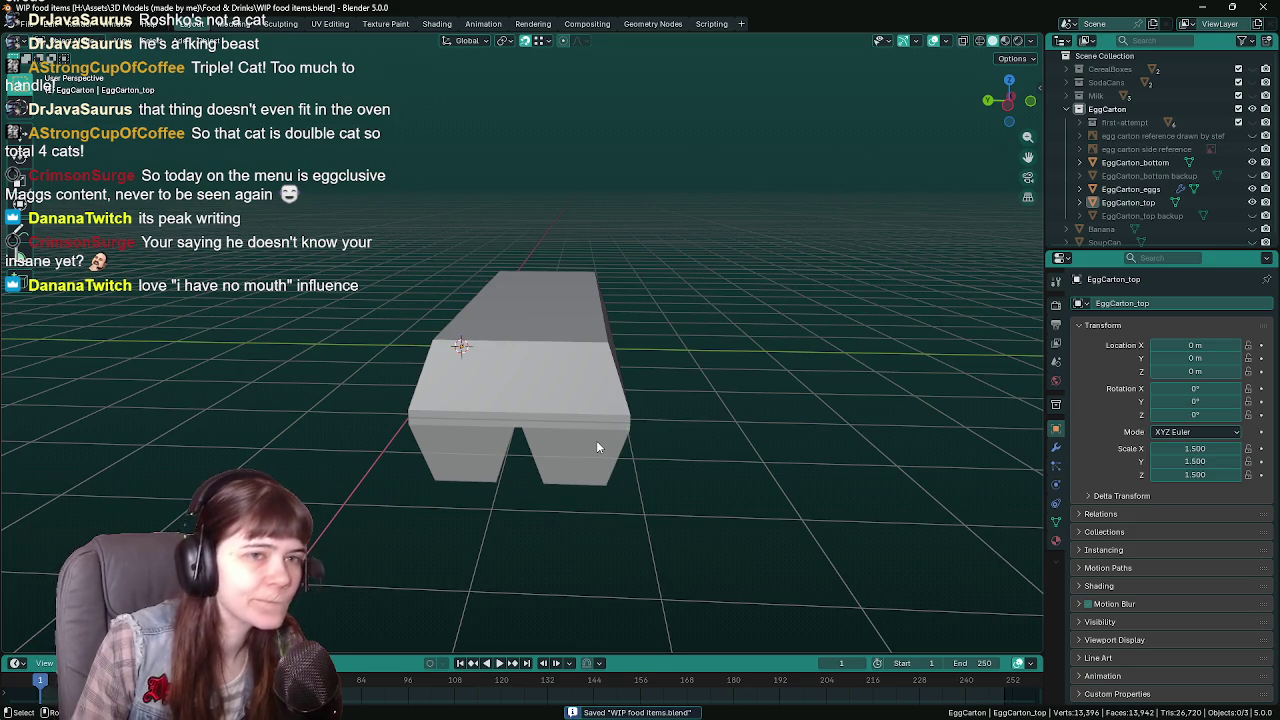
{"action": "left_click", "coordinate": [1130, 189]}
Back out of the Apply menu, then select EggCarton_eggs and duplicate it with Shift+D
{"action": "key", "text": "ctrl+a"}
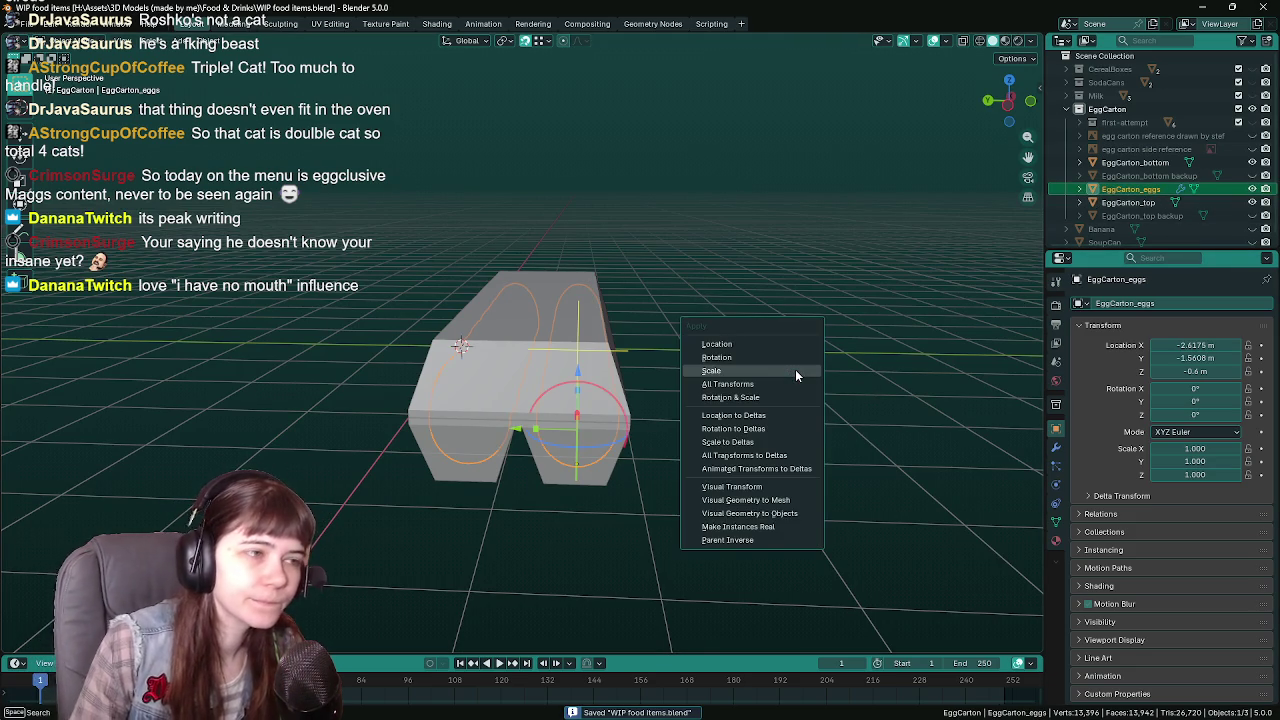
{"action": "right_click", "coordinate": [795, 369]}
{"action": "key", "text": "Escape"}
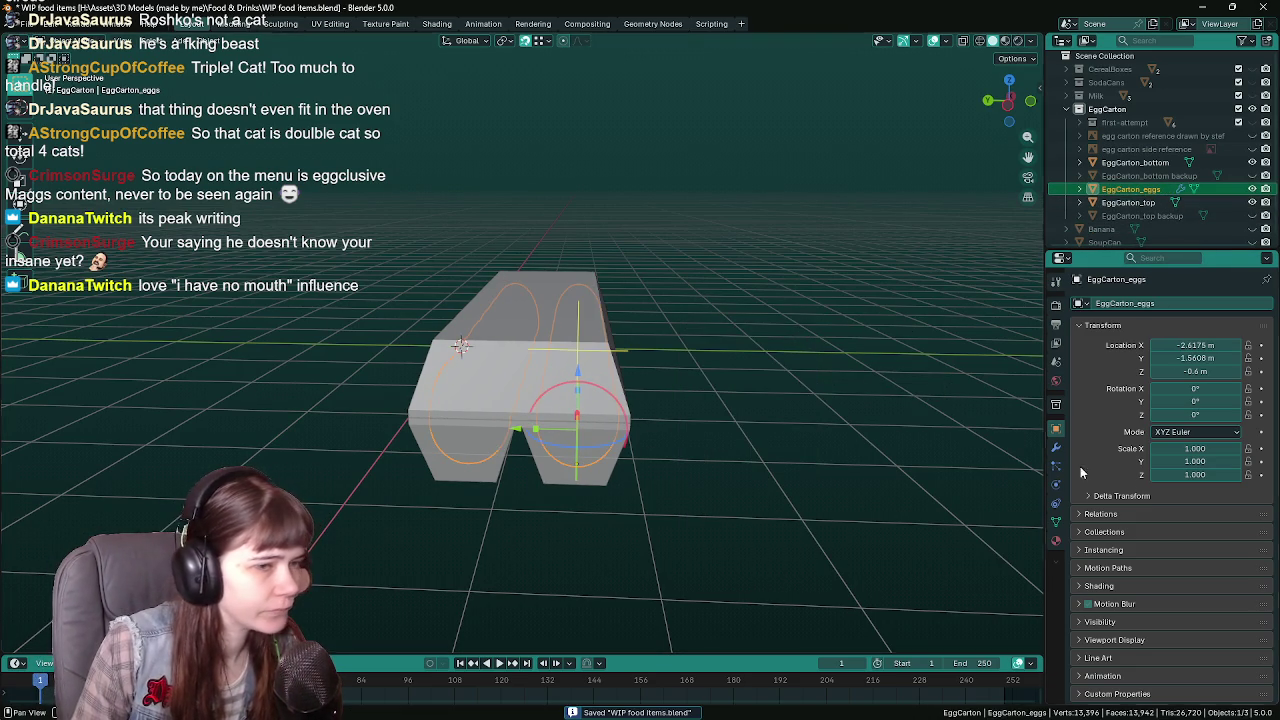
{"action": "key", "text": "ctrl+z"}
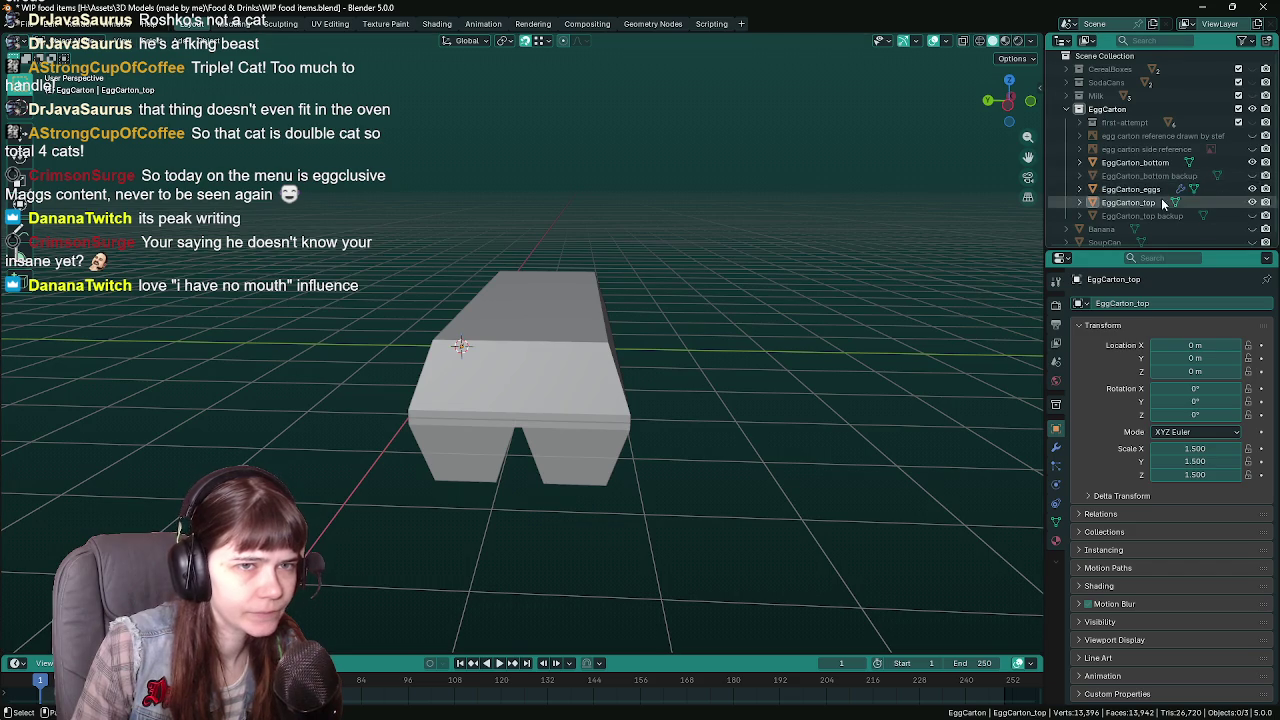
{"action": "left_click", "coordinate": [1135, 189]}
{"action": "key", "text": "shift+d"}
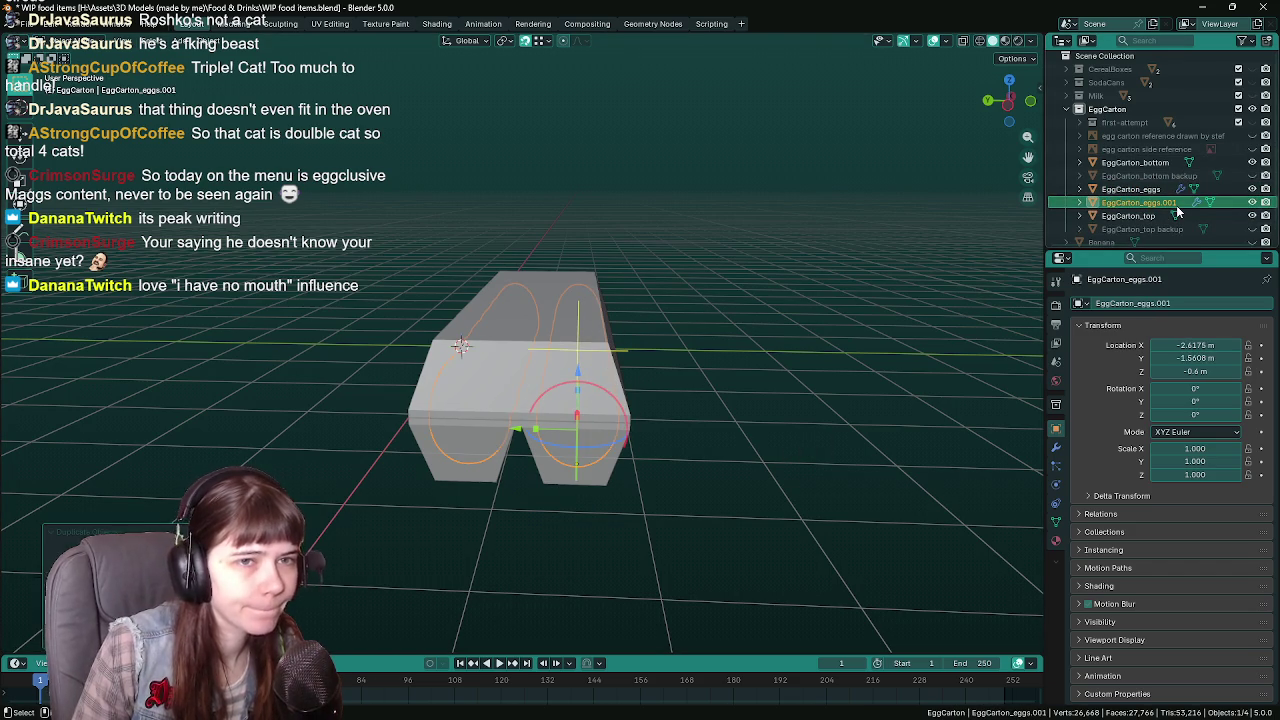
Rename the copy to 'EggCarton_eggs backup', hide it, reselect EggCarton_eggs and save
{"action": "scroll", "coordinate": [1178, 185], "scroll_direction": "down", "scroll_amount": 1}
{"action": "double_click", "coordinate": [1181, 188]}
{"action": "left_click", "coordinate": [1181, 188]}
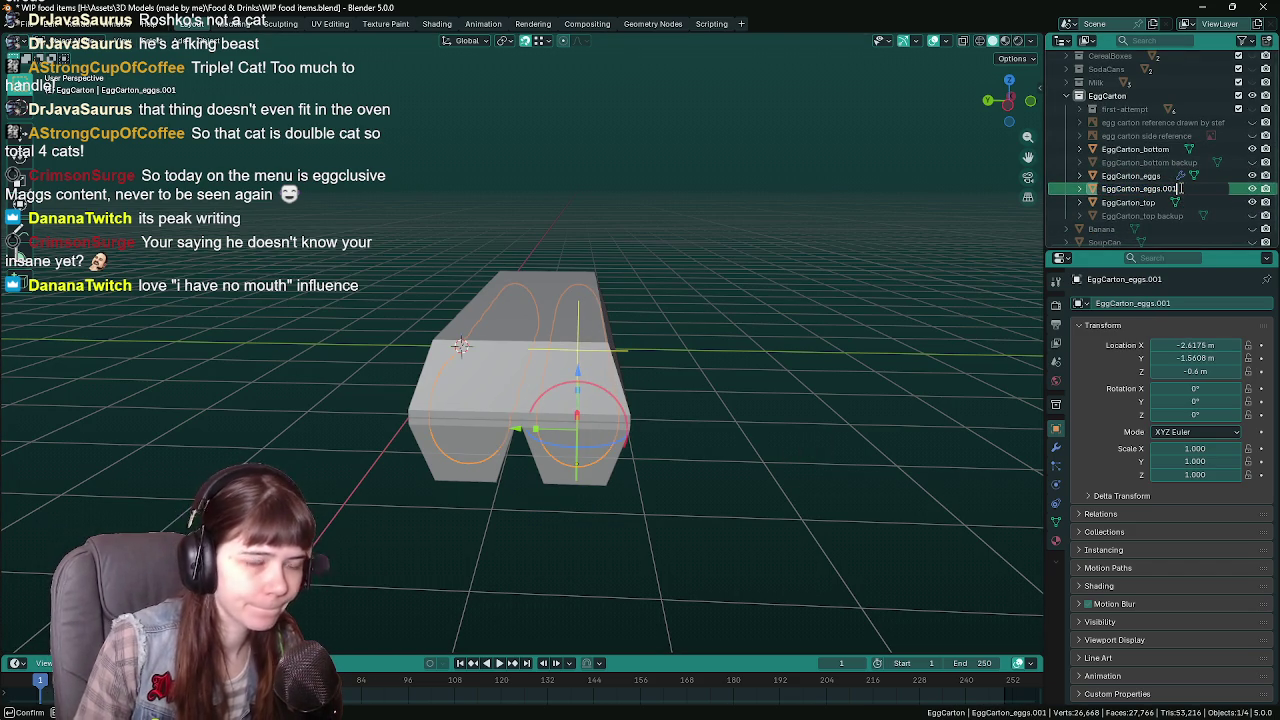
{"action": "key", "text": "BackSpace"}
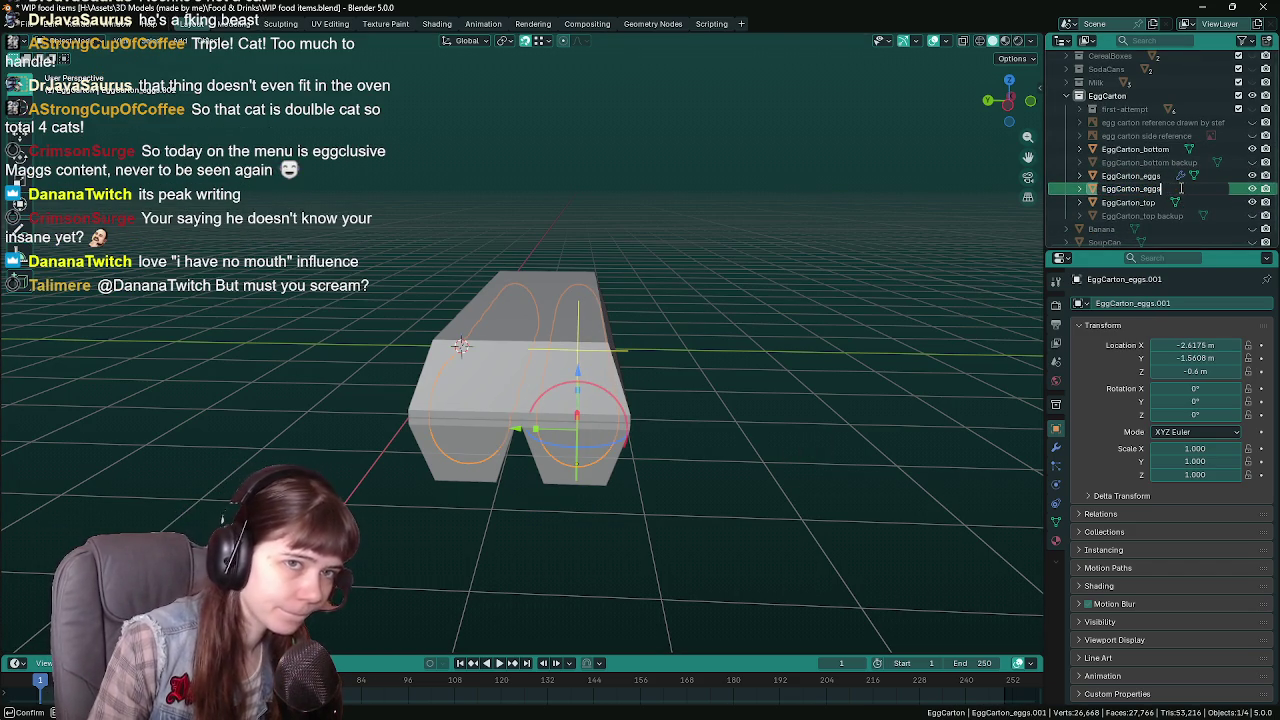
{"action": "type", "text": " backup"}
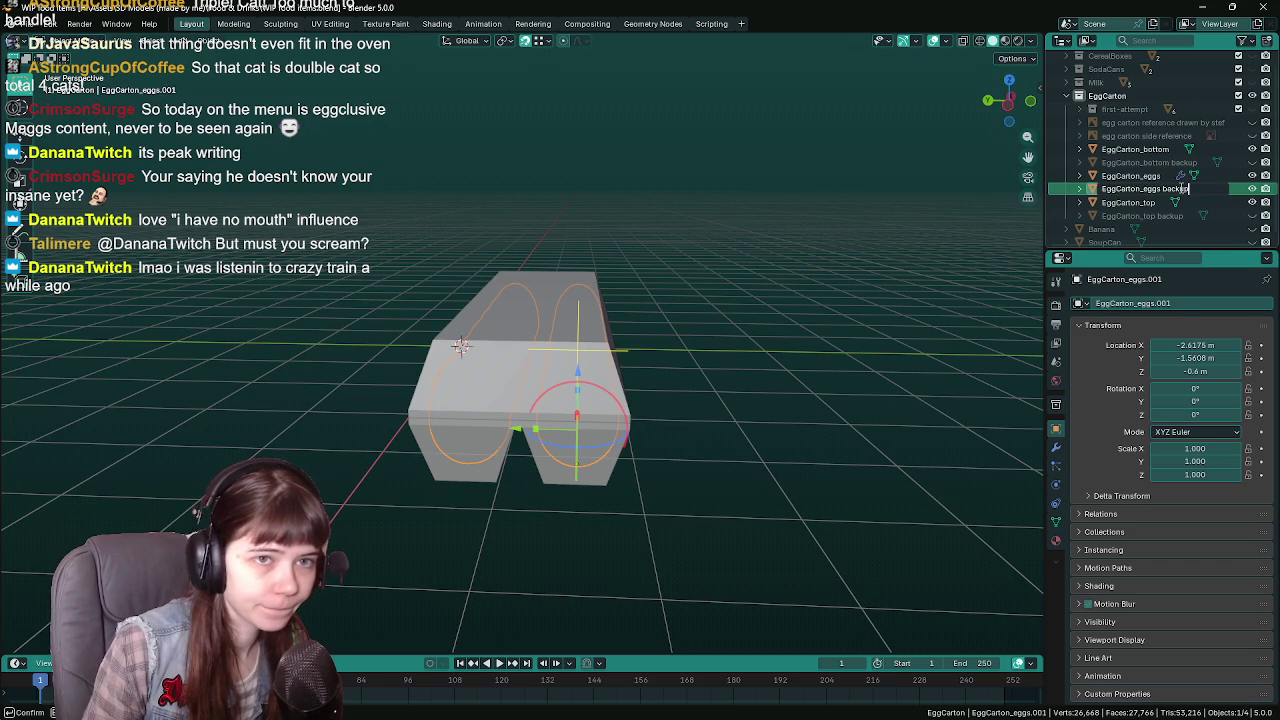
{"action": "key", "text": "Return"}
{"action": "key", "text": "h"}
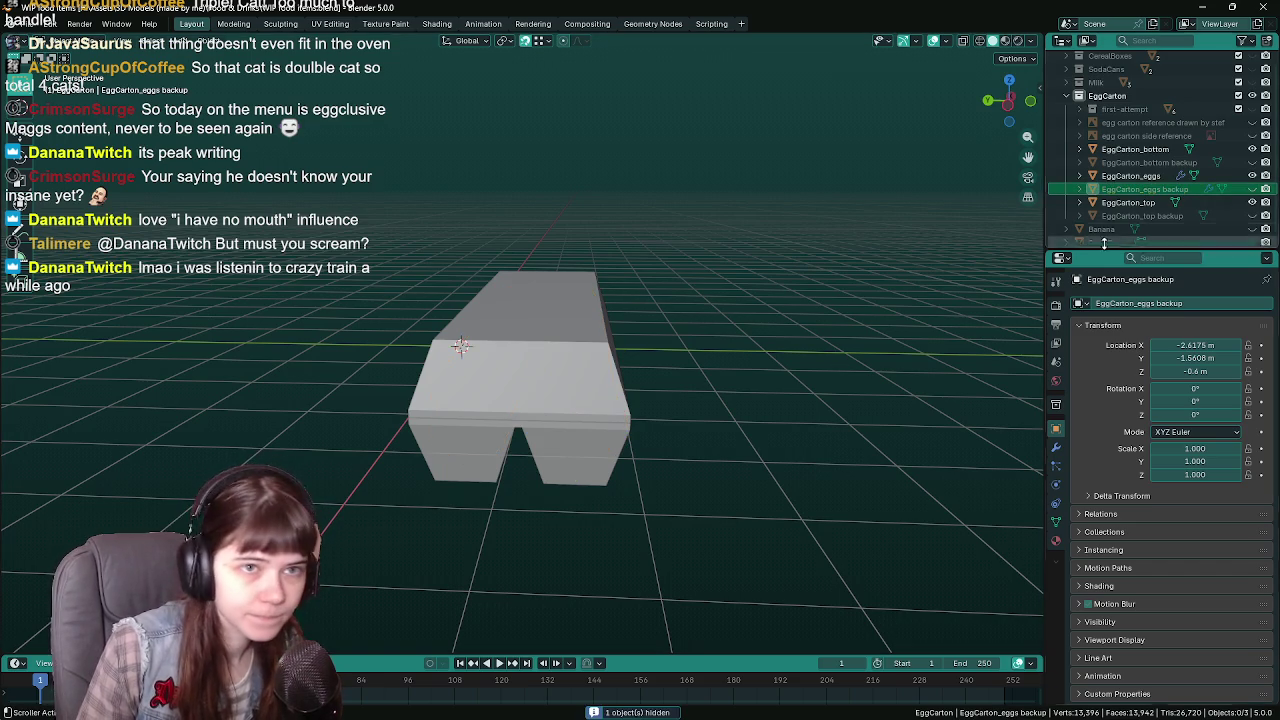
{"action": "left_click", "coordinate": [1130, 176]}
{"action": "key", "text": "ctrl+s"}
{"action": "key", "text": "ctrl+a"}
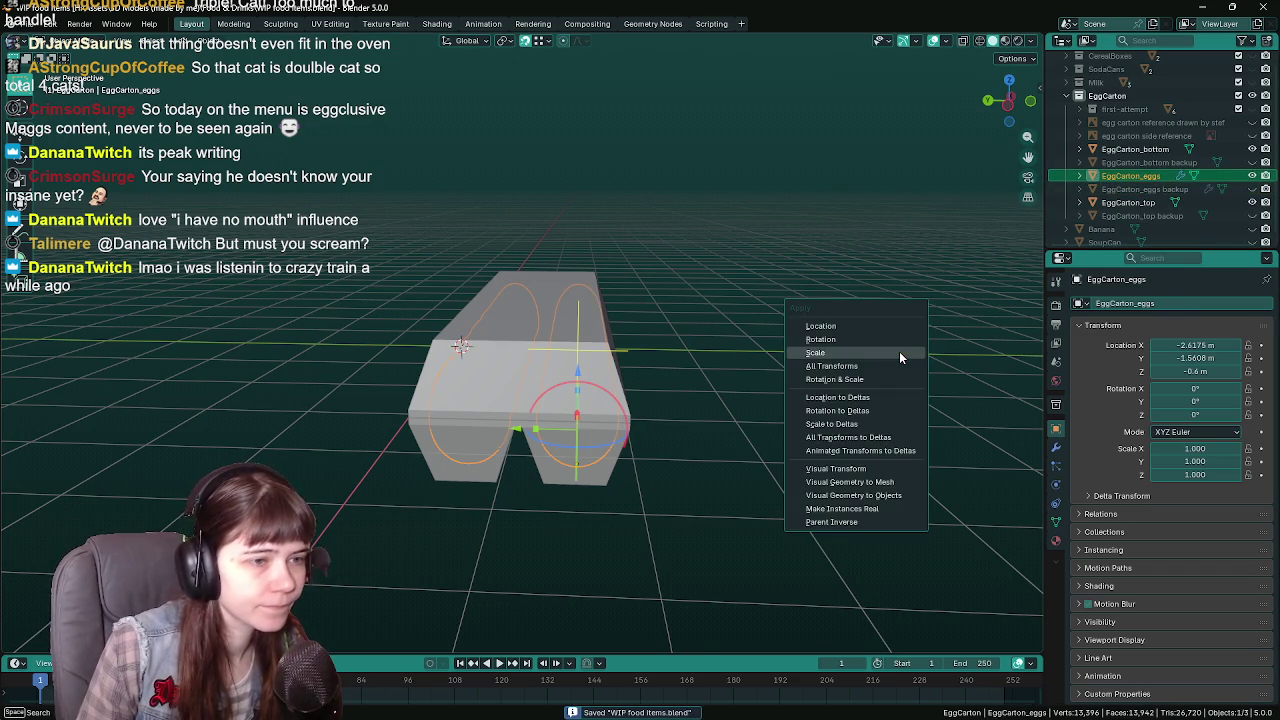
{"action": "left_click", "coordinate": [885, 365]}
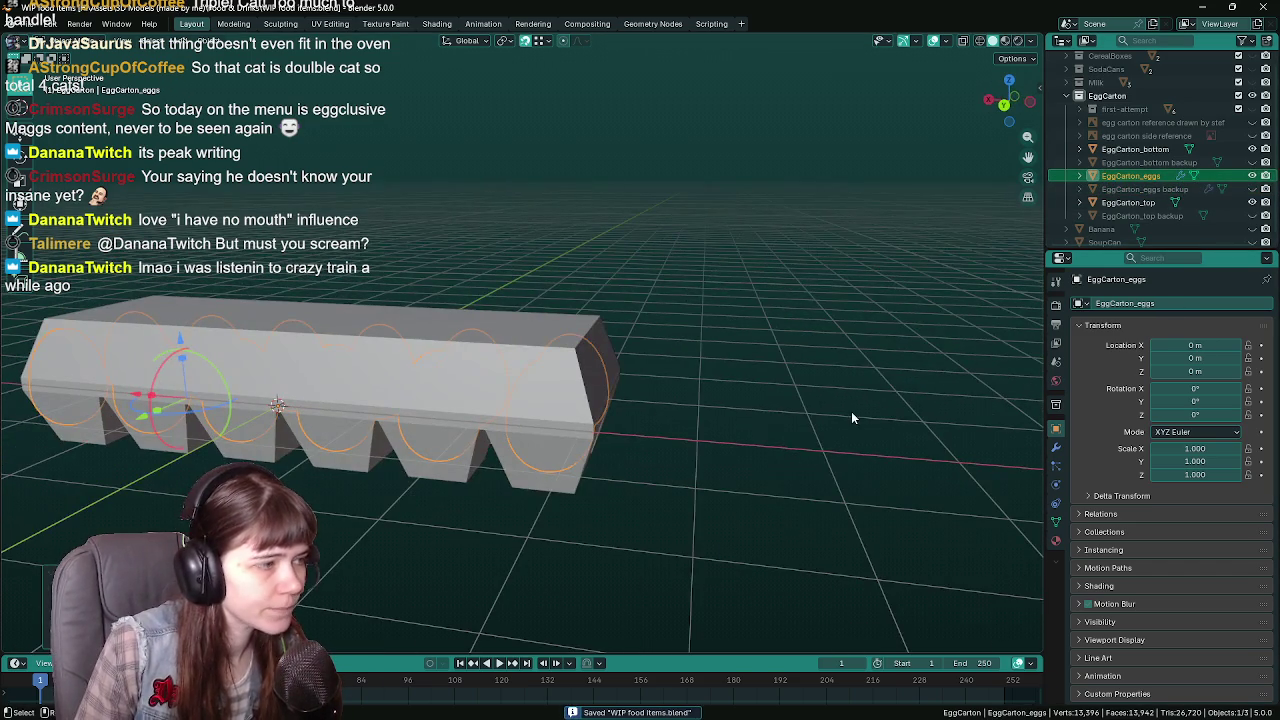
{"action": "left_click", "coordinate": [1055, 447]}
{"action": "middle_click_drag", "start_coordinate": [985, 449], "coordinate": [812, 440]}
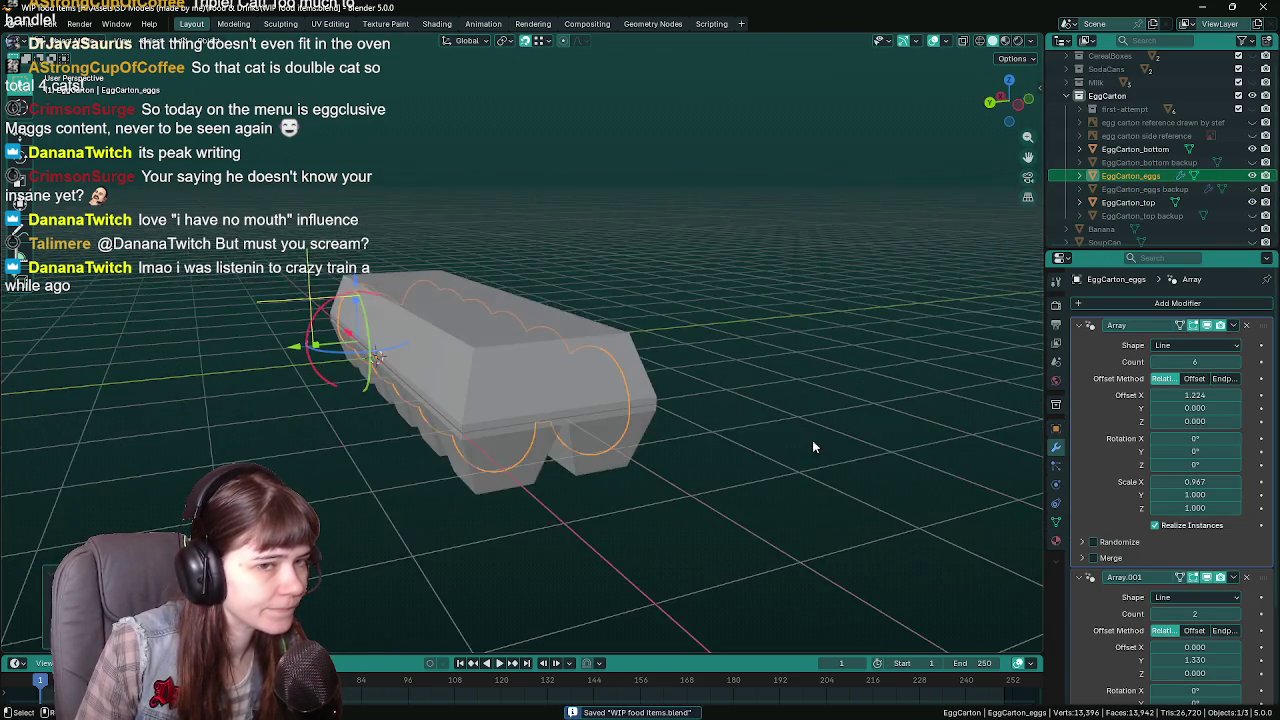
{"action": "key", "text": "ctrl+a"}
{"action": "key", "text": "ctrl+a"}
{"action": "mouse_move", "coordinate": [1000, 440]}
{"action": "middle_mouse_down"}
{"action": "mouse_move", "coordinate": [692, 462]}
{"action": "mouse_move", "coordinate": [627, 387]}
{"action": "mouse_move", "coordinate": [786, 480]}
{"action": "mouse_move", "coordinate": [880, 486]}
{"action": "middle_mouse_up"}
{"action": "left_click", "coordinate": [627, 387]}
{"action": "key", "text": "r"}
{"action": "key", "text": "x"}
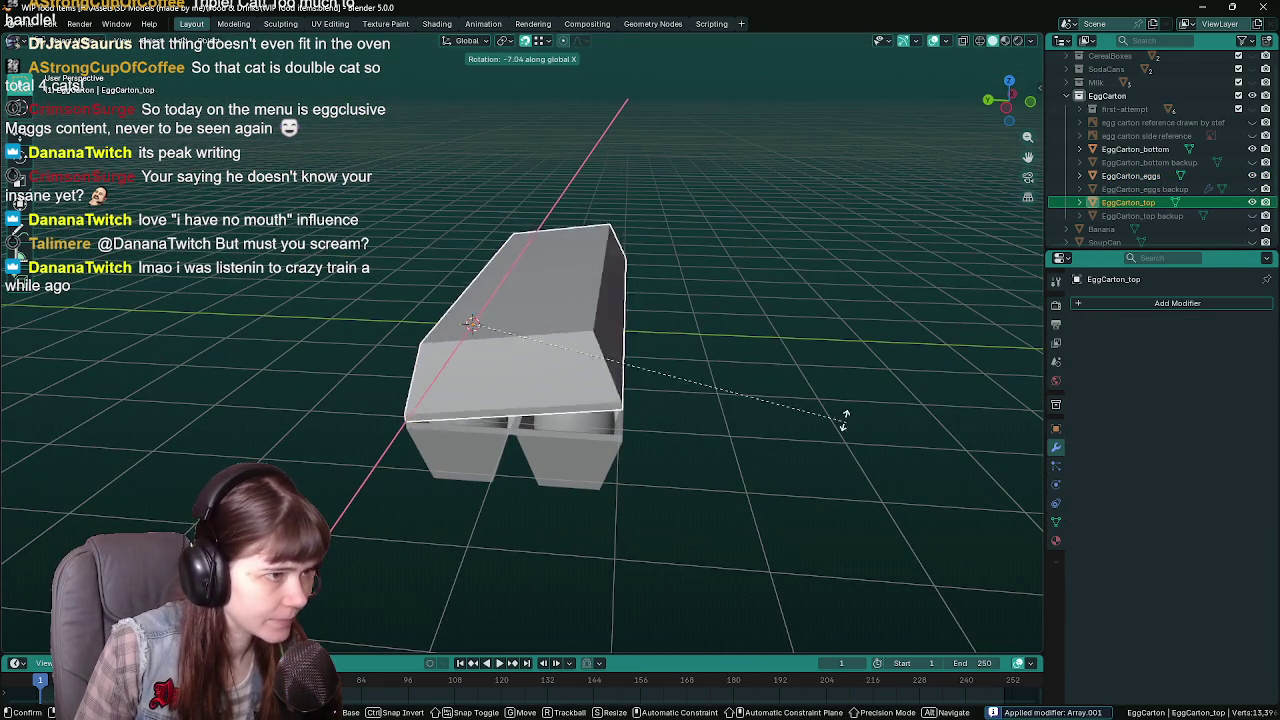
{"action": "left_click", "coordinate": [514, 240]}
{"action": "left_click", "coordinate": [571, 400]}
{"action": "key", "text": "Tab"}
{"action": "scroll", "coordinate": [597, 430], "scroll_direction": "up", "scroll_amount": 3}
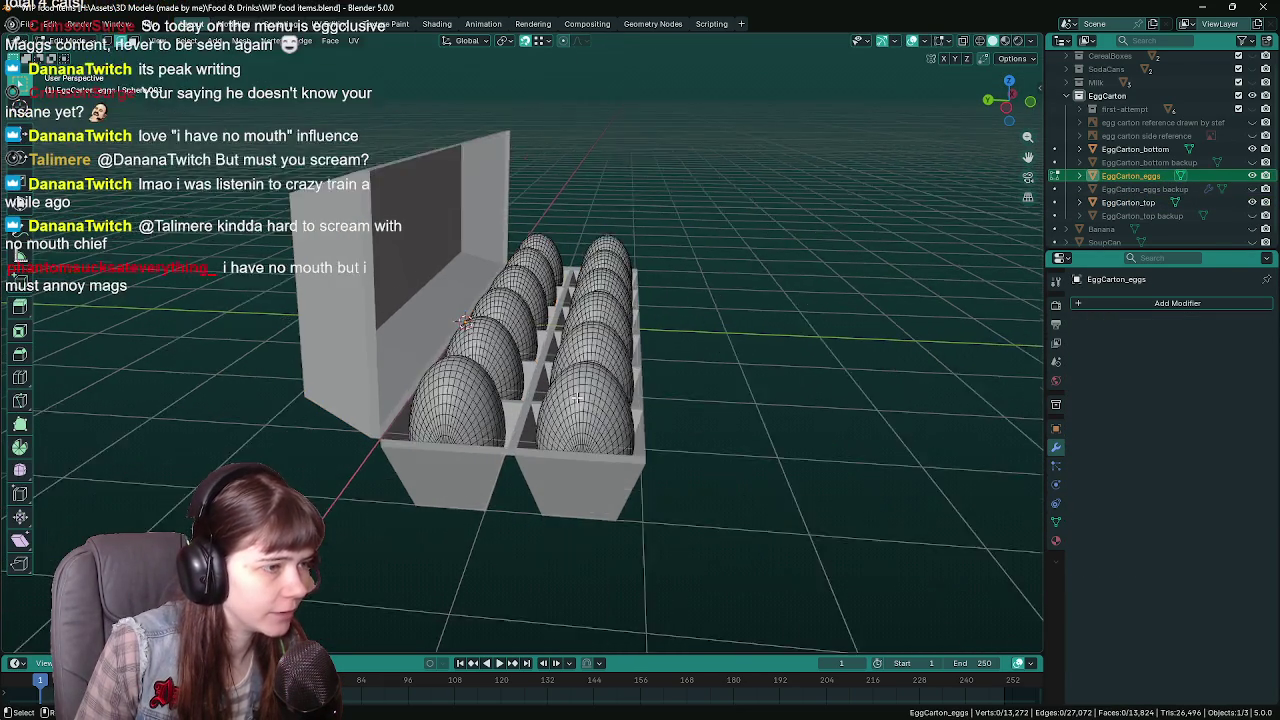
{"action": "scroll", "coordinate": [597, 430], "scroll_direction": "up", "scroll_amount": 2}
{"action": "mouse_move", "coordinate": [597, 430]}
{"action": "middle_mouse_down"}
{"action": "mouse_move", "coordinate": [600, 420]}
{"action": "mouse_move", "coordinate": [607, 433]}
{"action": "mouse_move", "coordinate": [559, 443]}
{"action": "middle_mouse_up"}
{"action": "scroll", "coordinate": [600, 420], "scroll_direction": "down", "scroll_amount": 5}
{"action": "mouse_move", "coordinate": [428, 470]}
{"action": "middle_mouse_down"}
{"action": "mouse_move", "coordinate": [508, 457]}
{"action": "mouse_move", "coordinate": [450, 475]}
{"action": "middle_mouse_up"}
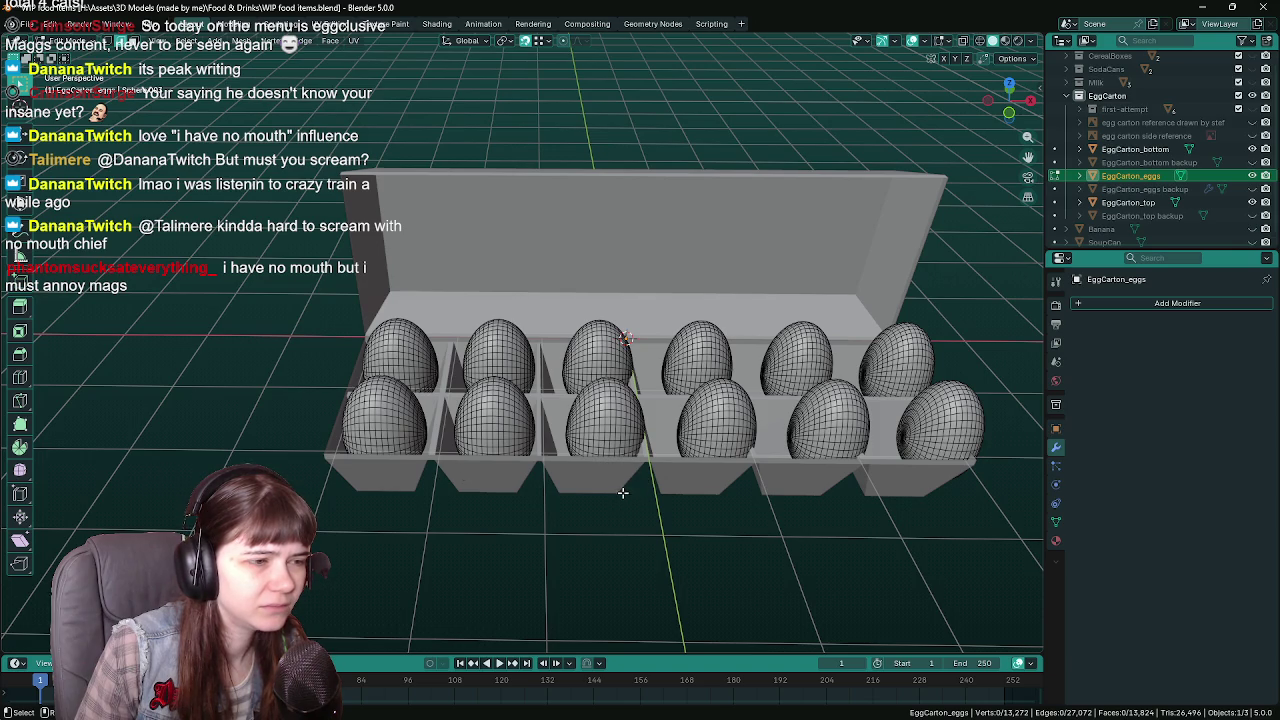
{"action": "middle_click_drag", "start_coordinate": [622, 492], "coordinate": [618, 543]}
{"action": "key", "text": "ctrl+z"}
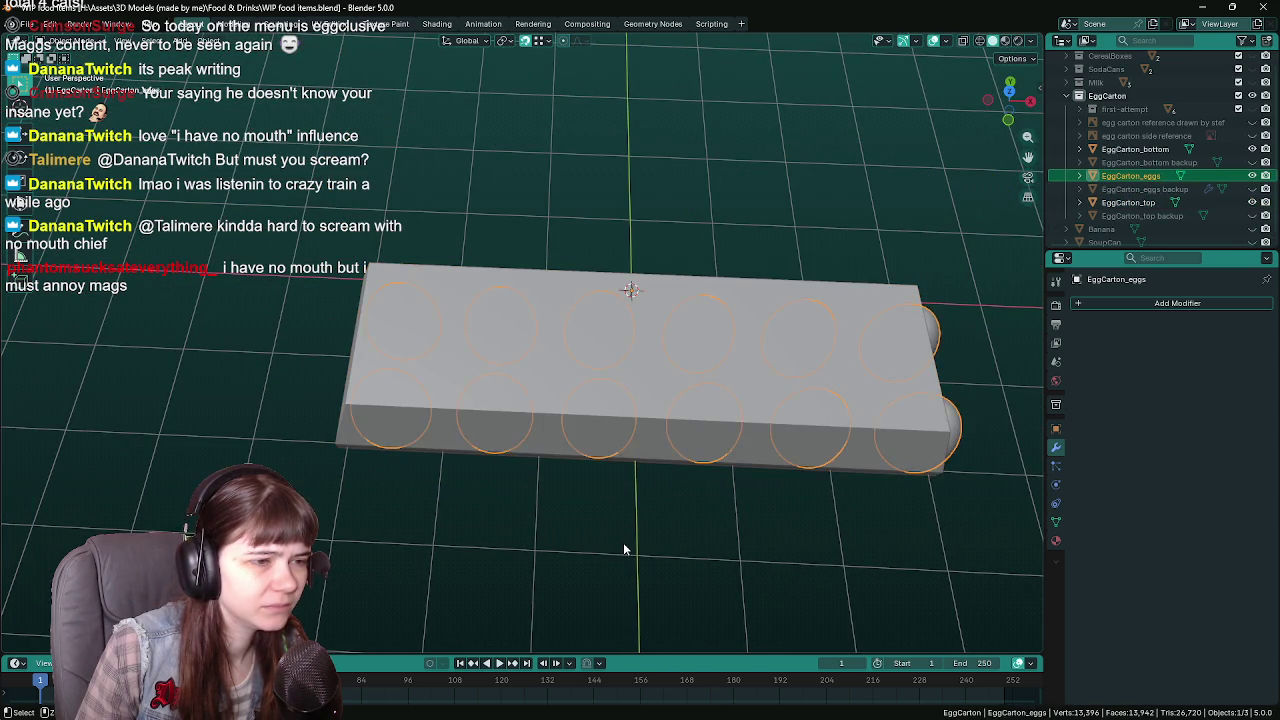
{"action": "key", "text": "ctrl+z"}
{"action": "key", "text": "ctrl+z"}
{"action": "key", "text": "ctrl+z"}
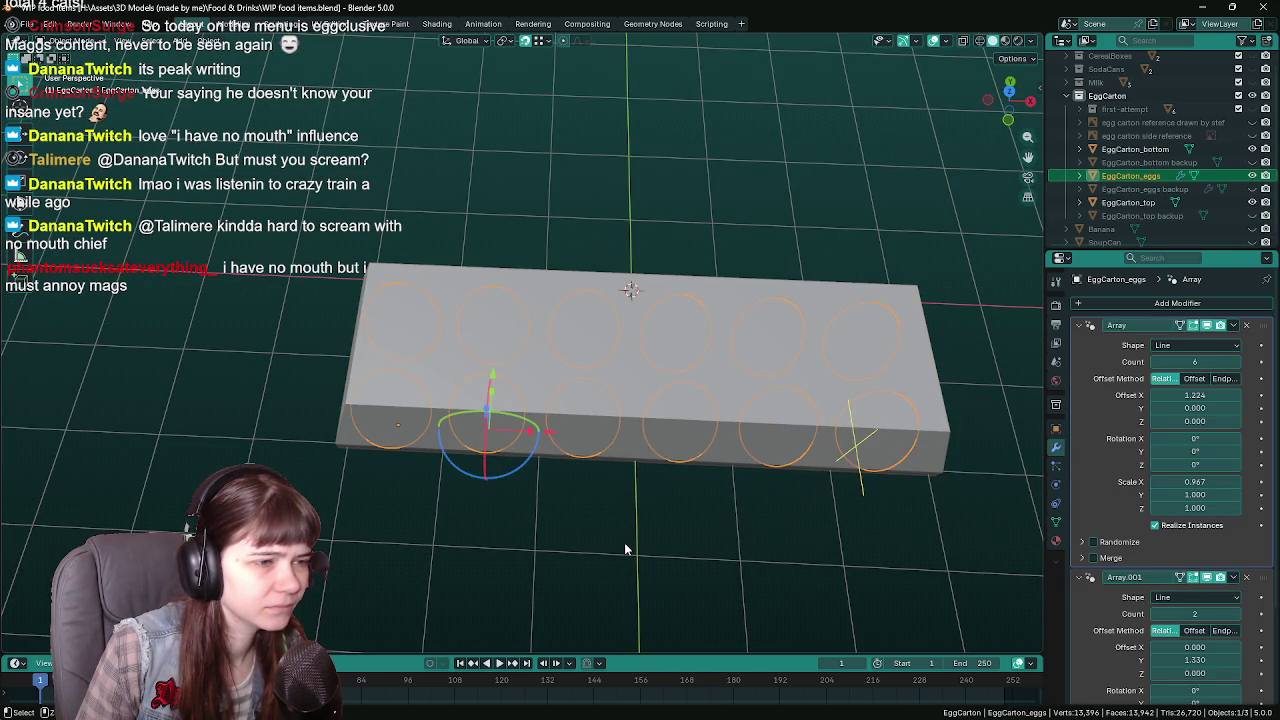
Select the carton lid, hide the eggs object, and save the file
{"action": "key", "text": "ctrl+s"}
{"action": "mouse_move", "coordinate": [619, 542]}
{"action": "middle_mouse_down"}
{"action": "mouse_move", "coordinate": [657, 489]}
{"action": "mouse_move", "coordinate": [597, 490]}
{"action": "mouse_move", "coordinate": [637, 470]}
{"action": "middle_mouse_up"}
{"action": "left_click", "coordinate": [627, 393]}
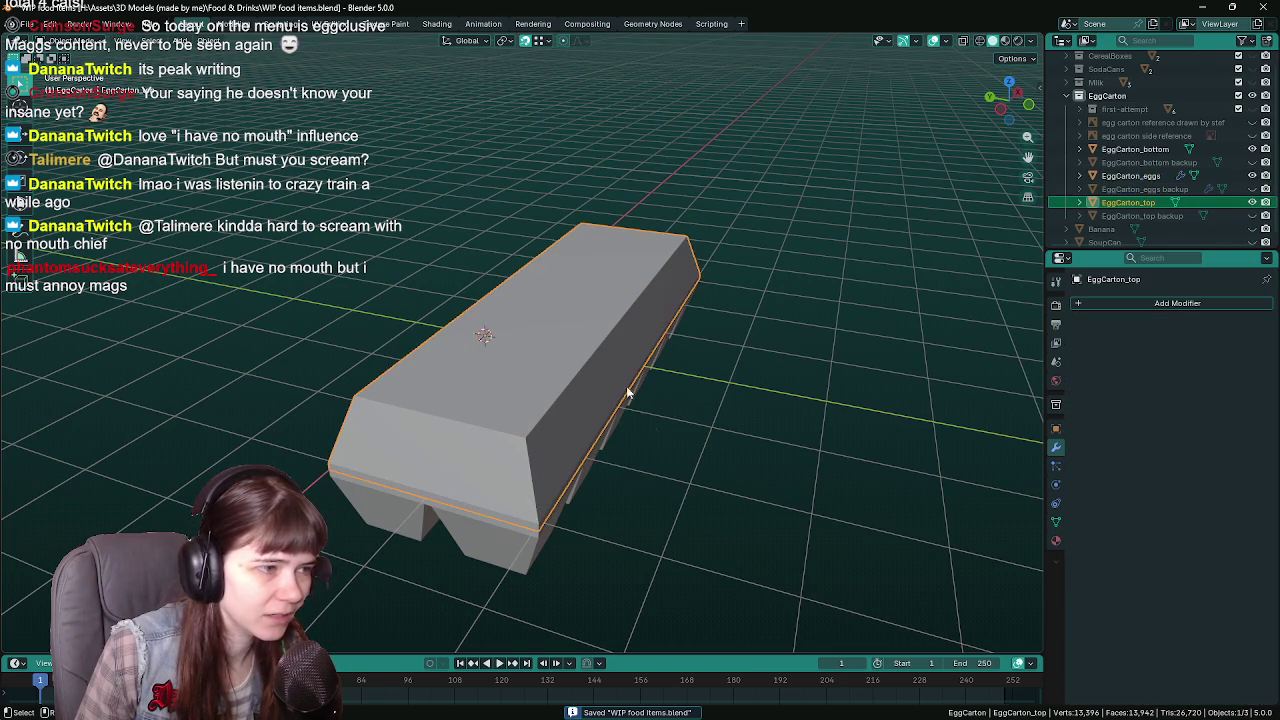
{"action": "left_click", "coordinate": [1252, 175]}
{"action": "mouse_move", "coordinate": [760, 430]}
{"action": "middle_mouse_down"}
{"action": "mouse_move", "coordinate": [739, 392]}
{"action": "mouse_move", "coordinate": [600, 481]}
{"action": "middle_mouse_up"}
{"action": "key", "text": "ctrl+s"}
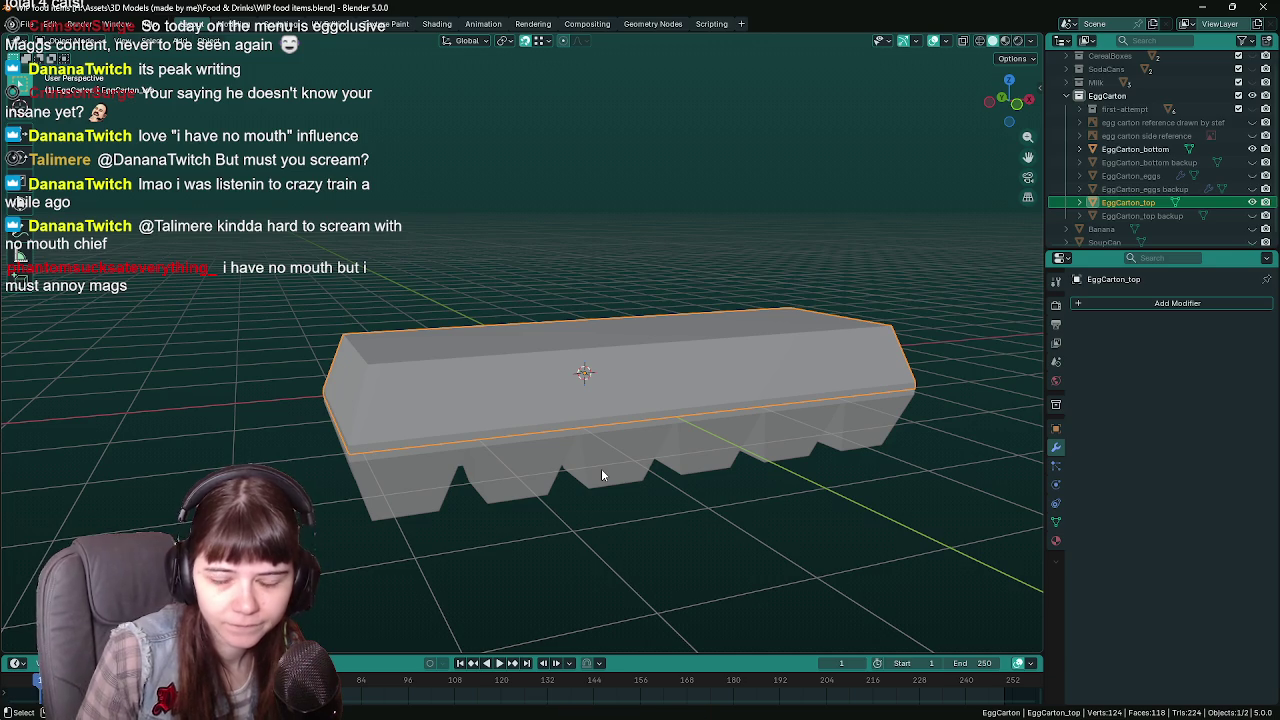
Select the carton bottom and check its transform values, saving along the way
{"action": "left_click", "coordinate": [601, 468]}
{"action": "middle_click_drag", "start_coordinate": [524, 518], "coordinate": [597, 531]}
{"action": "key", "text": "ctrl+s"}
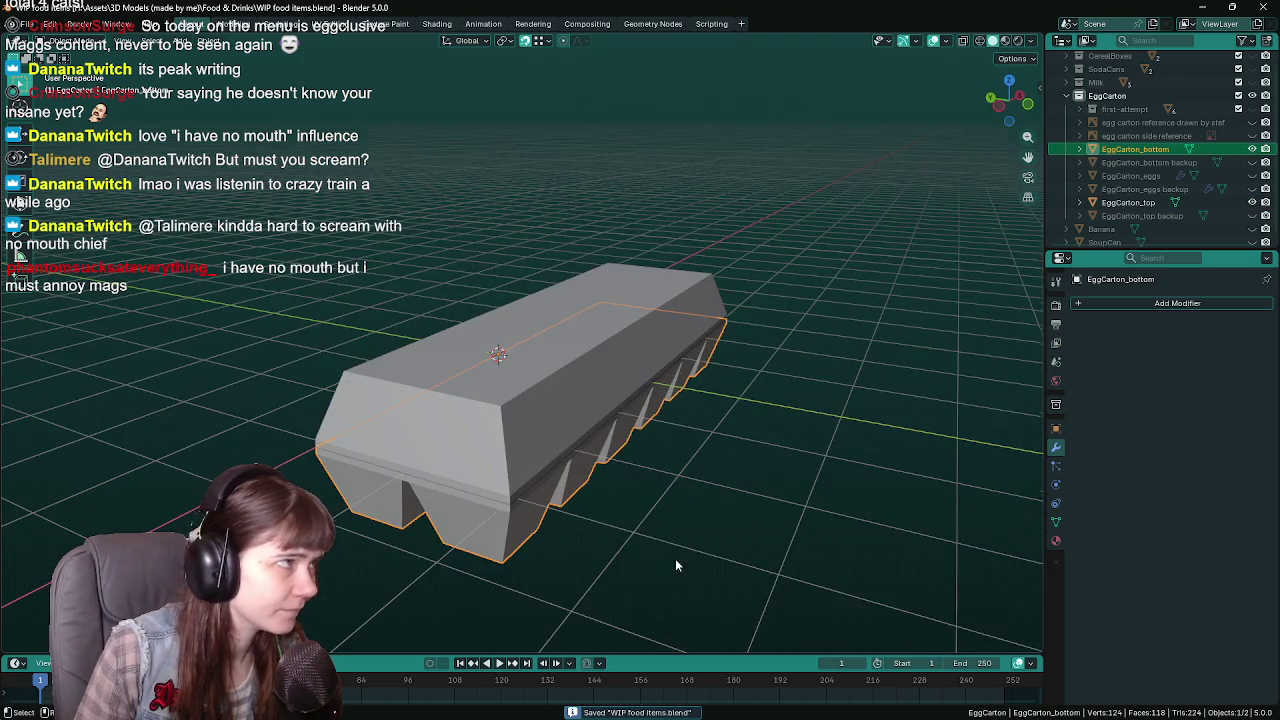
{"action": "mouse_move", "coordinate": [675, 558]}
{"action": "middle_mouse_down"}
{"action": "mouse_move", "coordinate": [694, 537]}
{"action": "mouse_move", "coordinate": [1077, 510]}
{"action": "middle_mouse_up"}
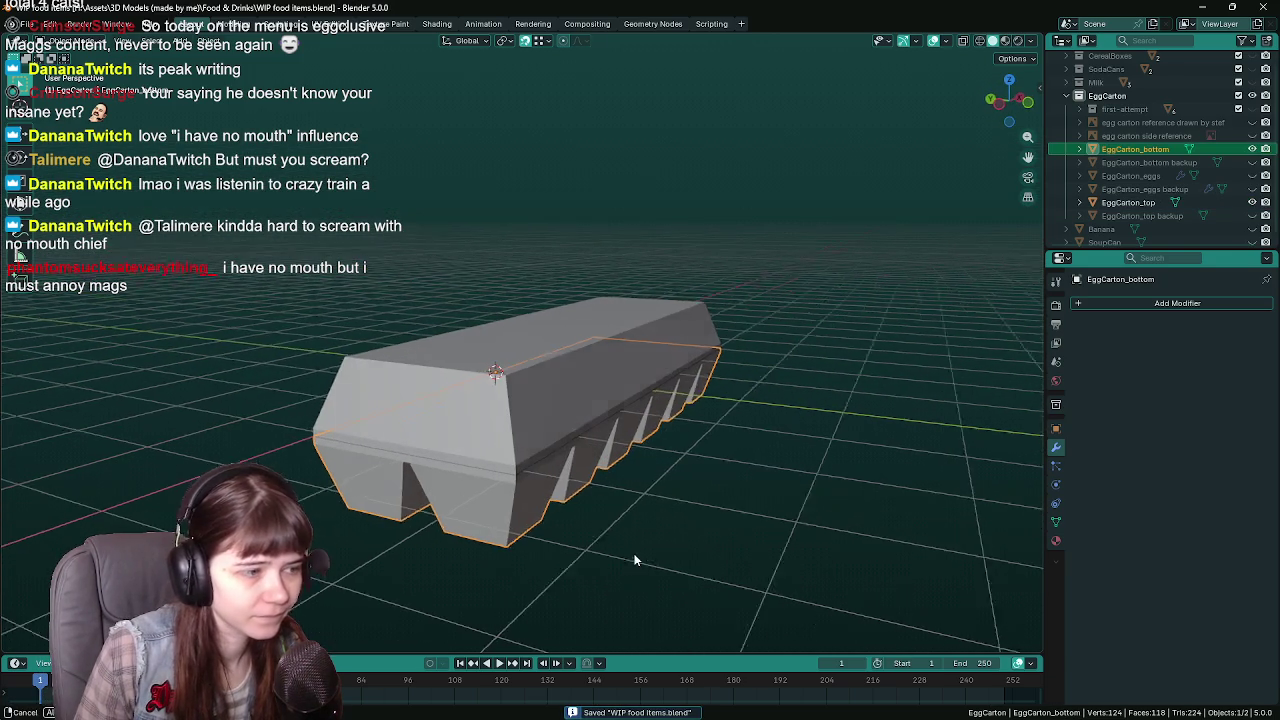
{"action": "left_click", "coordinate": [1055, 428]}
{"action": "mouse_move", "coordinate": [914, 512]}
{"action": "middle_mouse_down"}
{"action": "mouse_move", "coordinate": [751, 552]}
{"action": "mouse_move", "coordinate": [760, 524]}
{"action": "middle_mouse_up"}
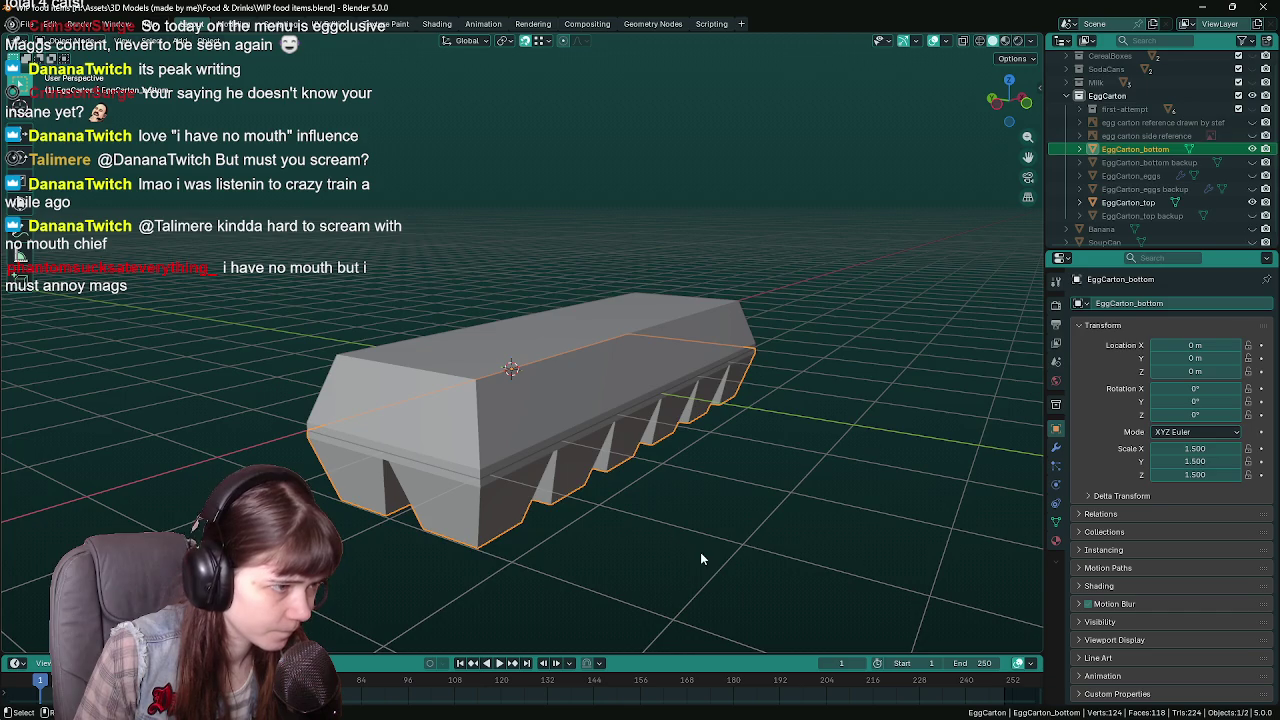
{"action": "mouse_move", "coordinate": [701, 558]}
{"action": "middle_mouse_down"}
{"action": "mouse_move", "coordinate": [715, 526]}
{"action": "mouse_move", "coordinate": [568, 452]}
{"action": "mouse_move", "coordinate": [663, 525]}
{"action": "middle_mouse_up"}
{"action": "key", "text": "ctrl+s"}
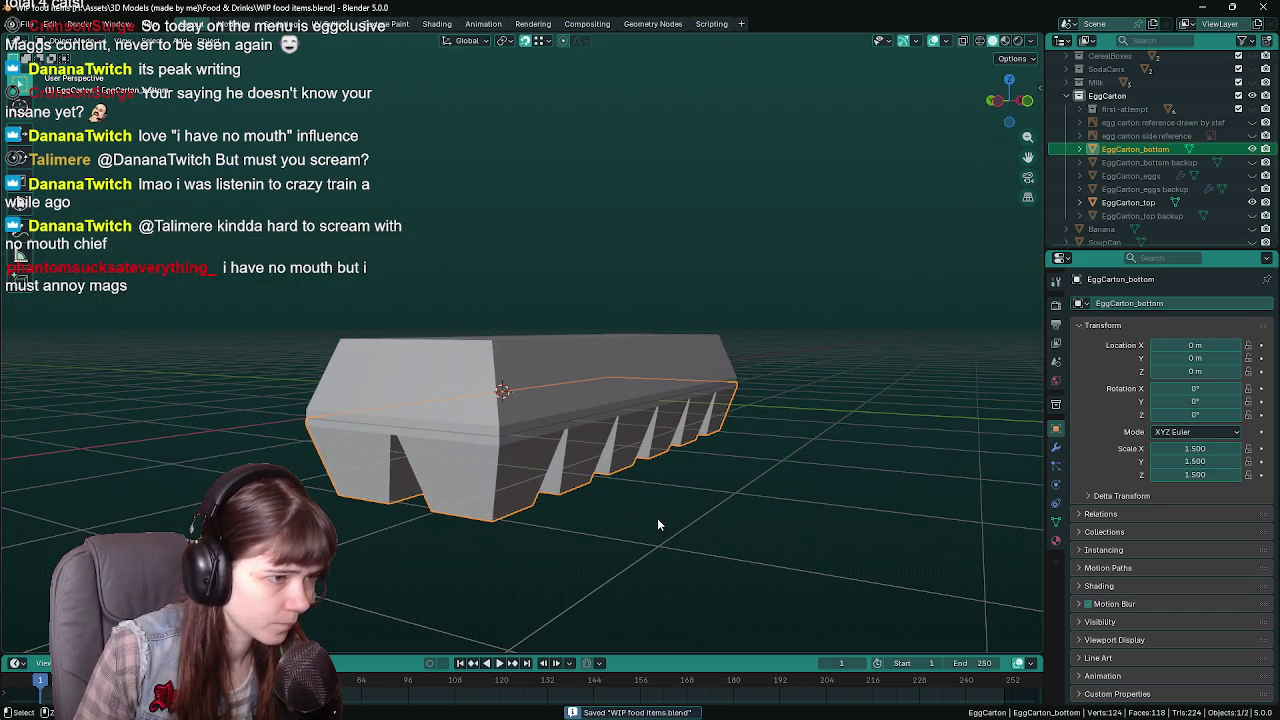
Bring up the object menus for the carton bottom and lid, then deselect the lid
{"action": "right_click", "coordinate": [652, 518]}
{"action": "left_click", "coordinate": [557, 438]}
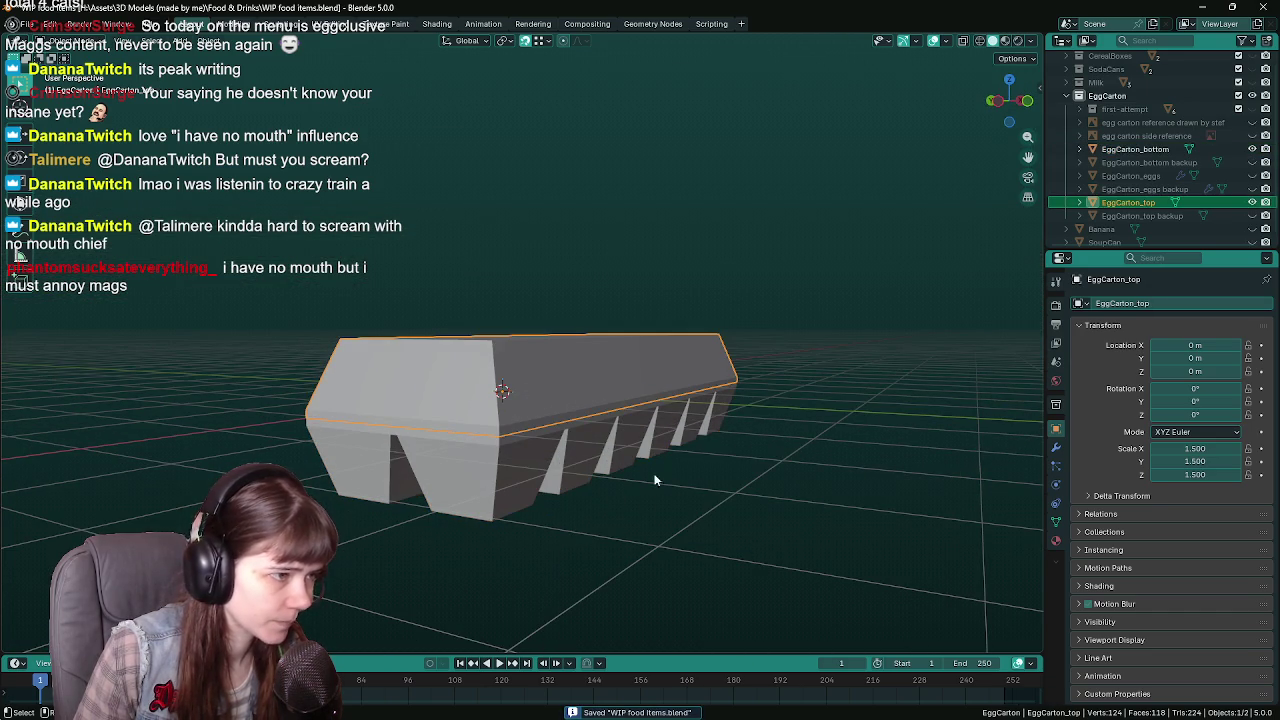
{"action": "mouse_move", "coordinate": [689, 500]}
{"action": "middle_mouse_down"}
{"action": "mouse_move", "coordinate": [750, 532]}
{"action": "mouse_move", "coordinate": [677, 463]}
{"action": "mouse_move", "coordinate": [715, 457]}
{"action": "middle_mouse_up"}
{"action": "right_click", "coordinate": [714, 514]}
{"action": "key", "text": "Escape"}
Select the carton bottom and bring up its object menu
{"action": "left_click", "coordinate": [761, 538]}
{"action": "left_click", "coordinate": [687, 449]}
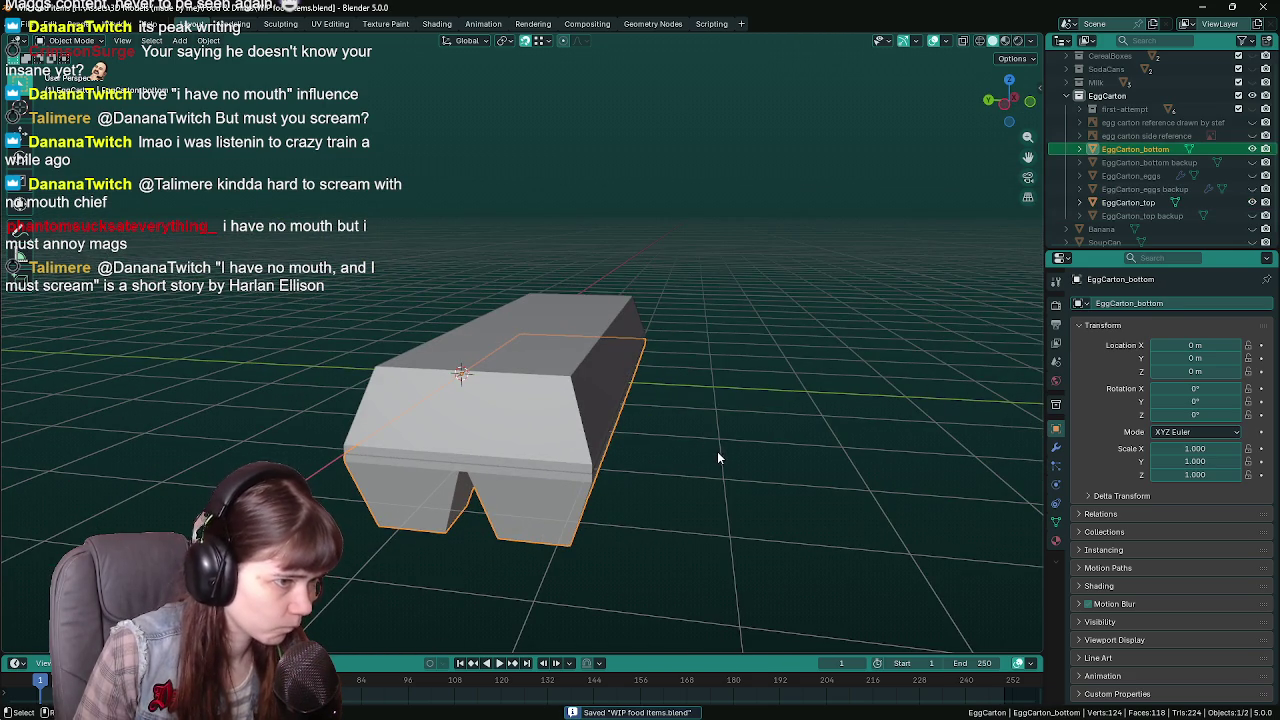
{"action": "right_click", "coordinate": [717, 451]}
{"action": "mouse_move", "coordinate": [566, 506]}
{"action": "middle_mouse_down"}
{"action": "mouse_move", "coordinate": [716, 538]}
{"action": "mouse_move", "coordinate": [686, 536]}
{"action": "middle_mouse_up"}
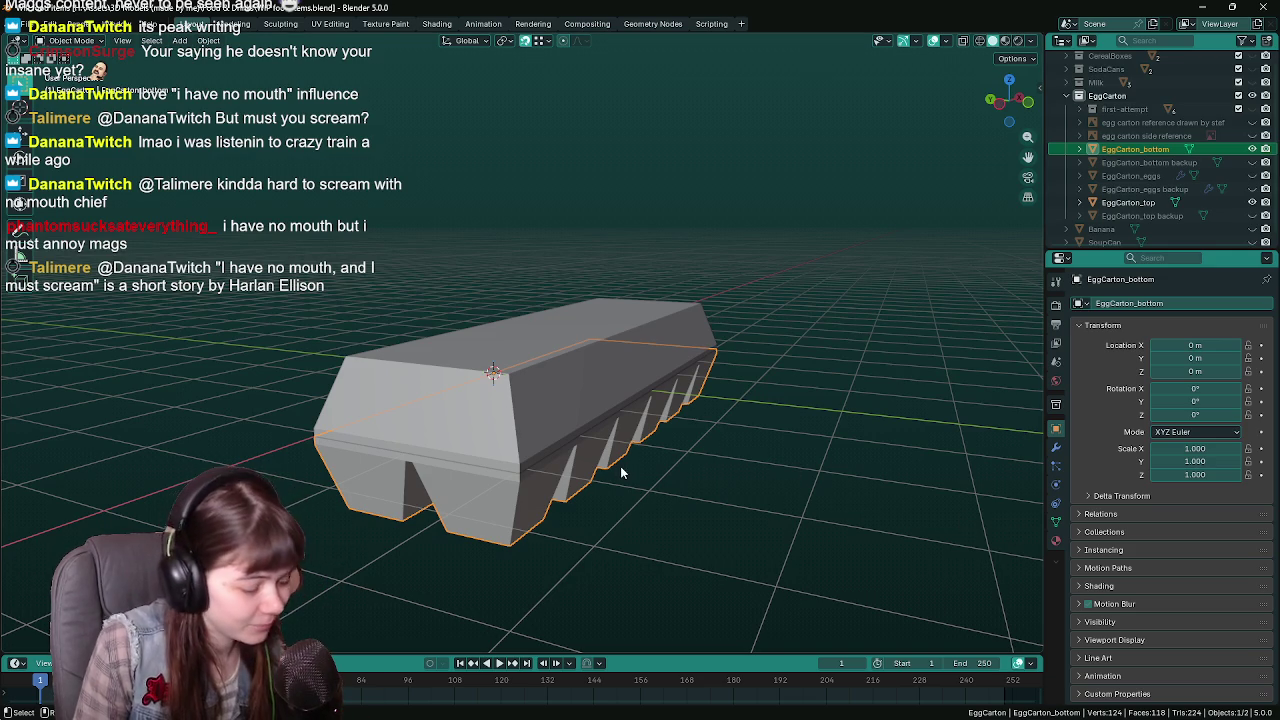
Select both carton pieces, save the blend file, then minimize Blender
{"action": "left_click", "coordinate": [600, 371]}
{"action": "key", "text": "ctrl+s"}
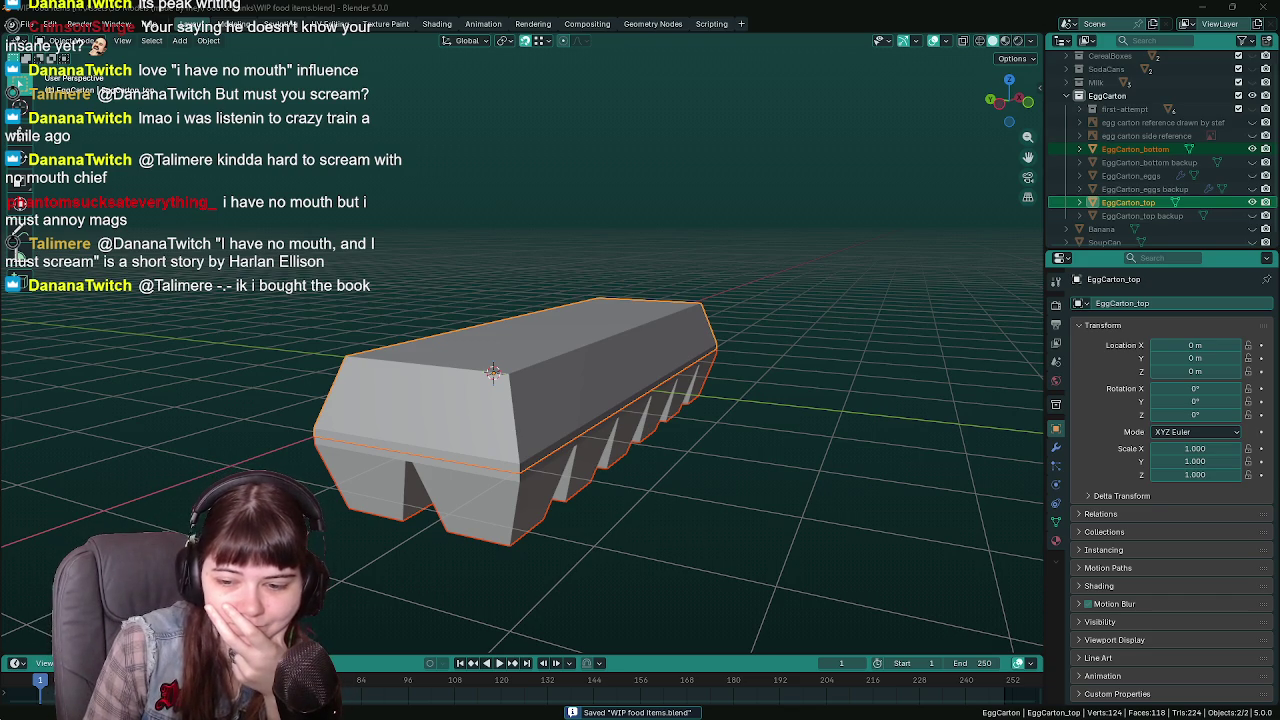
{"action": "key", "text": "g"}
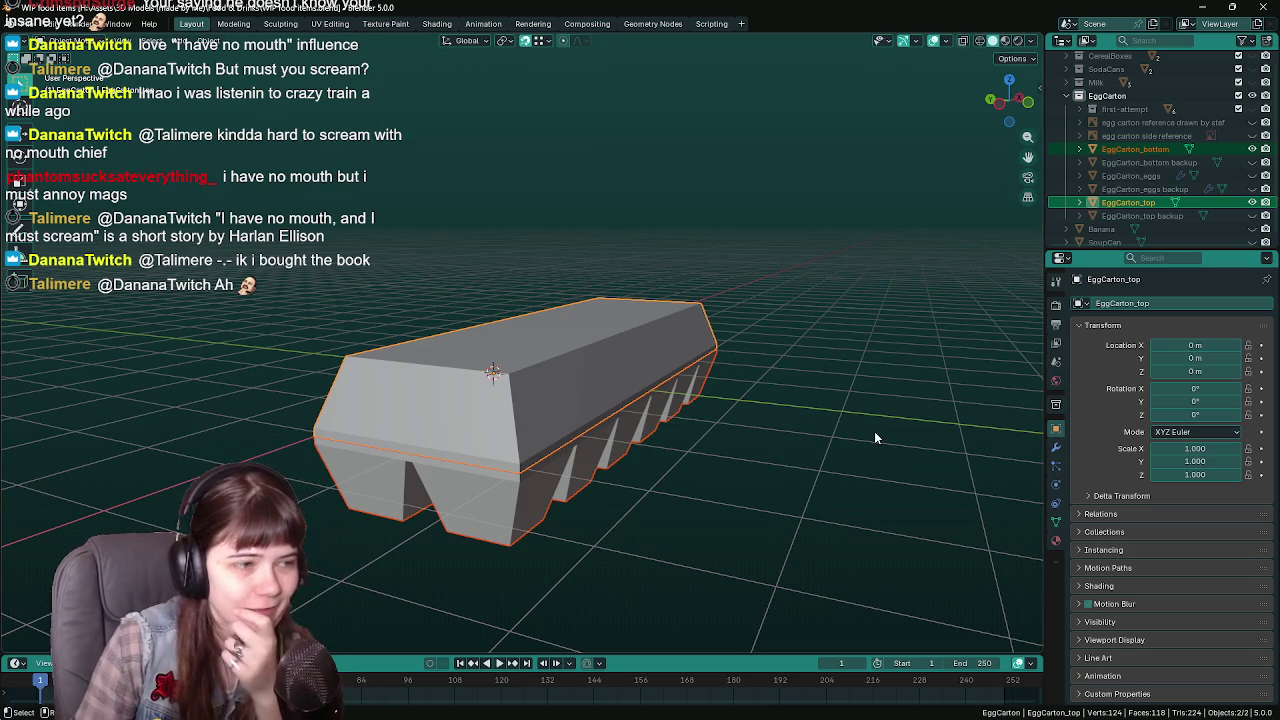
{"action": "mouse_move", "coordinate": [855, 450]}
{"action": "middle_mouse_down"}
{"action": "mouse_move", "coordinate": [767, 454]}
{"action": "mouse_move", "coordinate": [784, 462]}
{"action": "mouse_move", "coordinate": [806, 426]}
{"action": "middle_mouse_up"}
{"action": "left_click", "coordinate": [776, 466]}
{"action": "key", "text": "ctrl+s"}
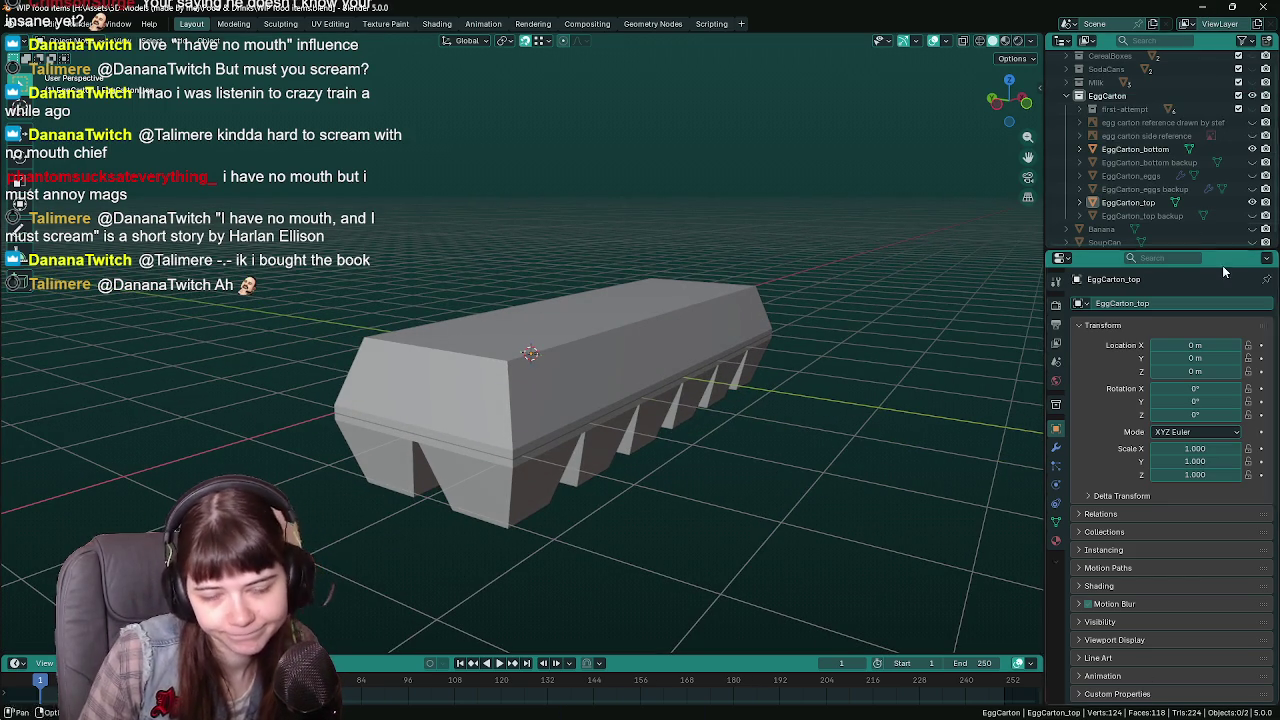
{"action": "left_click", "coordinate": [1203, 7]}
Launch Unreal Engine 5.7 from its desktop icon
{"action": "double_click", "coordinate": [1186, 665]}
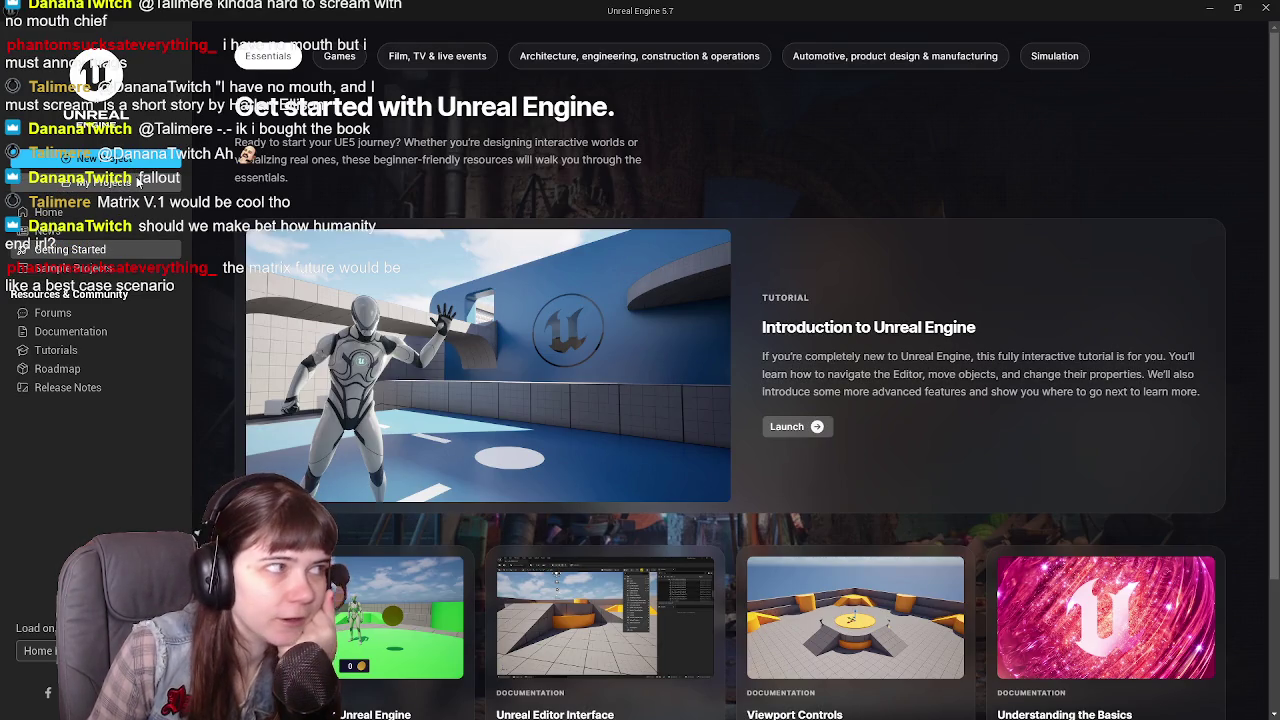
Open the LetsGoShopping project from the launcher's project list
{"action": "left_click", "coordinate": [138, 181]}
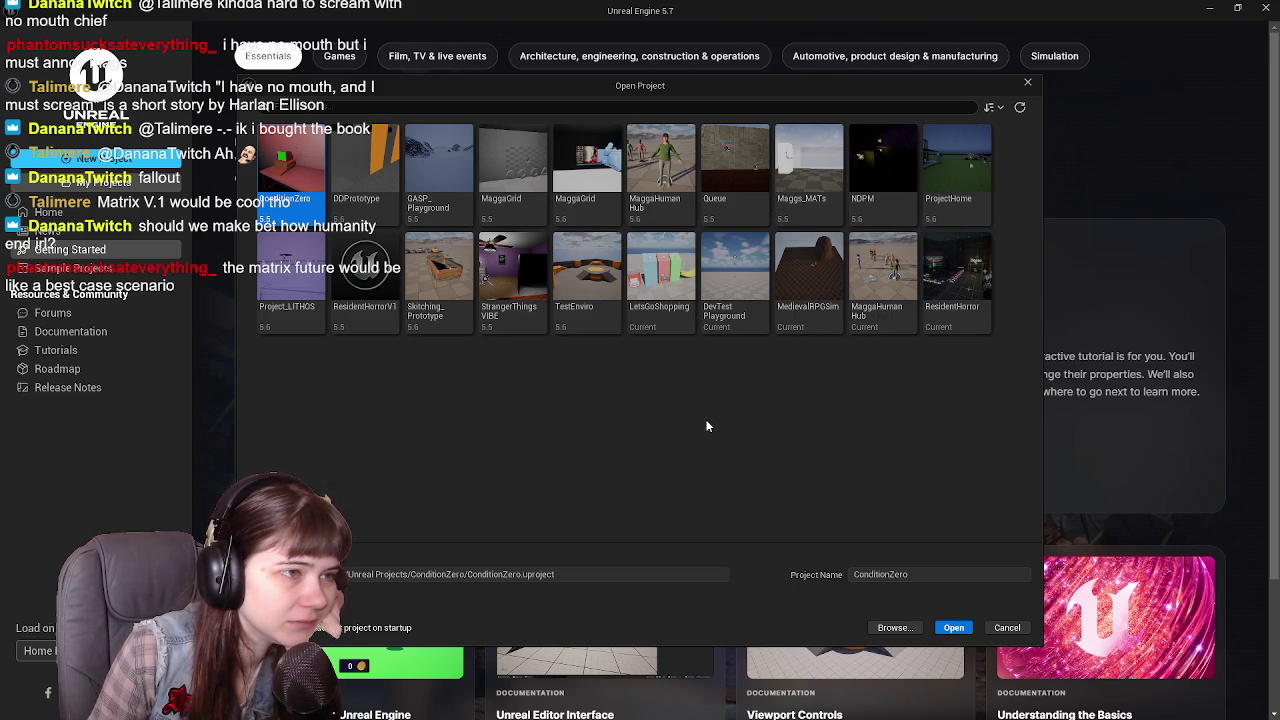
{"action": "double_click", "coordinate": [660, 275]}
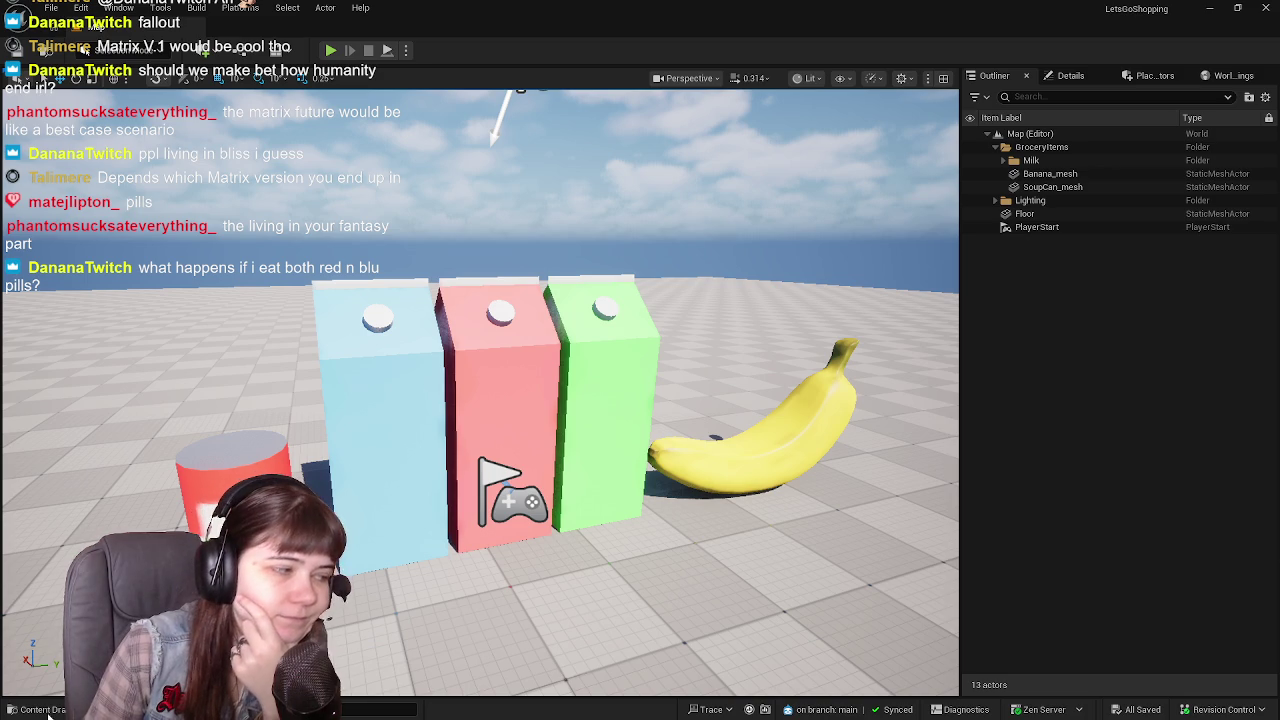
Open the Content Browser and navigate to Content > Meshes > GroceryItems
{"action": "key", "text": "ctrl+space"}
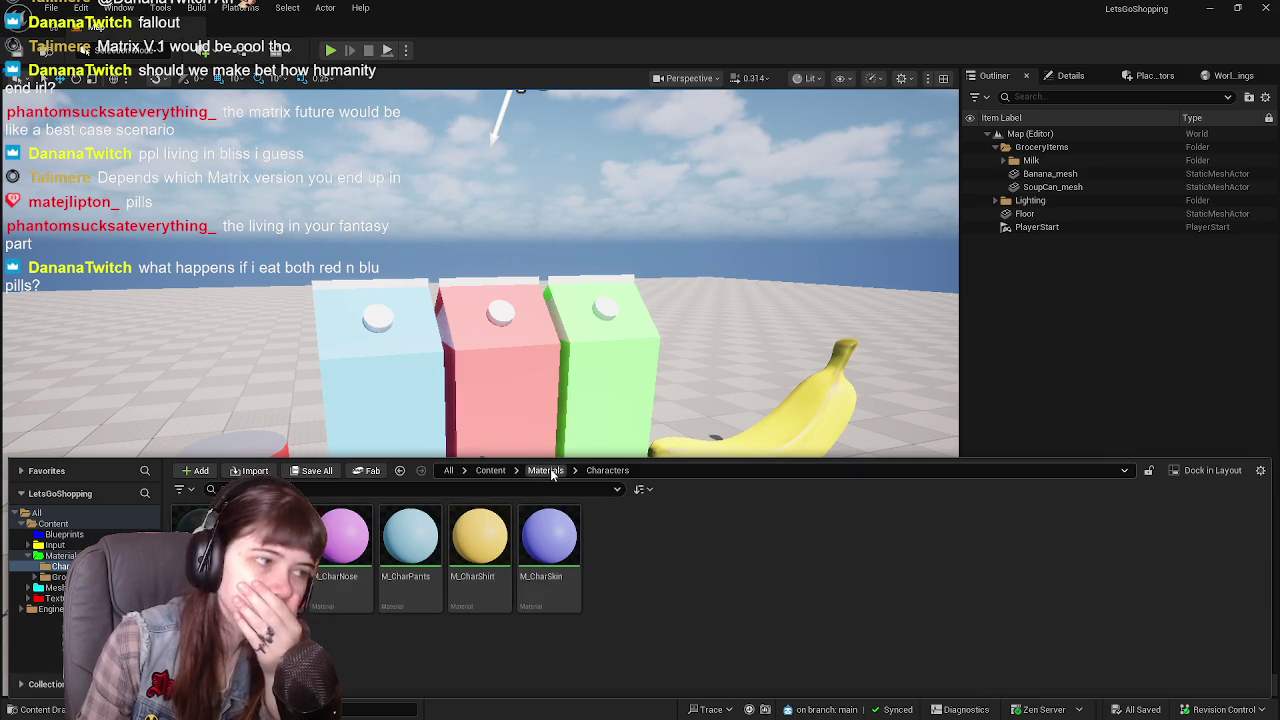
{"action": "left_click", "coordinate": [545, 471]}
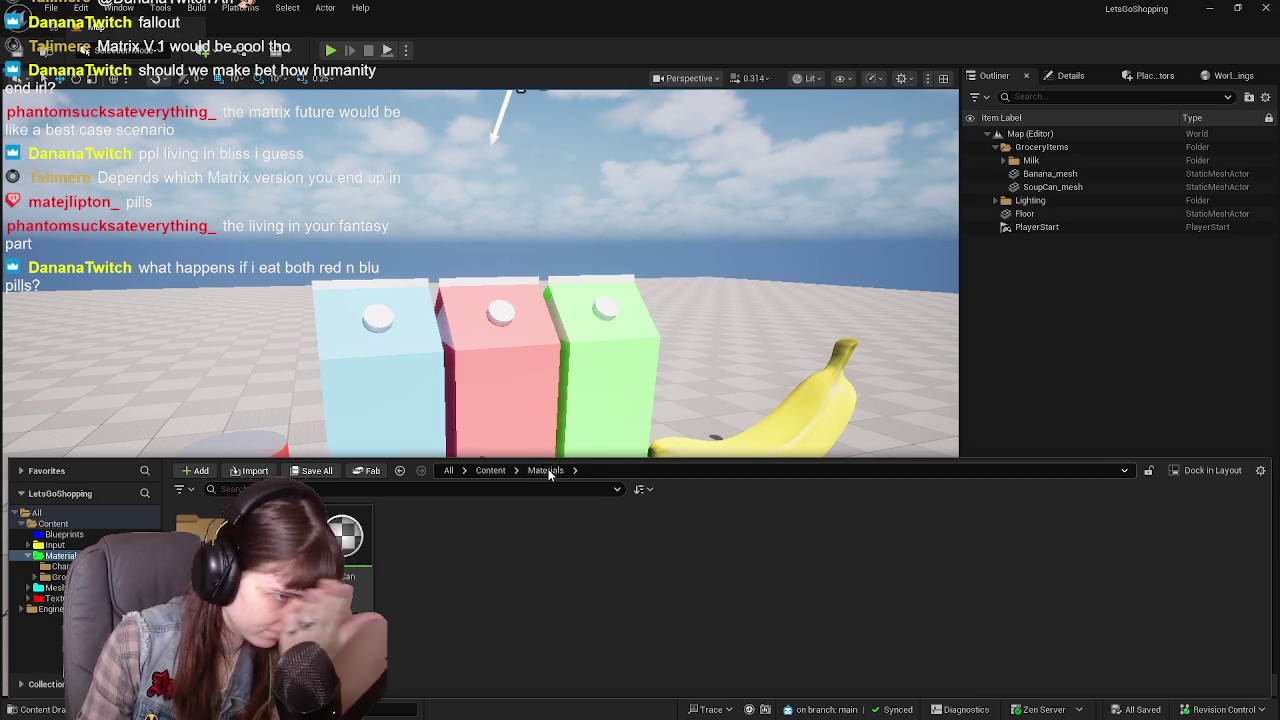
{"action": "left_click", "coordinate": [491, 471]}
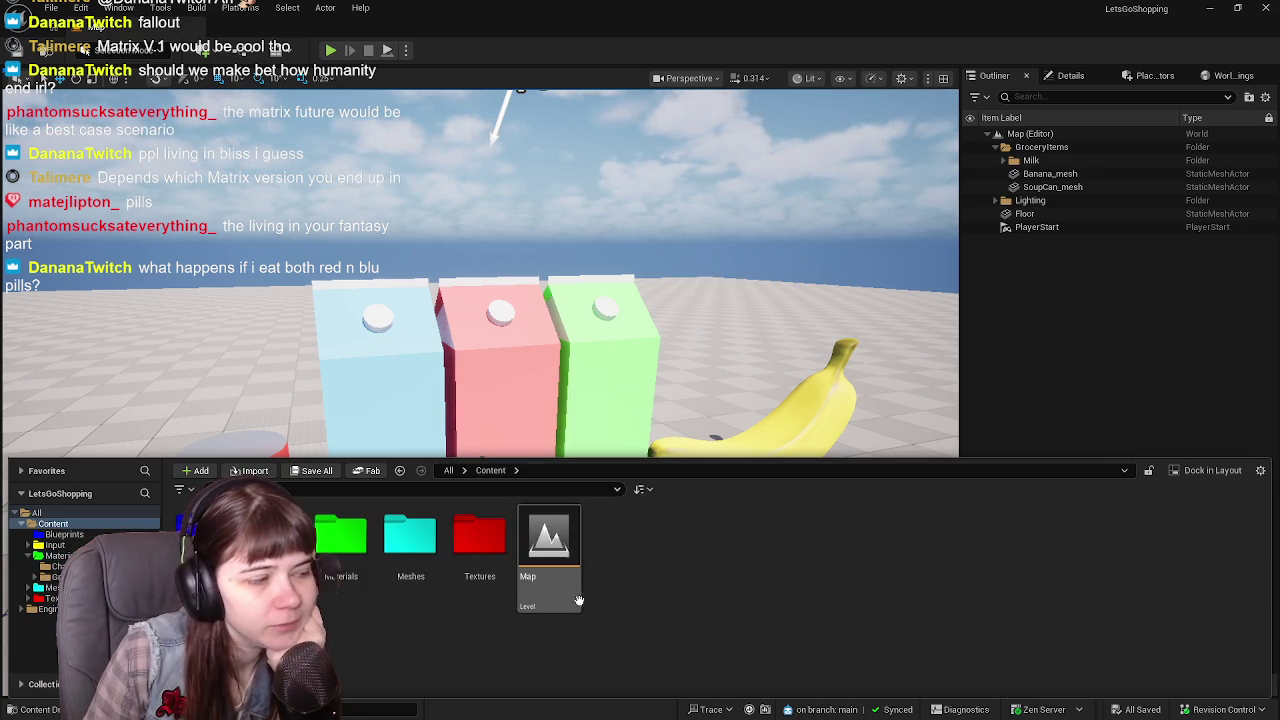
{"action": "double_click", "coordinate": [381, 556]}
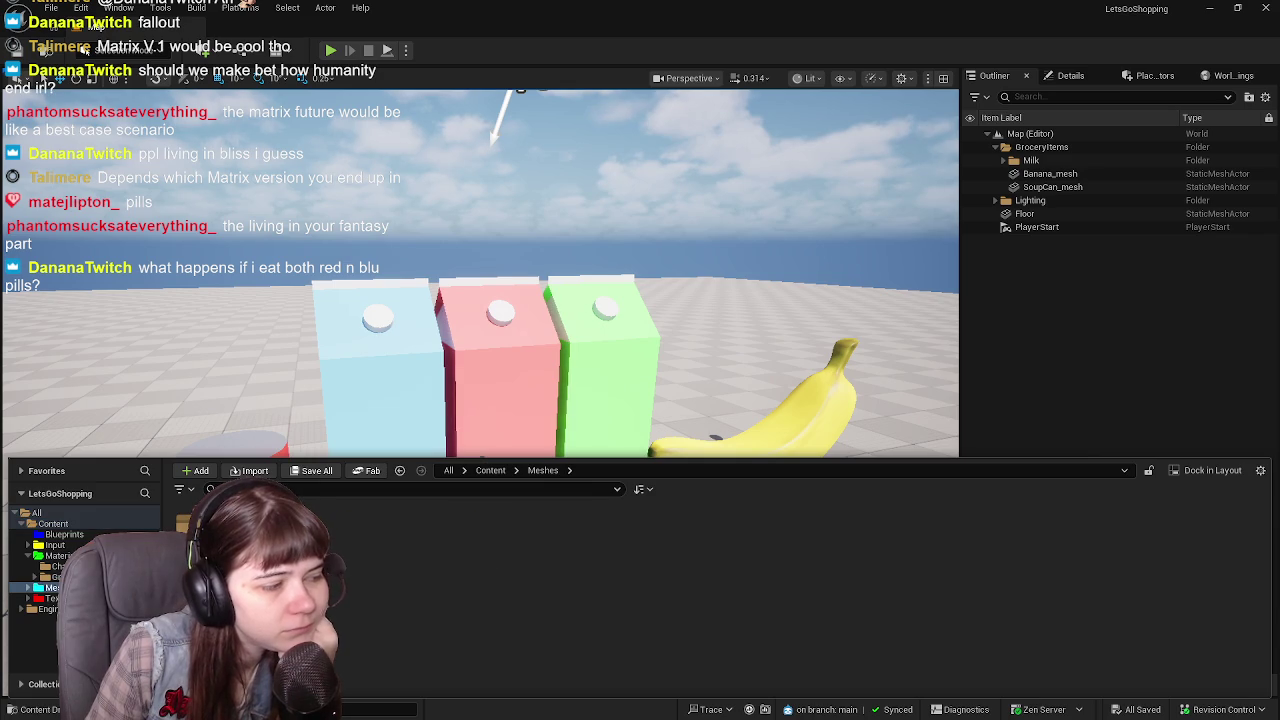
{"action": "double_click", "coordinate": [210, 550]}
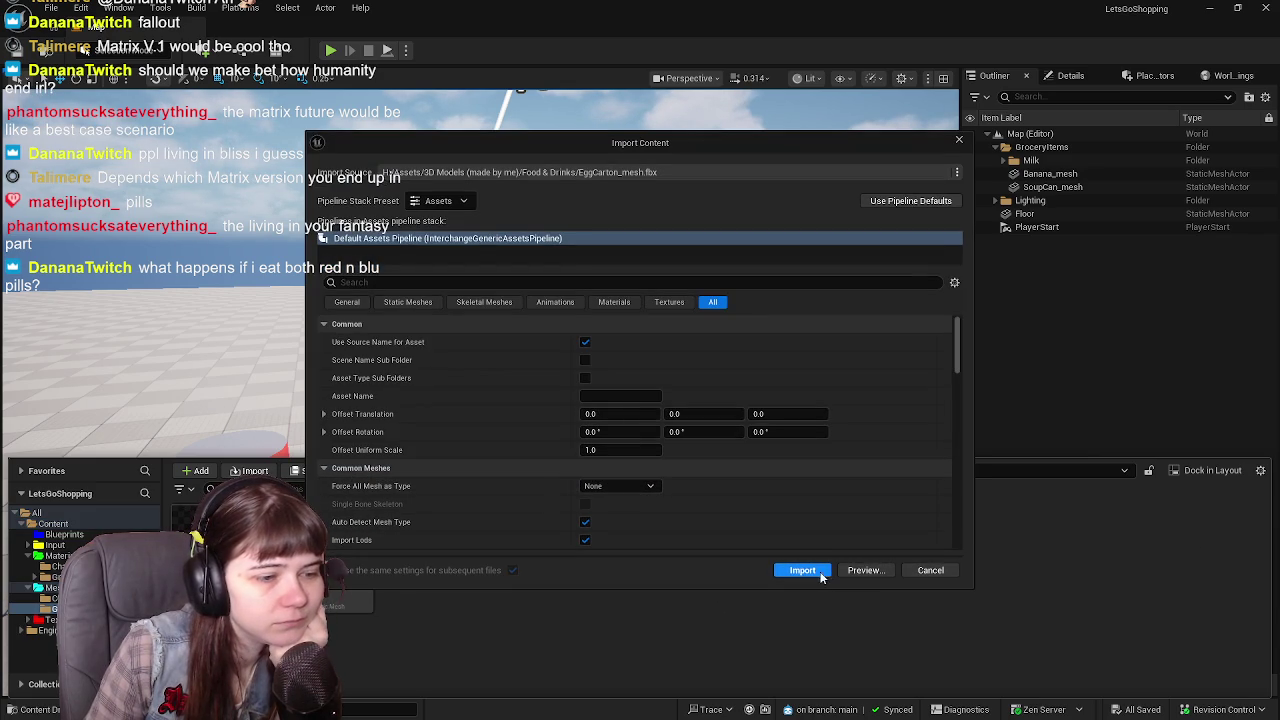
Import the carton meshes, move EggCarton_bottom and EggCarton_top into a new EggCarton folder, minimize Unreal
{"action": "left_click", "coordinate": [803, 571]}
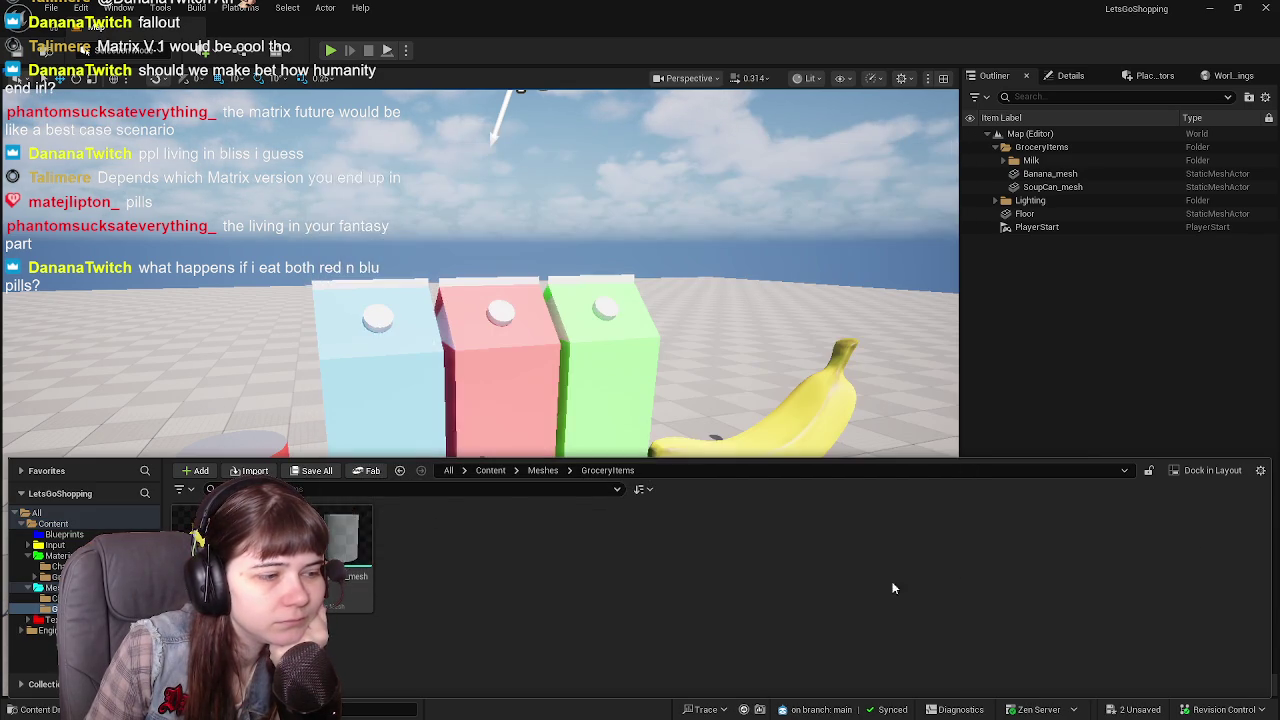
{"action": "right_click", "coordinate": [564, 556]}
{"action": "left_click", "coordinate": [624, 121]}
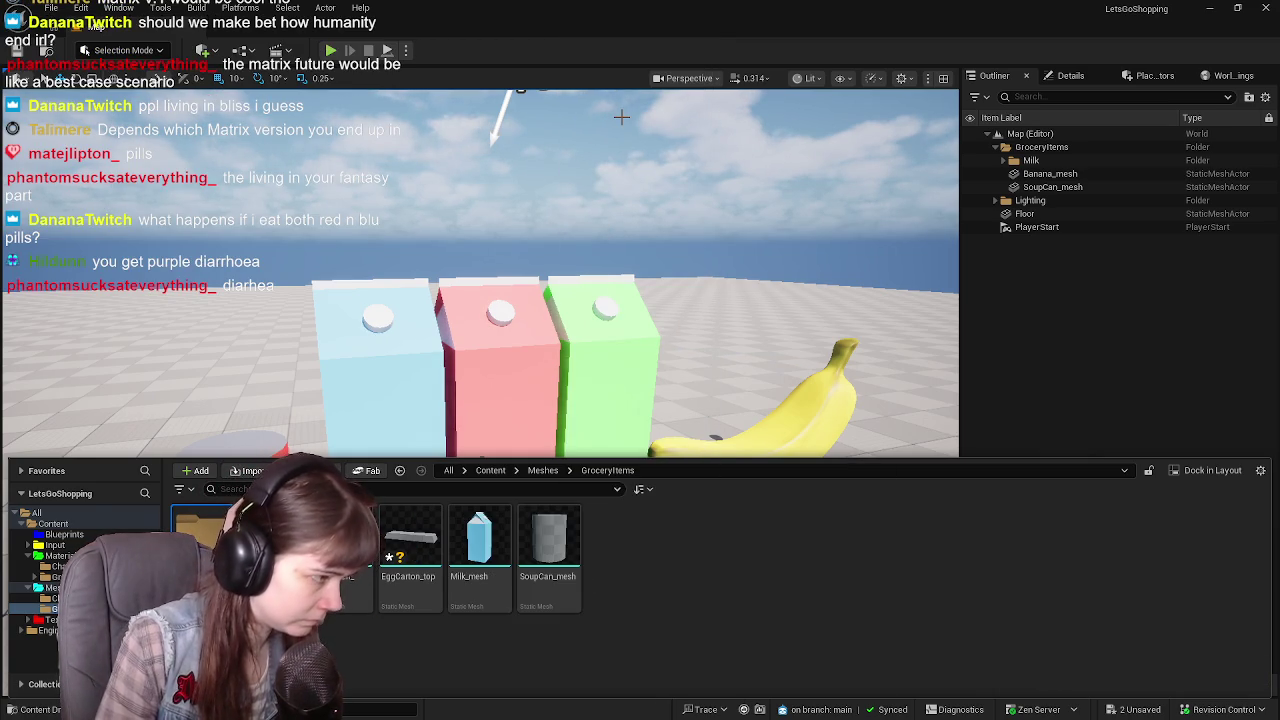
{"action": "left_click", "coordinate": [364, 513]}
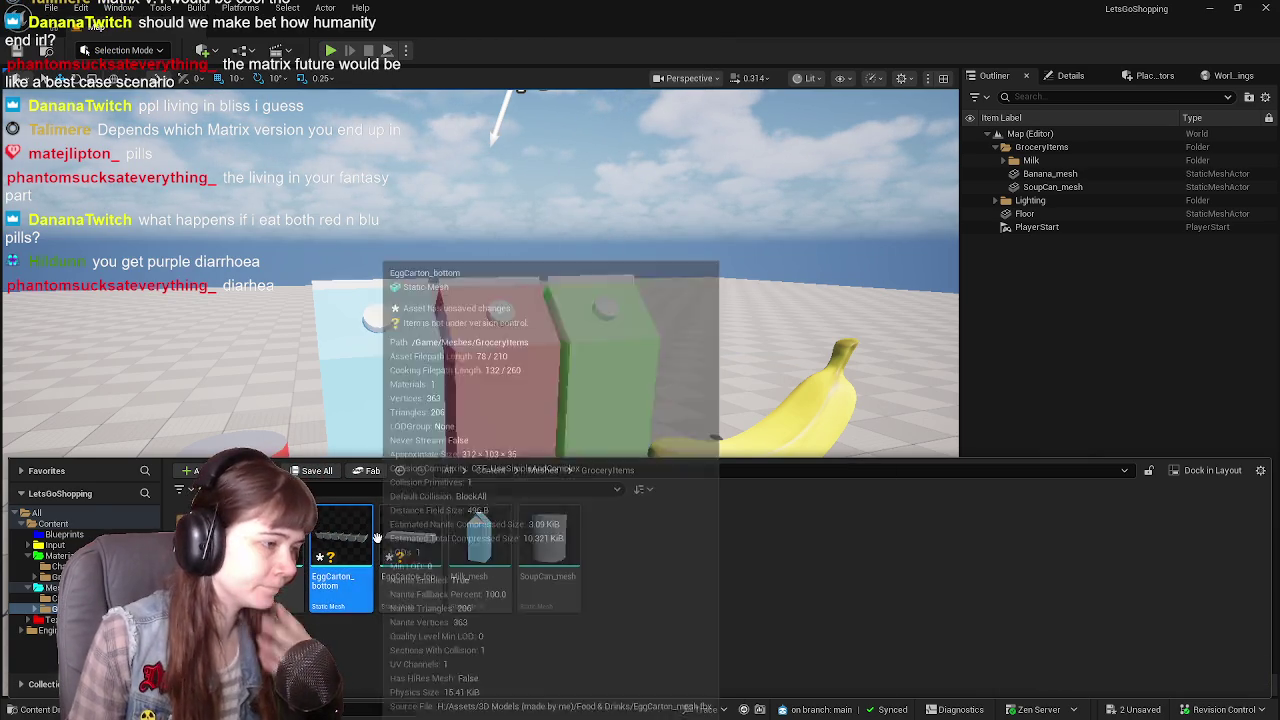
{"action": "left_click", "coordinate": [410, 545], "text": "ctrl"}
{"action": "left_click_drag", "start_coordinate": [338, 521], "coordinate": [205, 550]}
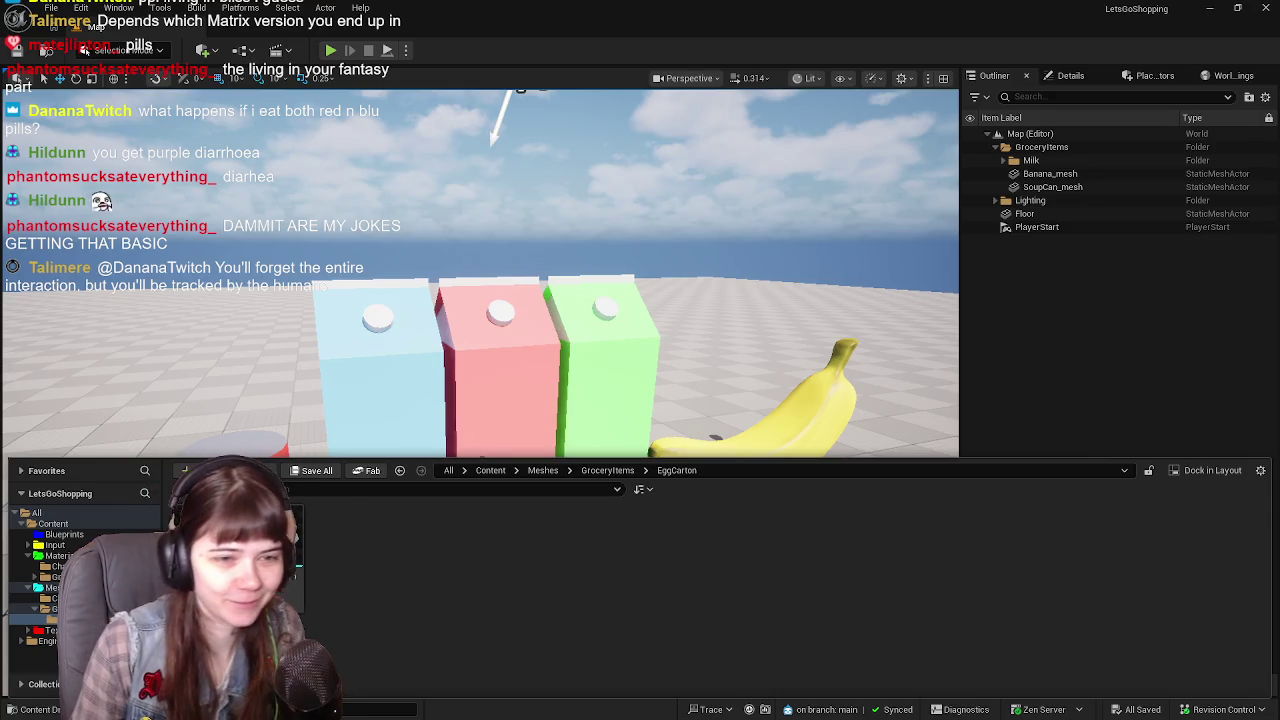
{"action": "left_click", "coordinate": [1209, 8]}
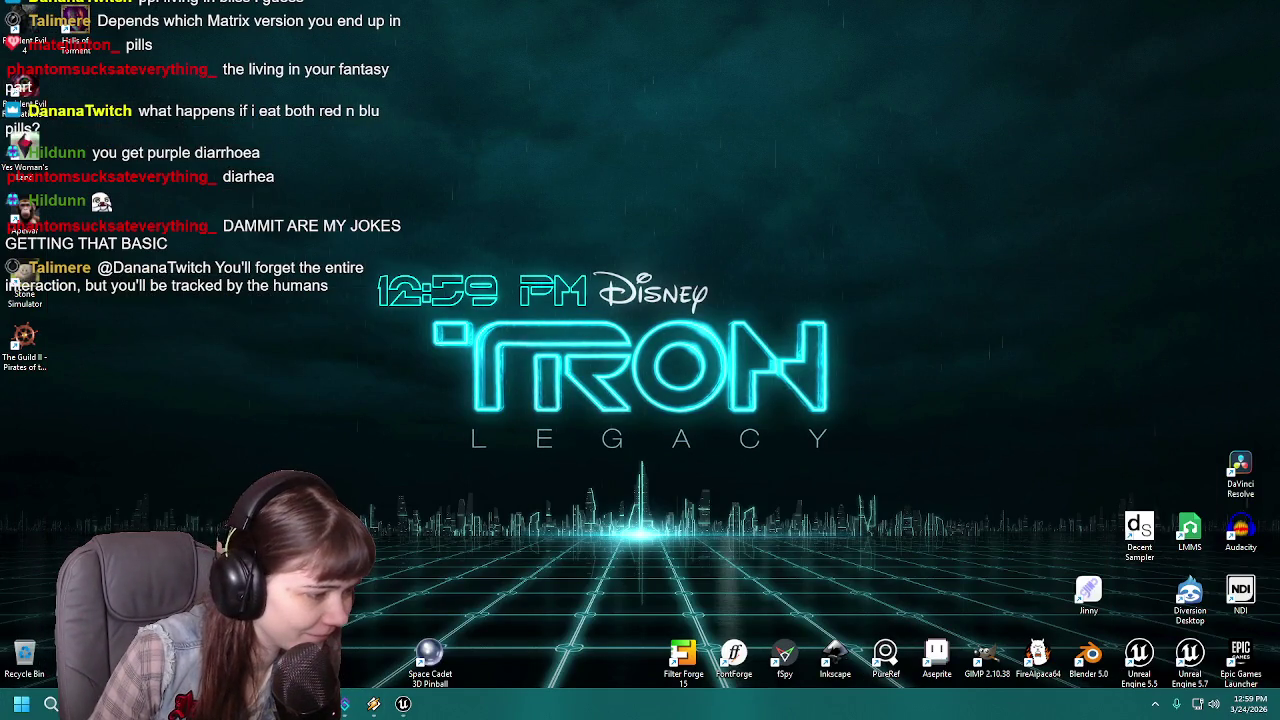
Return to Blender, select the carton lid, and enter UV Editing with its whole mesh selected
{"action": "left_click", "coordinate": [343, 704]}
{"action": "middle_click_drag", "start_coordinate": [790, 434], "coordinate": [642, 372]}
{"action": "left_click", "coordinate": [642, 372]}
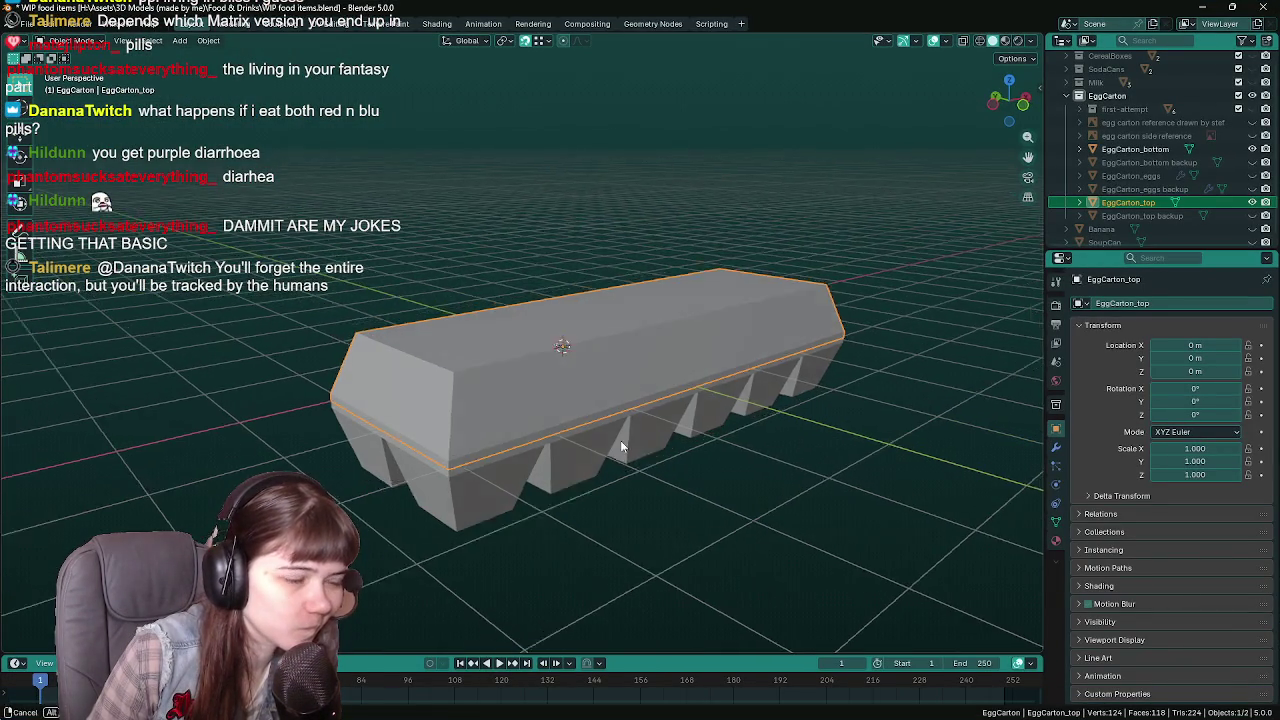
{"action": "middle_click_drag", "start_coordinate": [620, 445], "coordinate": [791, 443]}
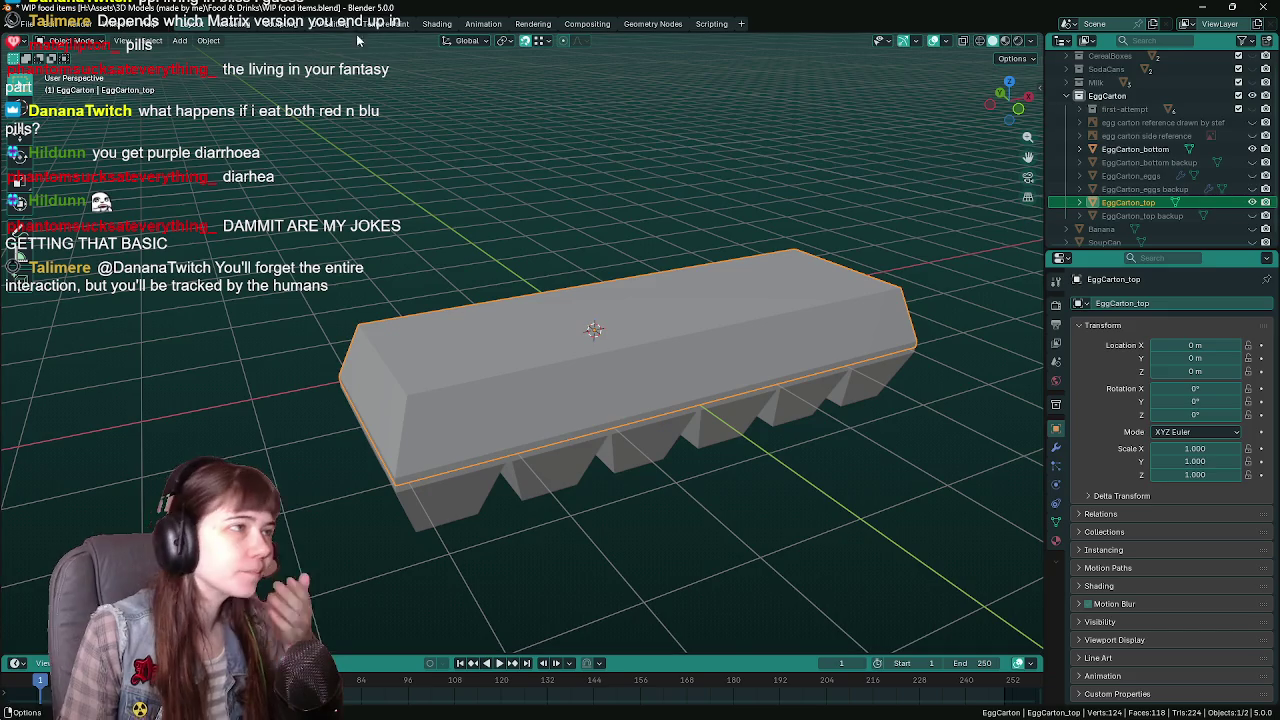
{"action": "left_click", "coordinate": [330, 23]}
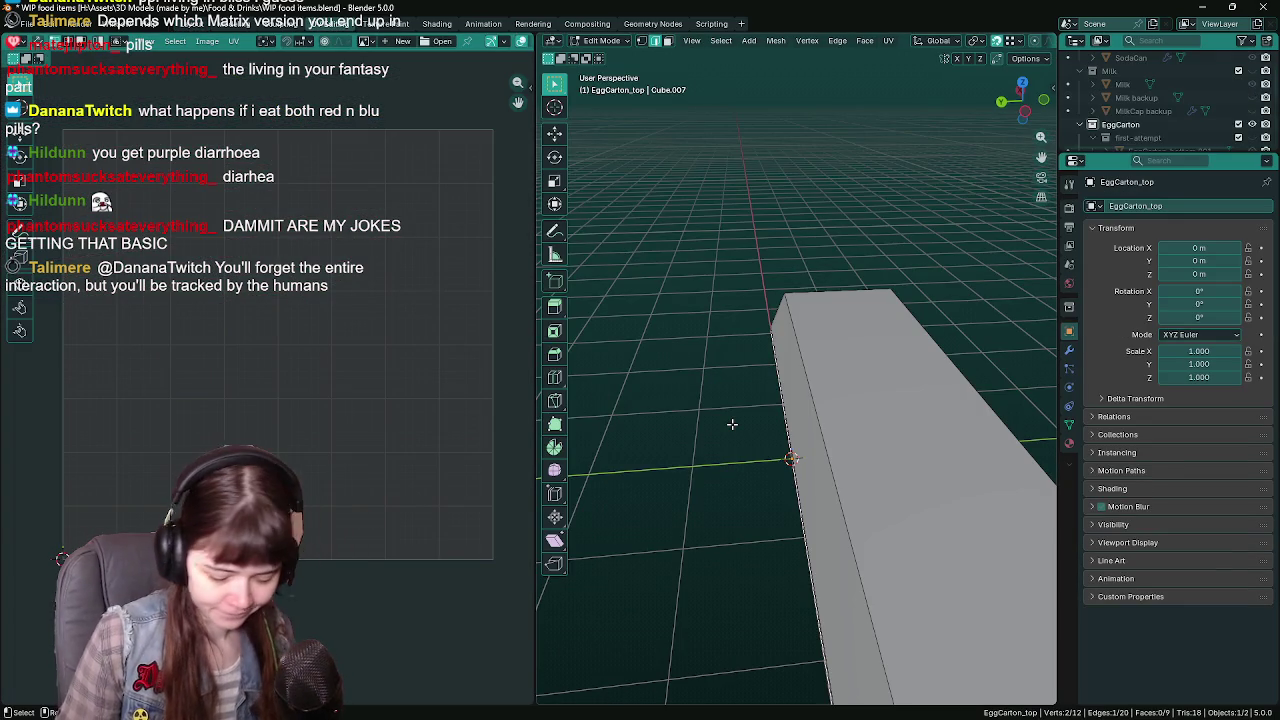
{"action": "key", "text": "a"}
Hide EggCarton_bottom to isolate the lid and select an edge loop from below
{"action": "scroll", "coordinate": [734, 423], "scroll_direction": "down", "scroll_amount": 3}
{"action": "scroll", "coordinate": [730, 423], "scroll_direction": "down", "scroll_amount": 3}
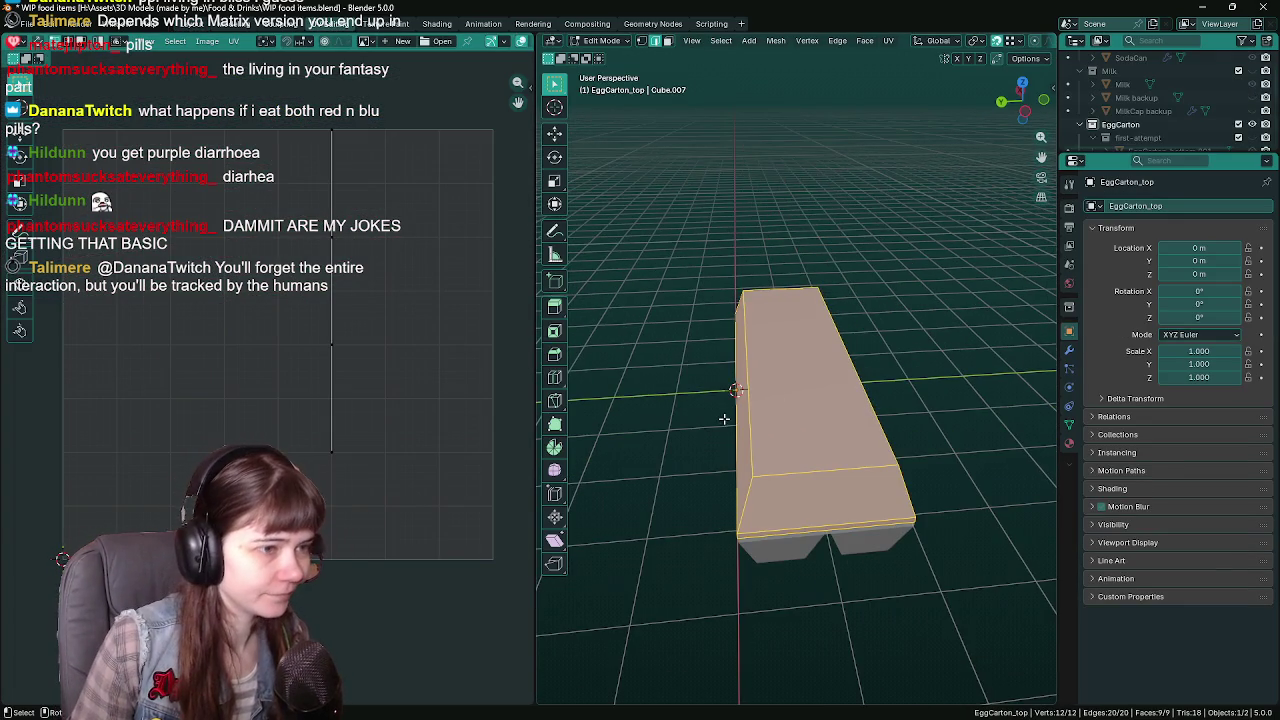
{"action": "mouse_move", "coordinate": [723, 423]}
{"action": "middle_mouse_down"}
{"action": "mouse_move", "coordinate": [750, 410]}
{"action": "mouse_move", "coordinate": [800, 417]}
{"action": "mouse_move", "coordinate": [696, 453]}
{"action": "mouse_move", "coordinate": [832, 413]}
{"action": "middle_mouse_up"}
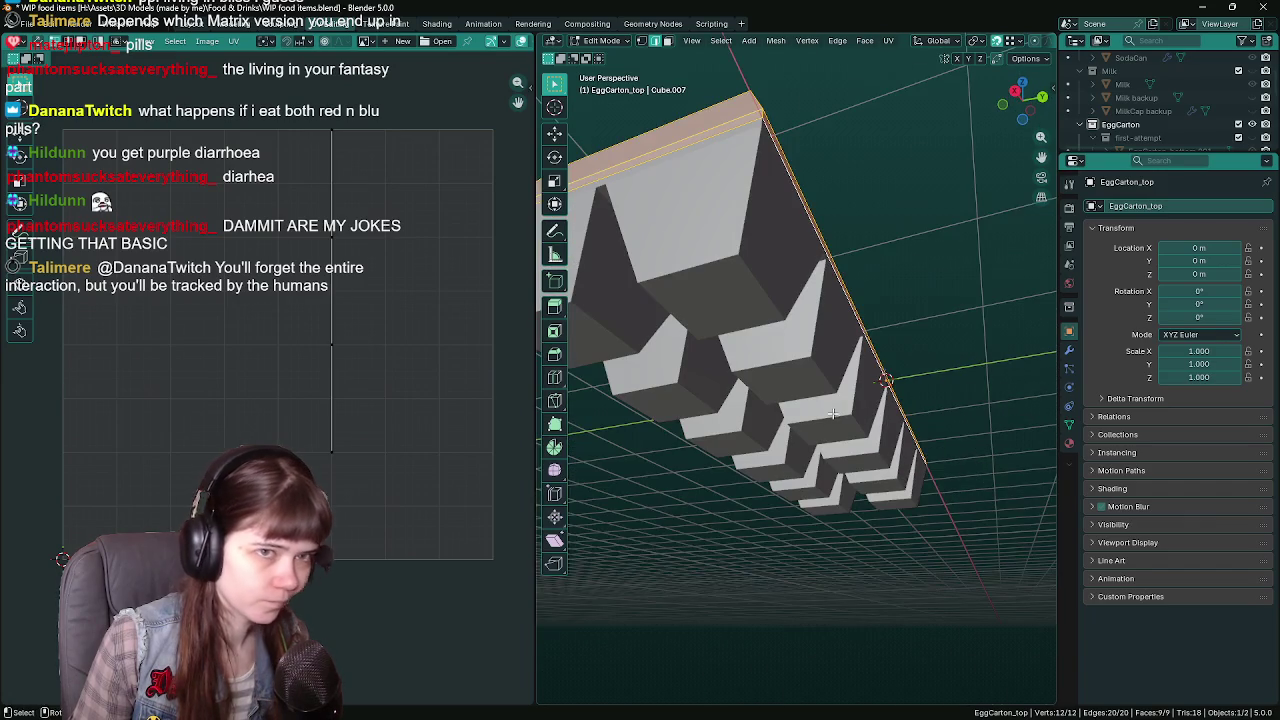
{"action": "scroll", "coordinate": [1200, 100], "scroll_direction": "down", "scroll_amount": 3}
{"action": "scroll", "coordinate": [1240, 105], "scroll_direction": "down", "scroll_amount": 3}
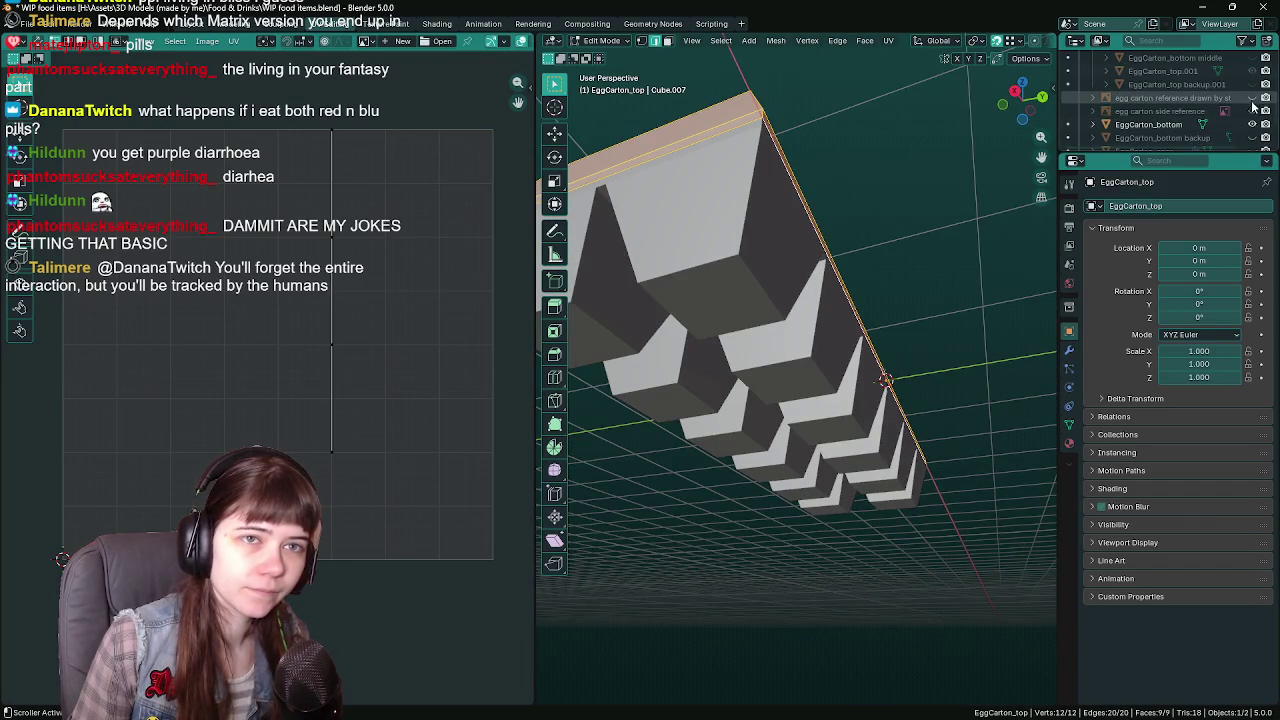
{"action": "scroll", "coordinate": [1250, 105], "scroll_direction": "down", "scroll_amount": 1}
{"action": "scroll", "coordinate": [1244, 101], "scroll_direction": "down", "scroll_amount": 1}
{"action": "scroll", "coordinate": [1240, 105], "scroll_direction": "down", "scroll_amount": 1}
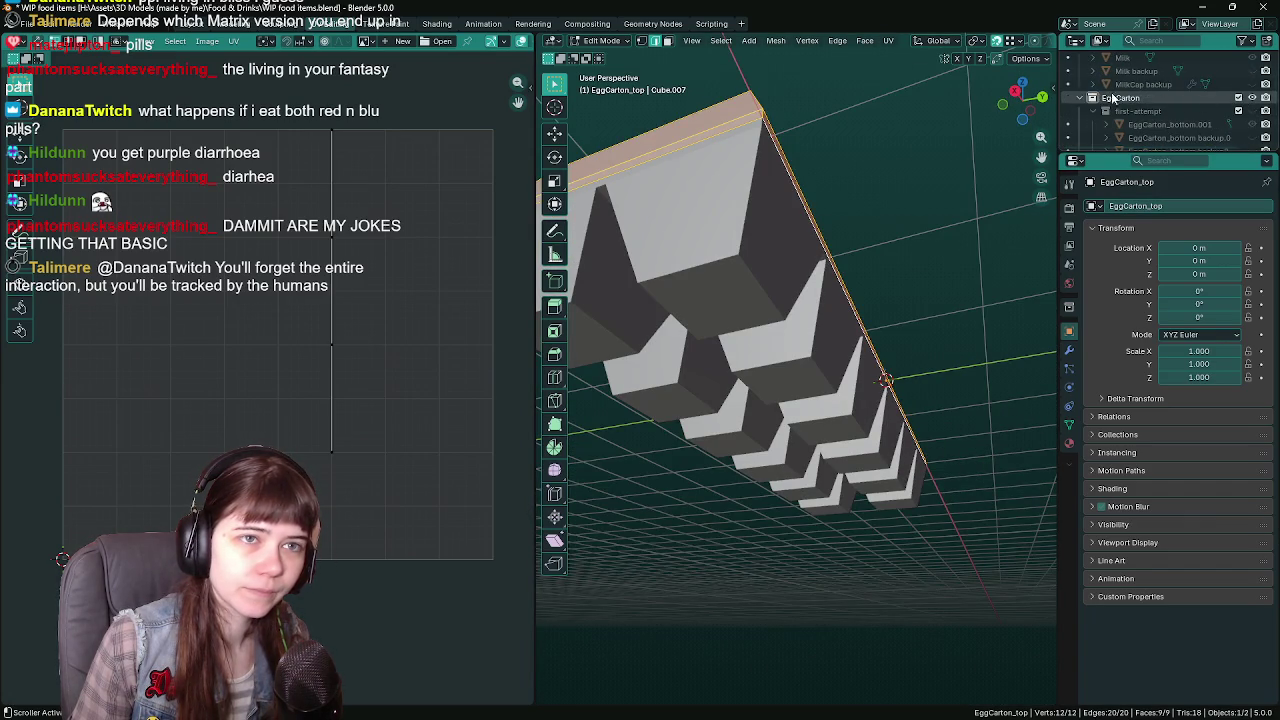
{"action": "scroll", "coordinate": [1230, 118], "scroll_direction": "down", "scroll_amount": 1}
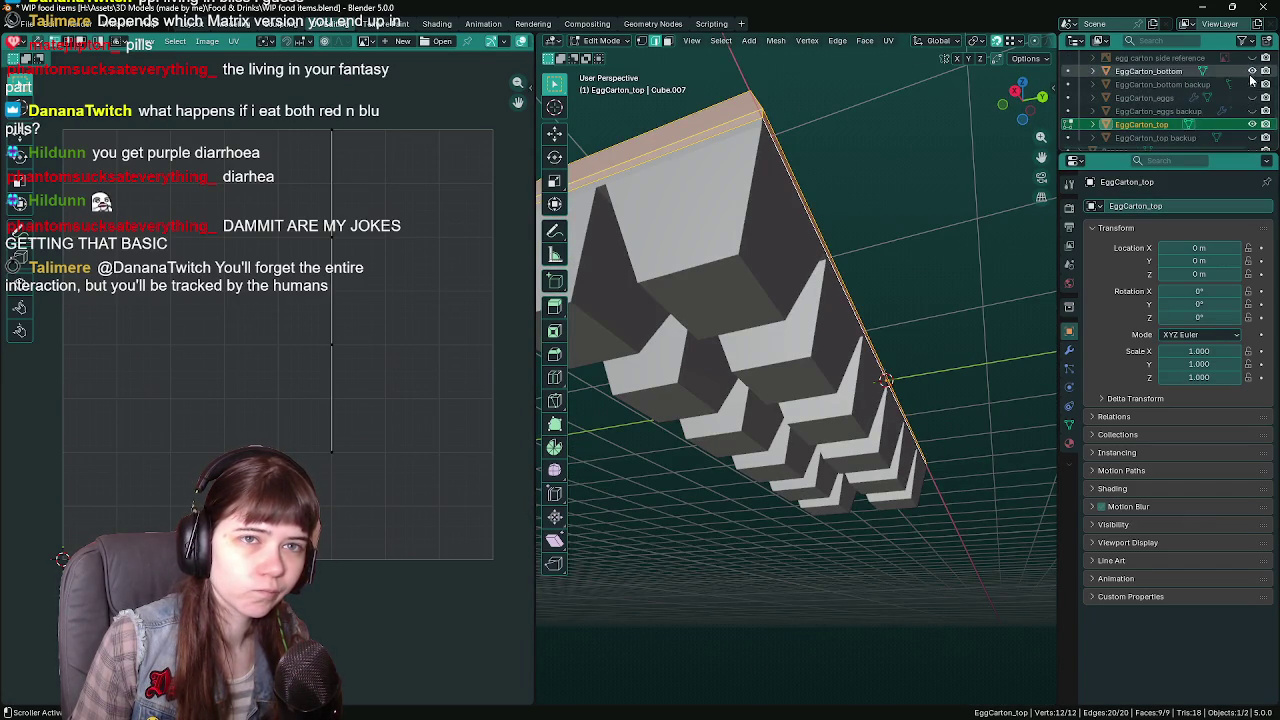
{"action": "left_click", "coordinate": [1252, 71]}
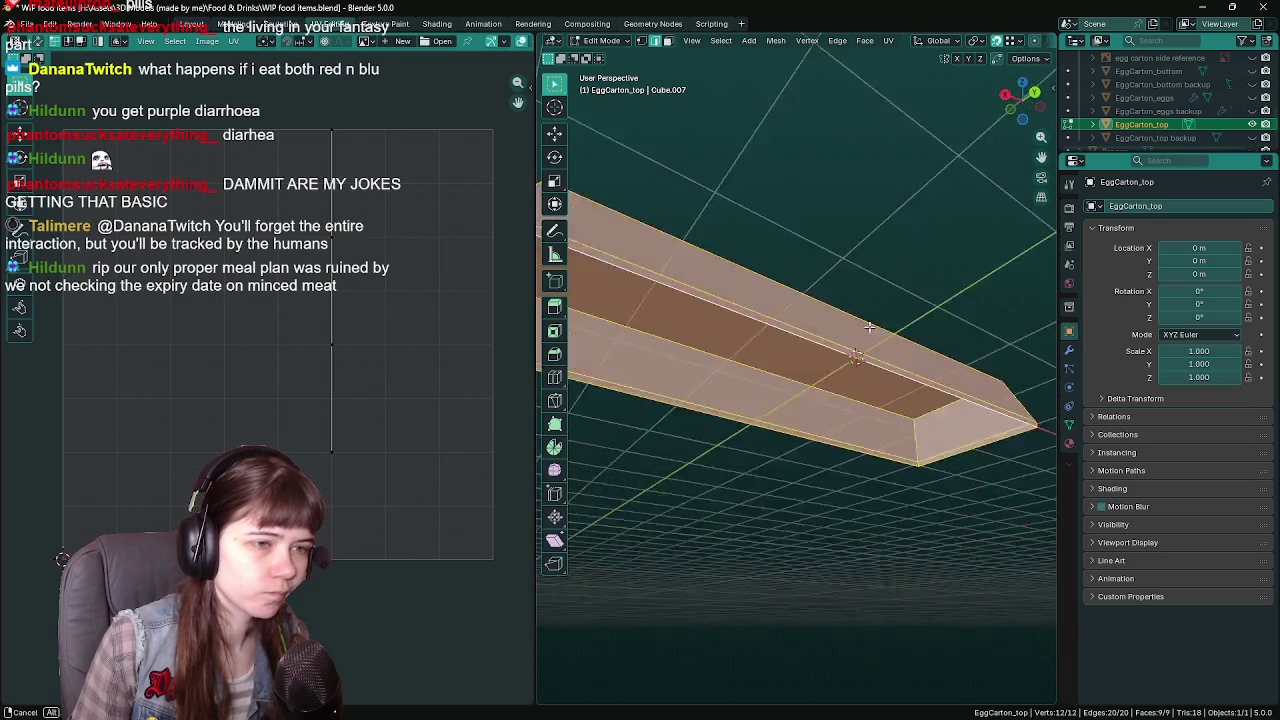
{"action": "mouse_move", "coordinate": [866, 295]}
{"action": "middle_mouse_down"}
{"action": "mouse_move", "coordinate": [692, 323]}
{"action": "mouse_move", "coordinate": [916, 396]}
{"action": "mouse_move", "coordinate": [777, 445]}
{"action": "middle_mouse_up"}
{"action": "left_click", "coordinate": [737, 452], "text": "alt"}
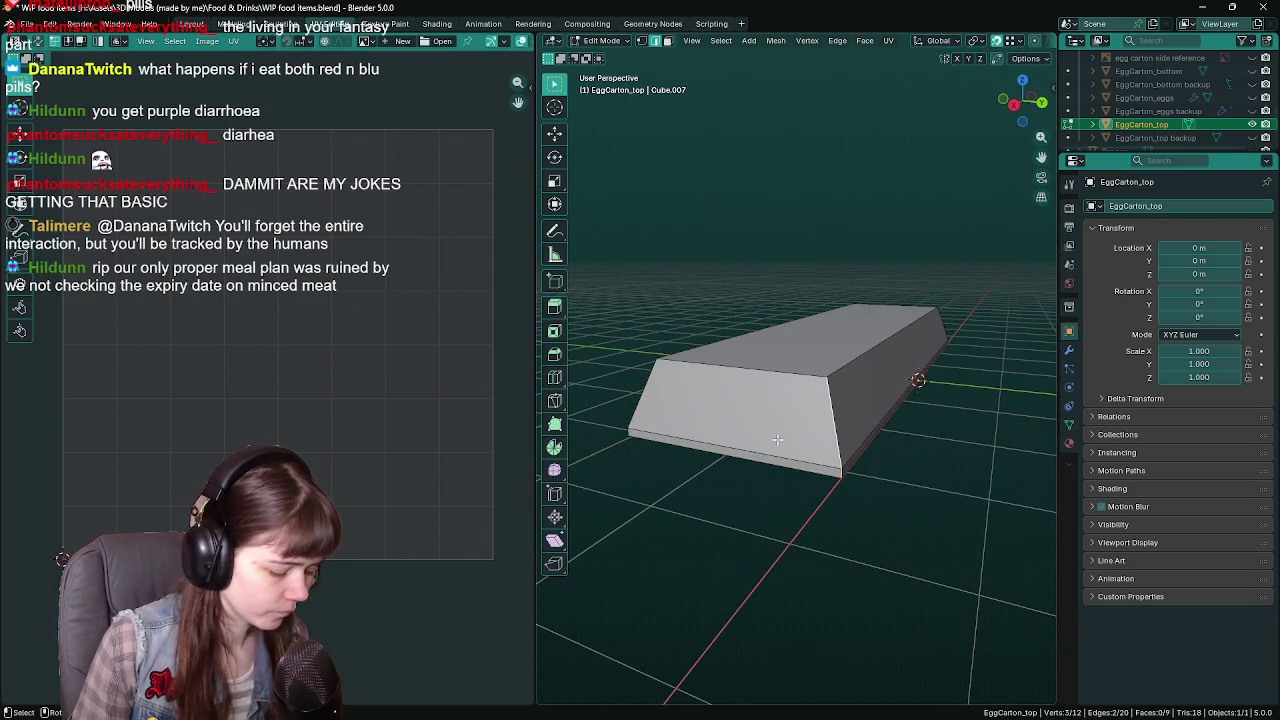
Mark the selected lid edges as a UV seam
{"action": "key", "text": "ctrl+e"}
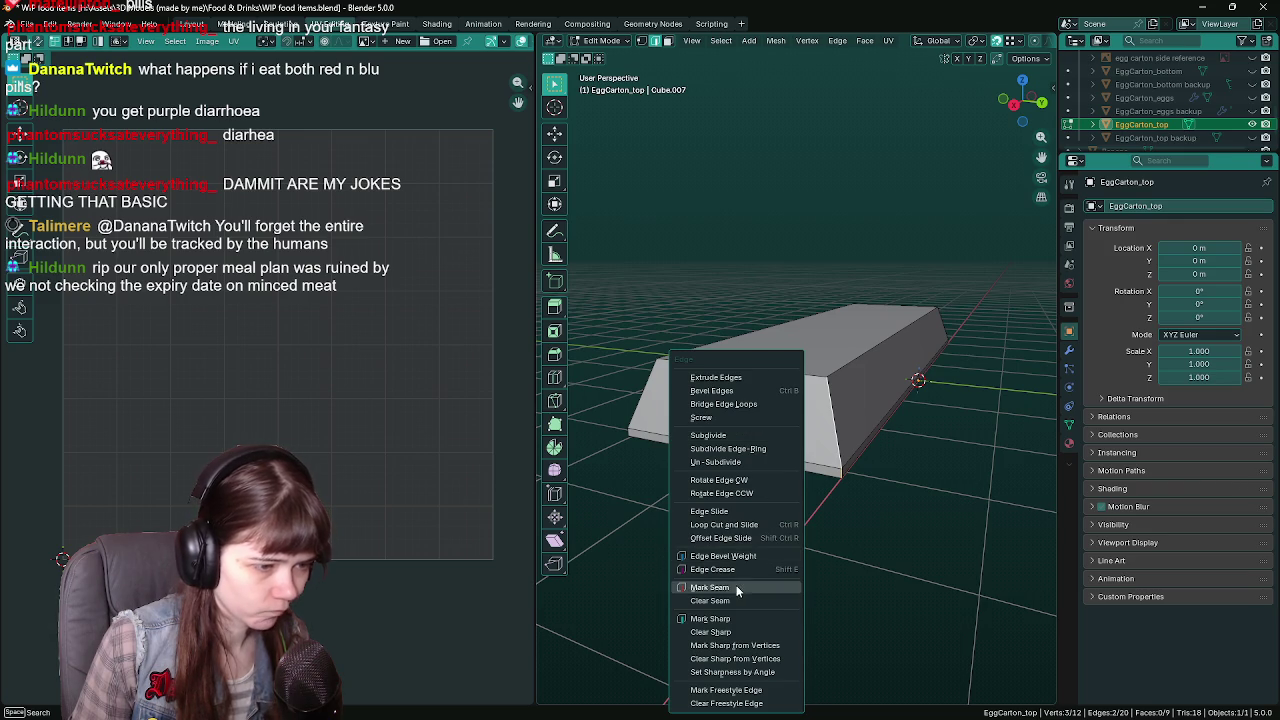
{"action": "left_click", "coordinate": [736, 587]}
{"action": "mouse_move", "coordinate": [720, 463]}
{"action": "middle_mouse_down"}
{"action": "mouse_move", "coordinate": [878, 458]}
{"action": "mouse_move", "coordinate": [725, 493]}
{"action": "mouse_move", "coordinate": [869, 494]}
{"action": "middle_mouse_up"}
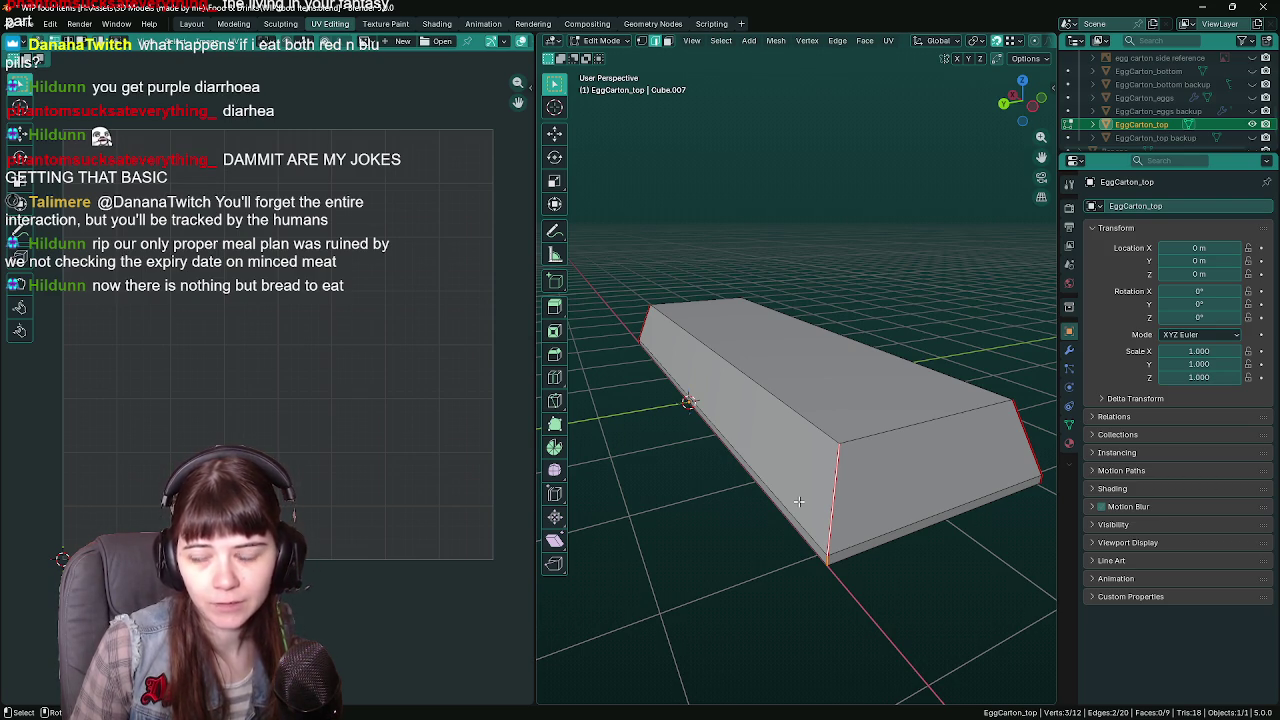
Unwrap the whole lid, trying Minimum Stretch before settling on Angle Based
{"action": "key", "text": "a"}
{"action": "middle_click_drag", "start_coordinate": [799, 501], "coordinate": [760, 437]}
{"action": "key", "text": "u"}
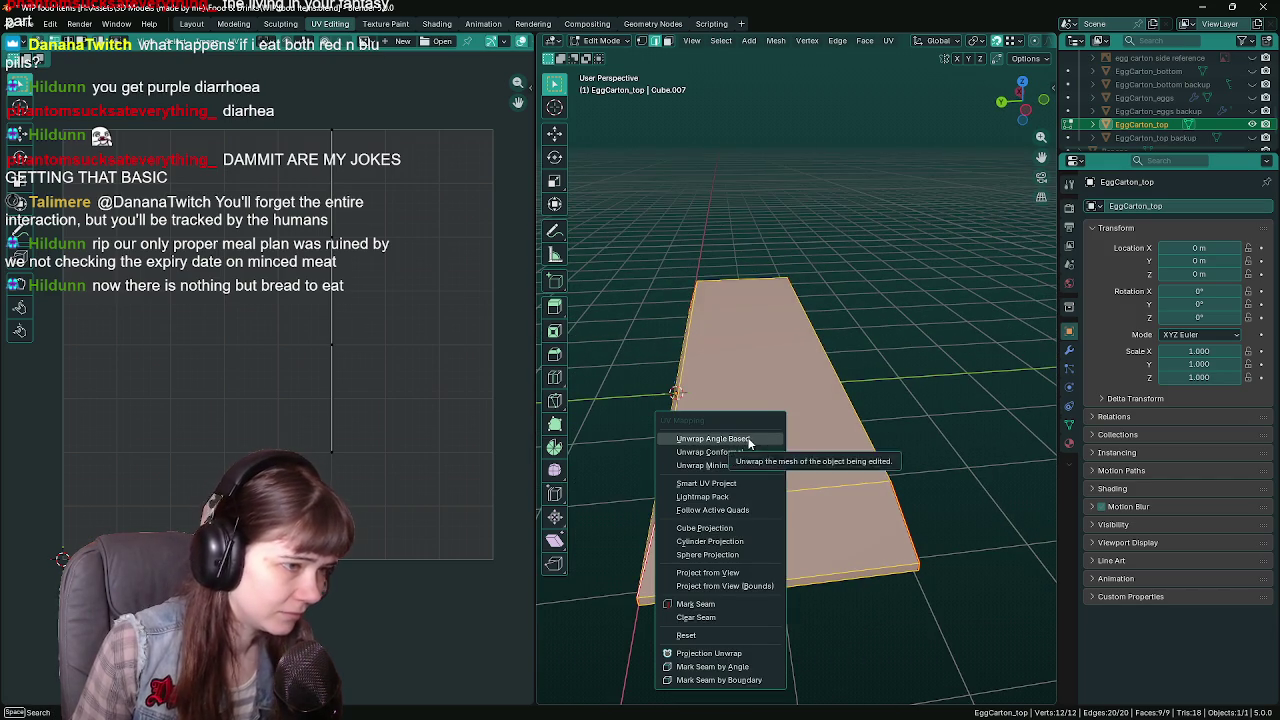
{"action": "left_click", "coordinate": [712, 439]}
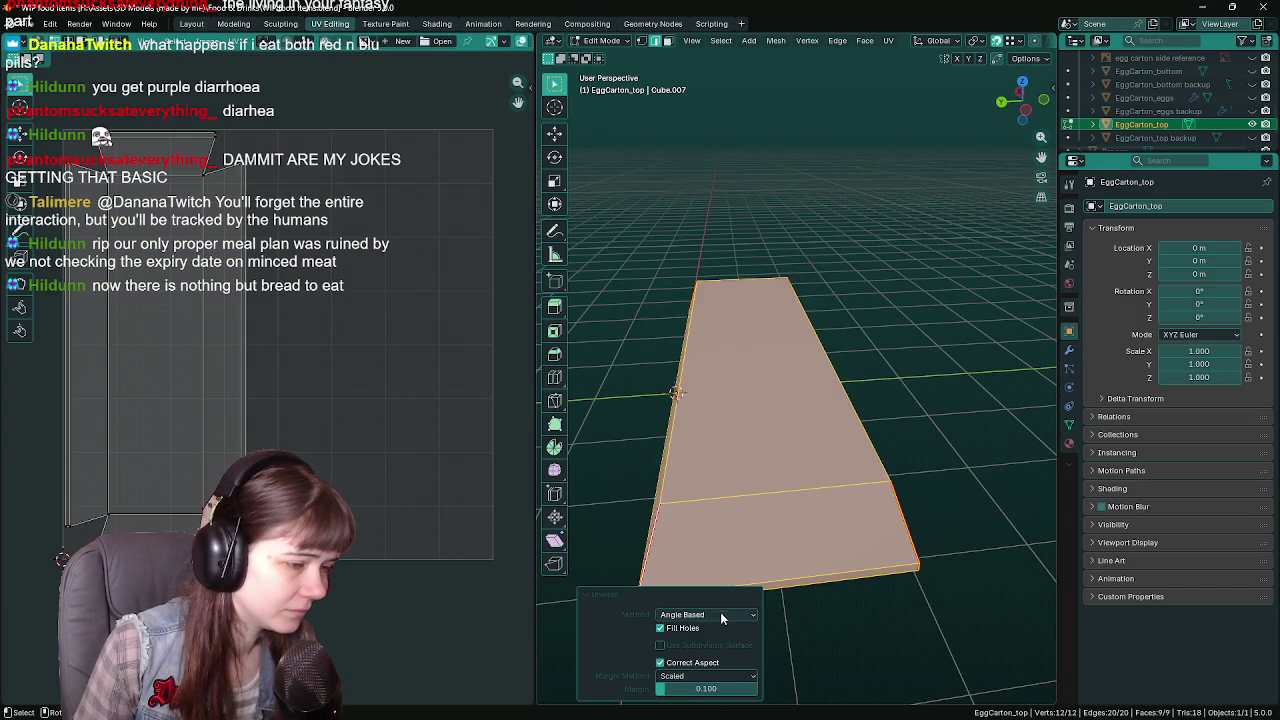
{"action": "left_click", "coordinate": [717, 648]}
{"action": "left_click", "coordinate": [722, 615]}
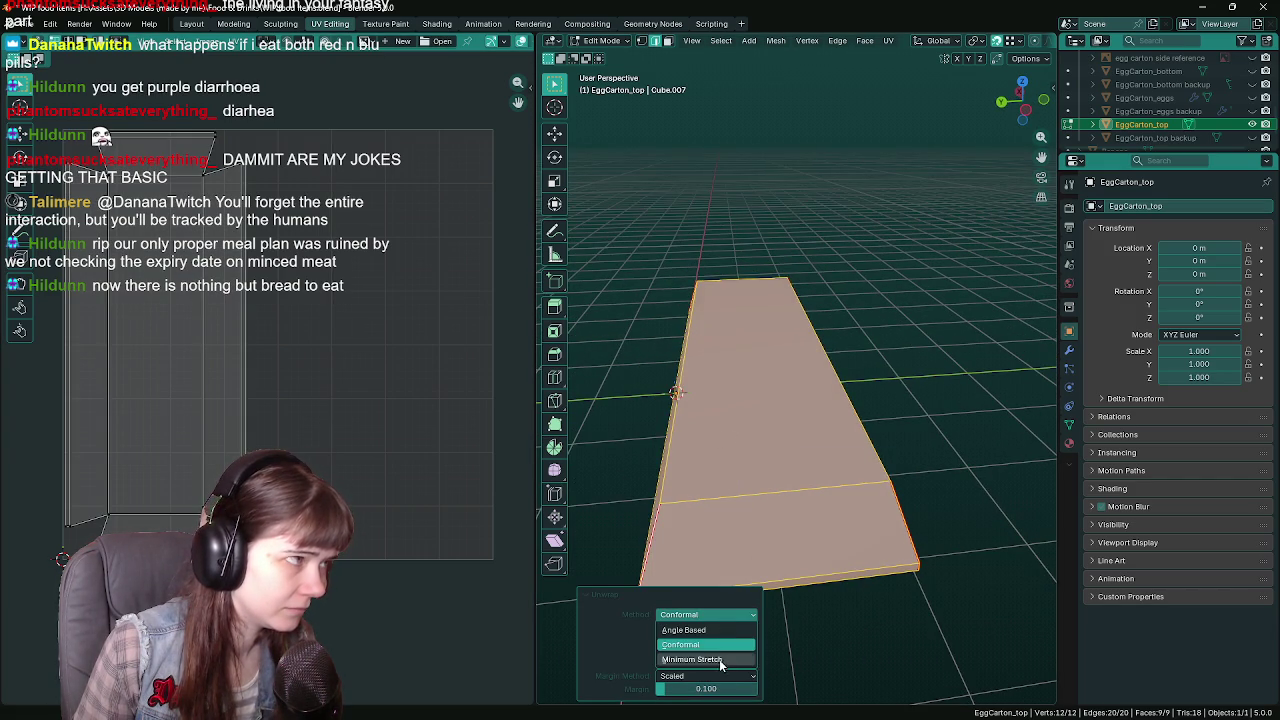
{"action": "left_click", "coordinate": [719, 659]}
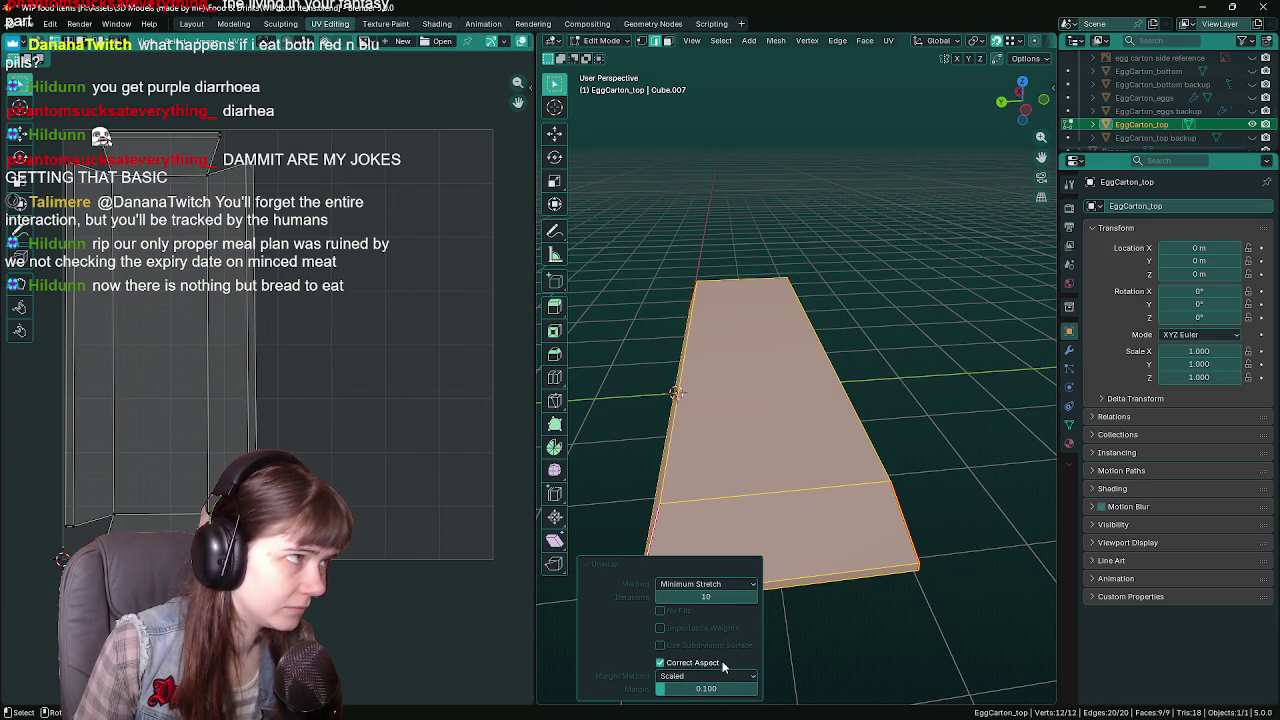
{"action": "left_click", "coordinate": [741, 586]}
{"action": "left_click", "coordinate": [734, 599]}
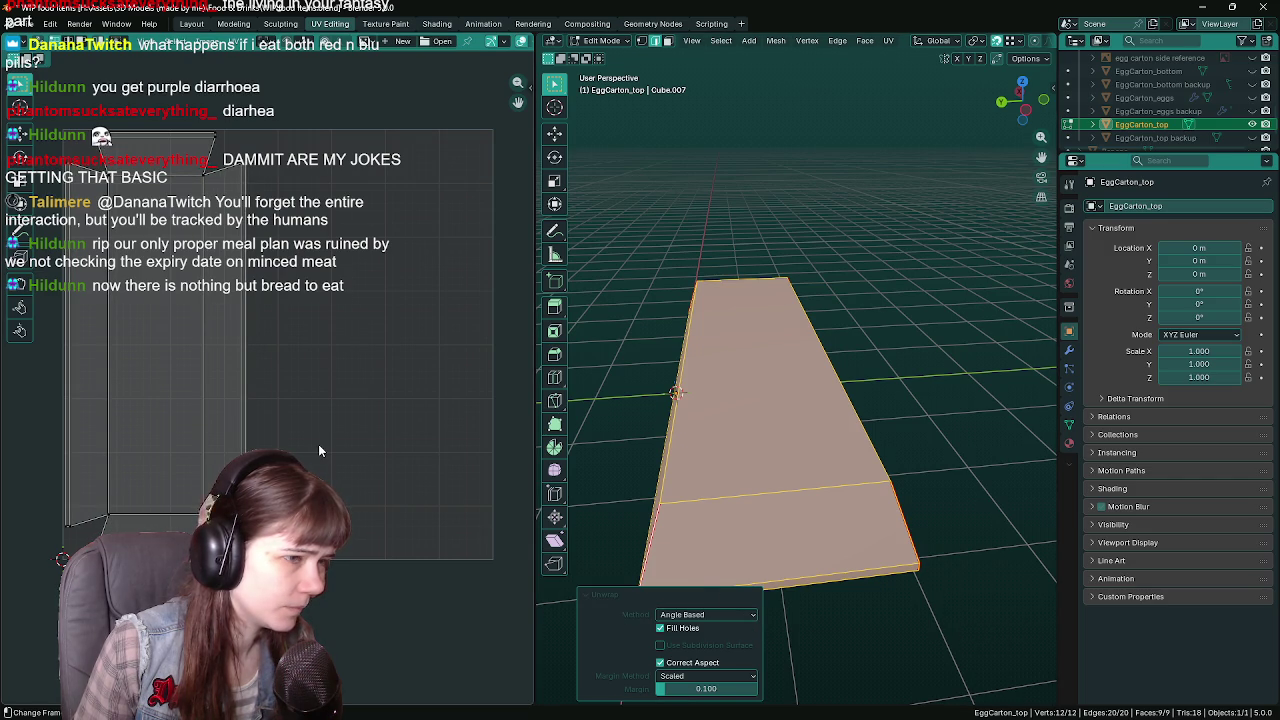
Save the file, unhide EggCarton_bottom, and leave Edit Mode
{"action": "mouse_move", "coordinate": [780, 430]}
{"action": "middle_mouse_down"}
{"action": "mouse_move", "coordinate": [937, 432]}
{"action": "mouse_move", "coordinate": [792, 407]}
{"action": "middle_mouse_up"}
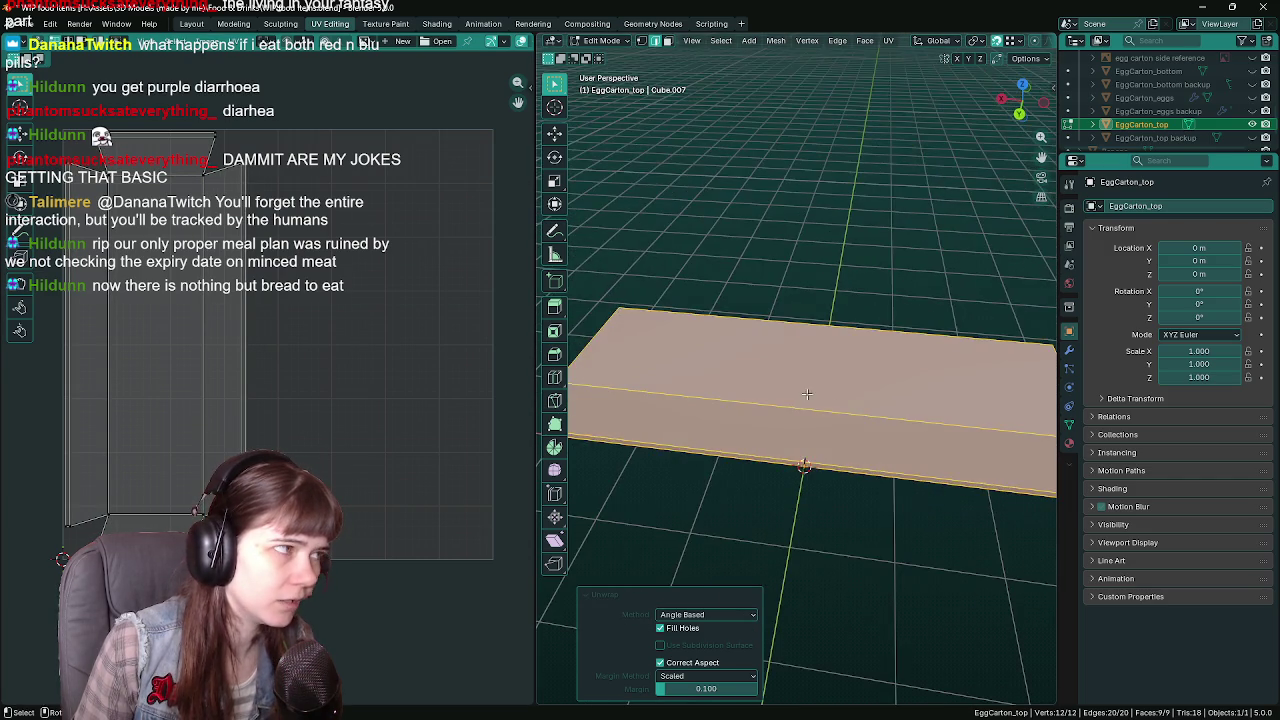
{"action": "key", "text": "ctrl+s"}
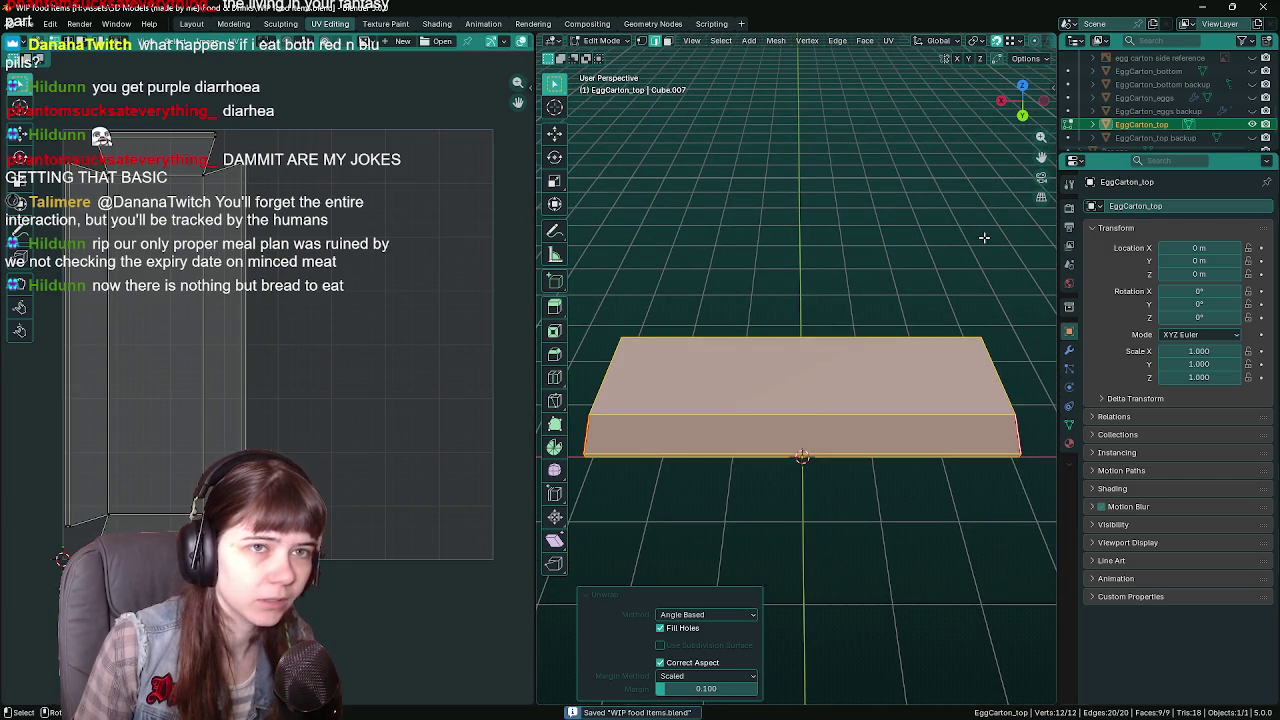
{"action": "left_click", "coordinate": [1253, 72]}
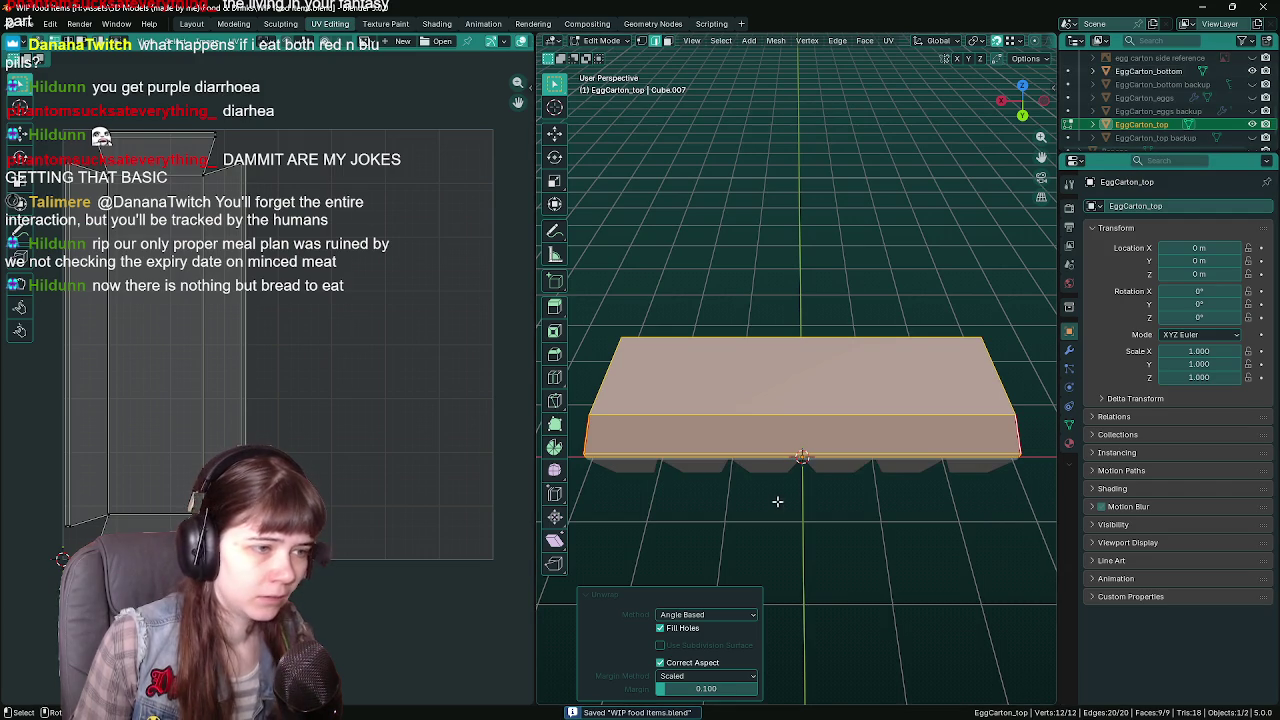
{"action": "key", "text": "Tab"}
Select EggCarton_bottom, enter Edit Mode with all faces selected, view it from below, and save
{"action": "left_click", "coordinate": [799, 450]}
{"action": "mouse_move", "coordinate": [799, 458]}
{"action": "middle_mouse_down"}
{"action": "mouse_move", "coordinate": [760, 320]}
{"action": "mouse_move", "coordinate": [791, 307]}
{"action": "mouse_move", "coordinate": [785, 337]}
{"action": "mouse_move", "coordinate": [830, 282]}
{"action": "middle_mouse_up"}
{"action": "key", "text": "Tab"}
{"action": "key", "text": "a"}
{"action": "key", "text": "KP_7"}
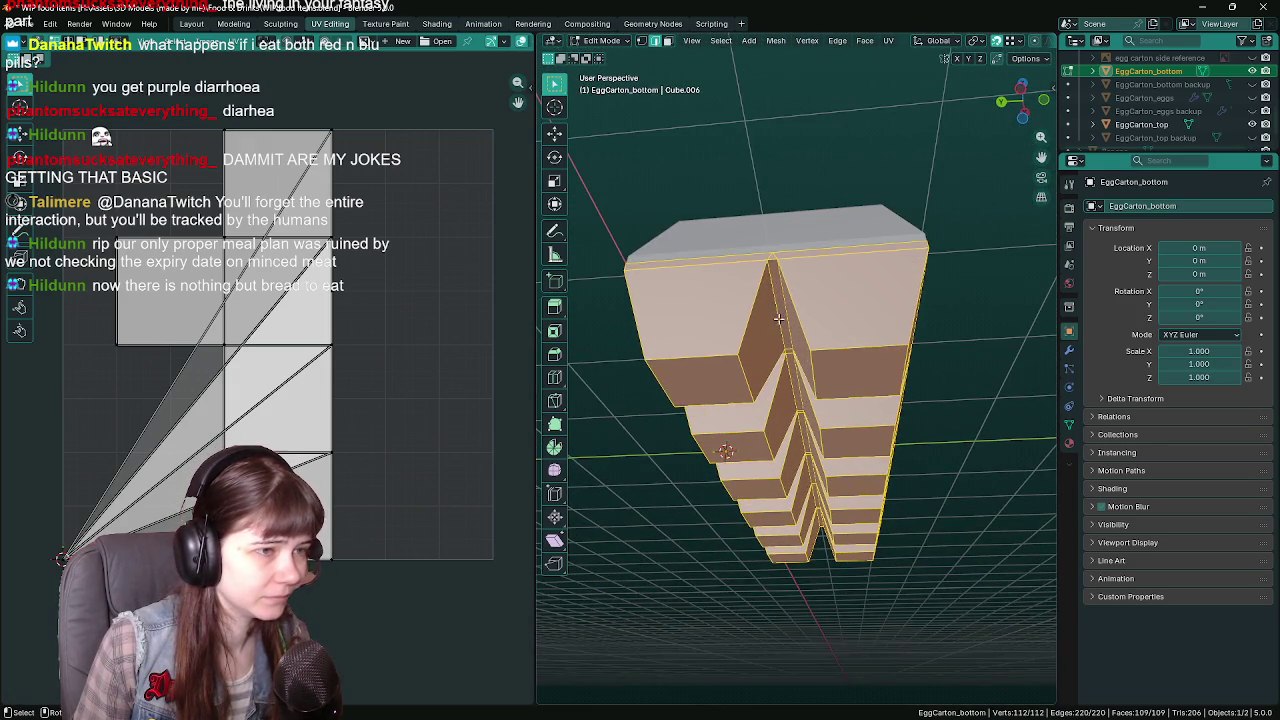
{"action": "mouse_move", "coordinate": [779, 318]}
{"action": "middle_mouse_down"}
{"action": "mouse_move", "coordinate": [787, 248]}
{"action": "mouse_move", "coordinate": [789, 342]}
{"action": "middle_mouse_up"}
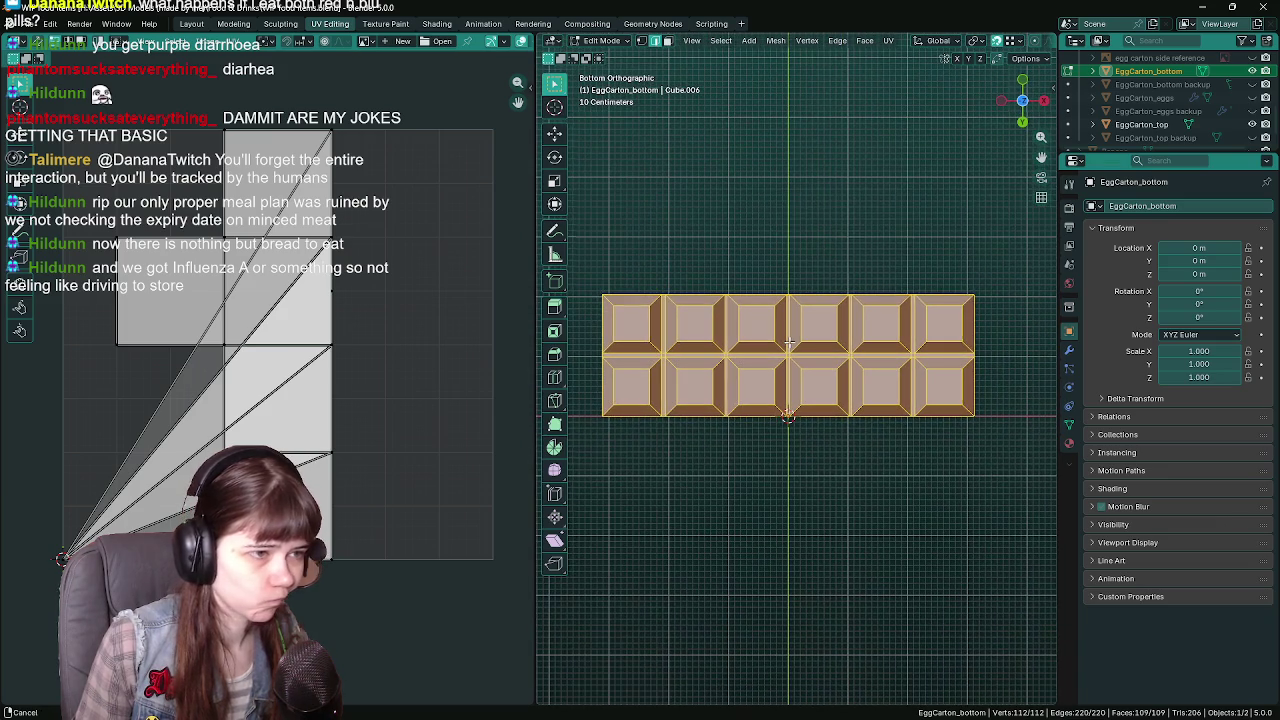
{"action": "key", "text": "ctrl+s"}
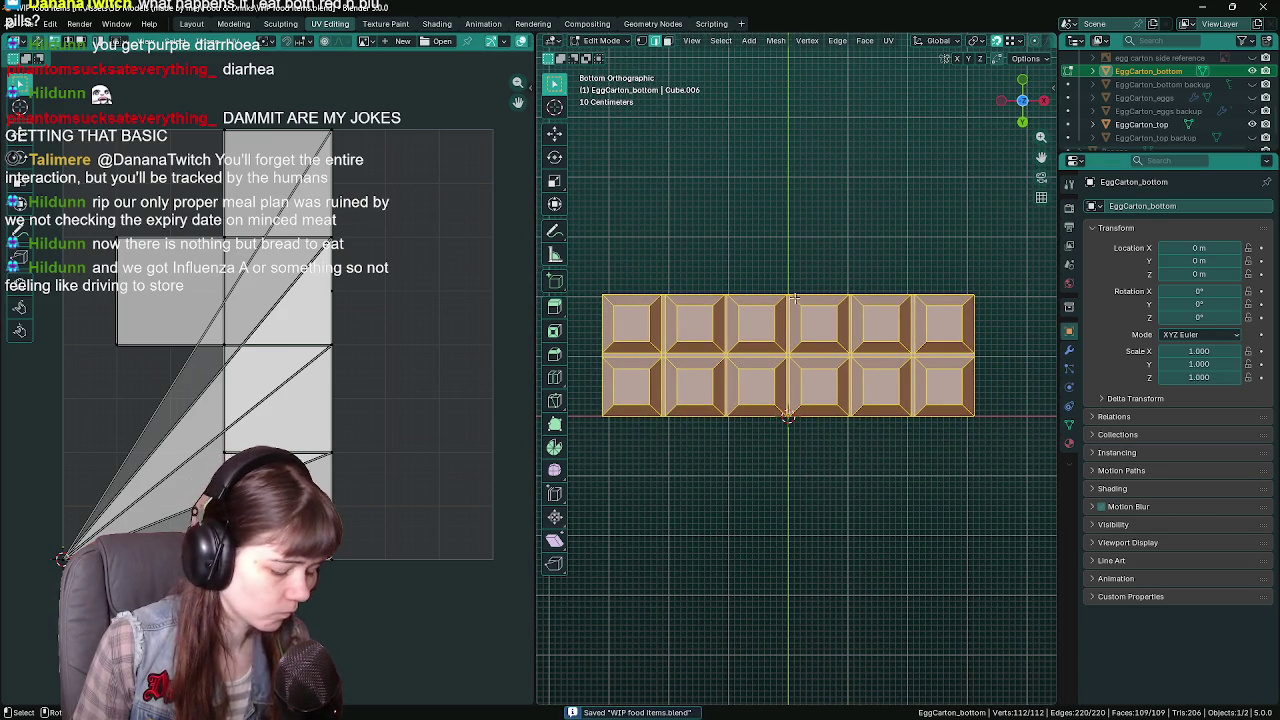
Project the bottom's UVs from view into a flat twelve-cup grid, then return to Object Mode
{"action": "key", "text": "u"}
{"action": "left_click", "coordinate": [746, 427]}
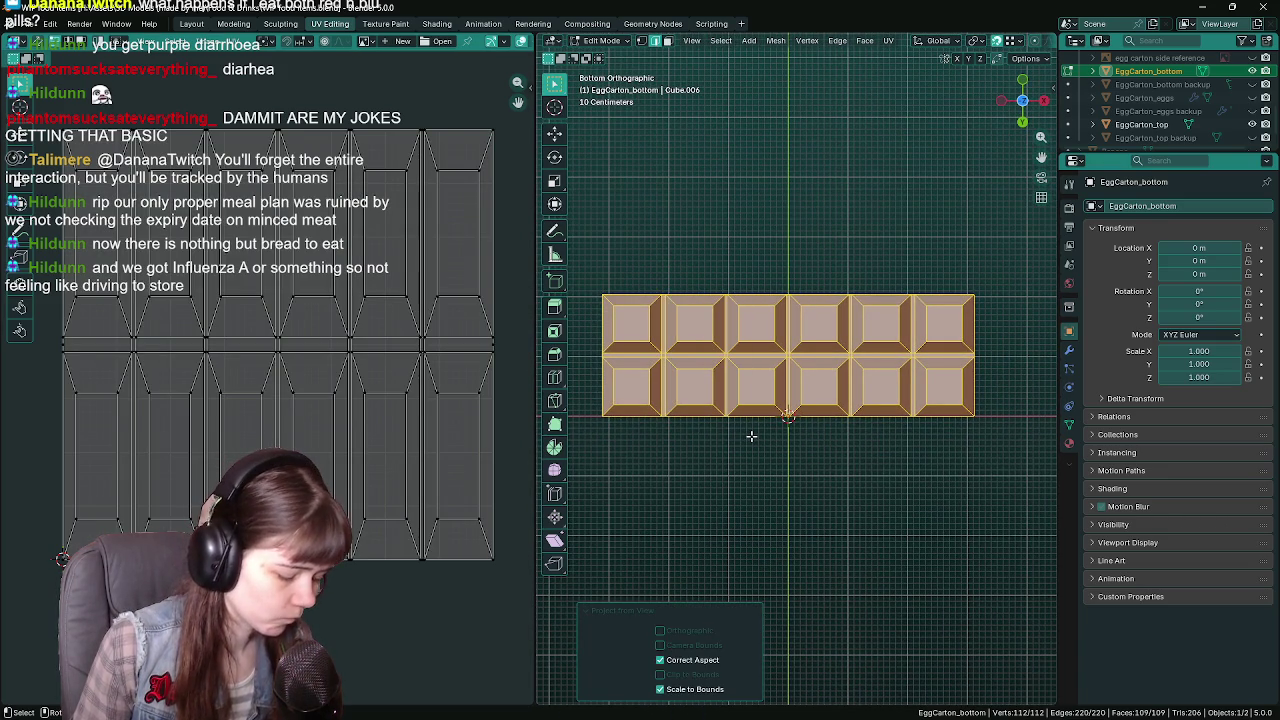
{"action": "key", "text": "u"}
{"action": "left_click", "coordinate": [712, 421]}
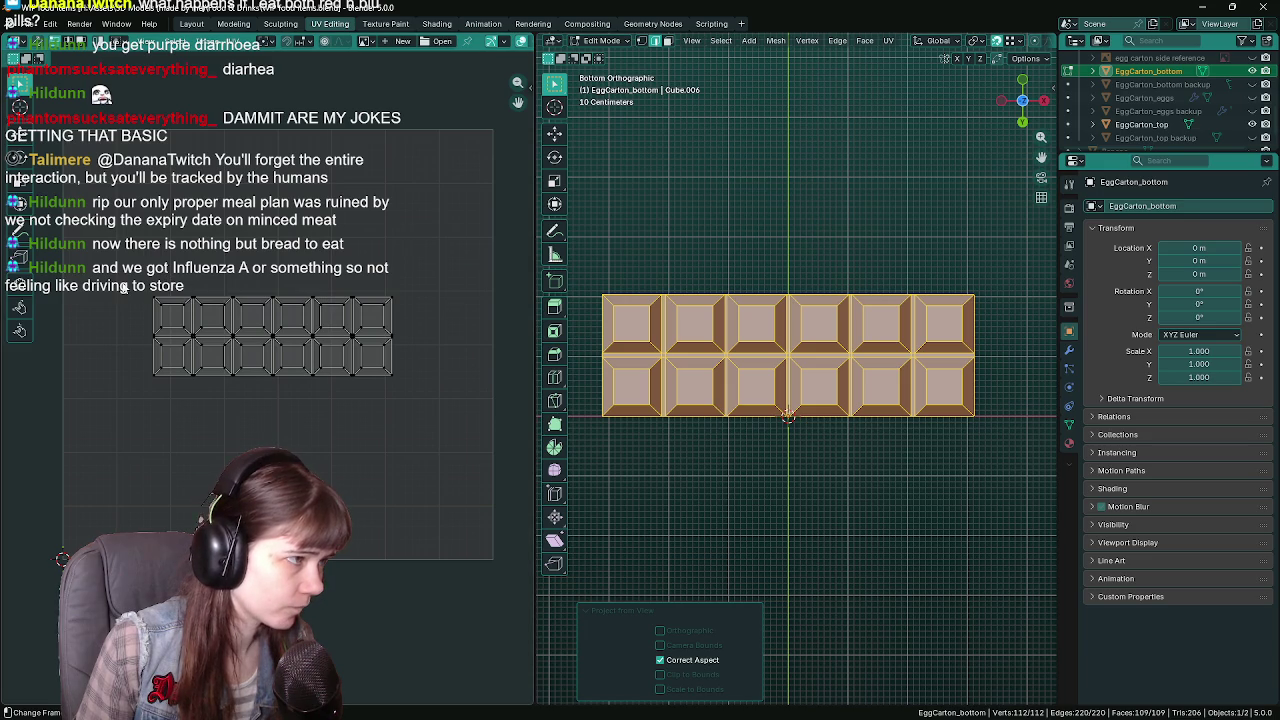
{"action": "left_click_drag", "start_coordinate": [100, 252], "coordinate": [400, 445]}
{"action": "key", "text": "s"}
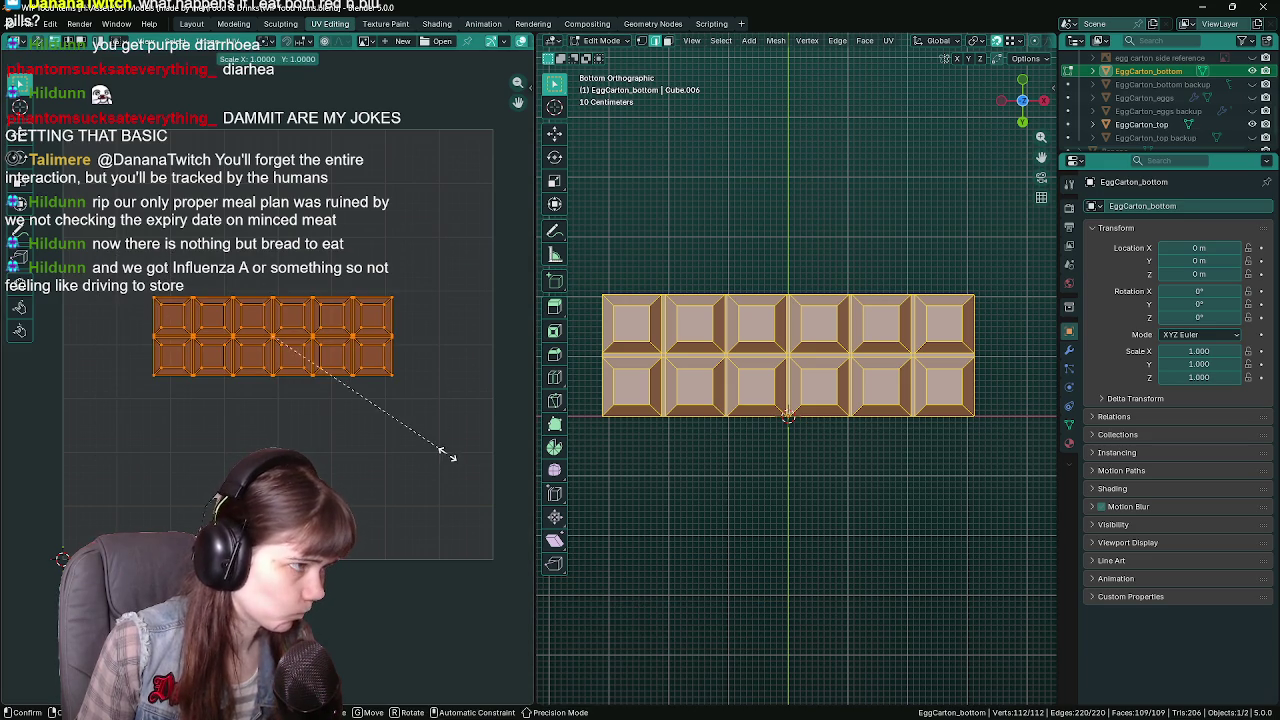
{"action": "key", "text": "Escape"}
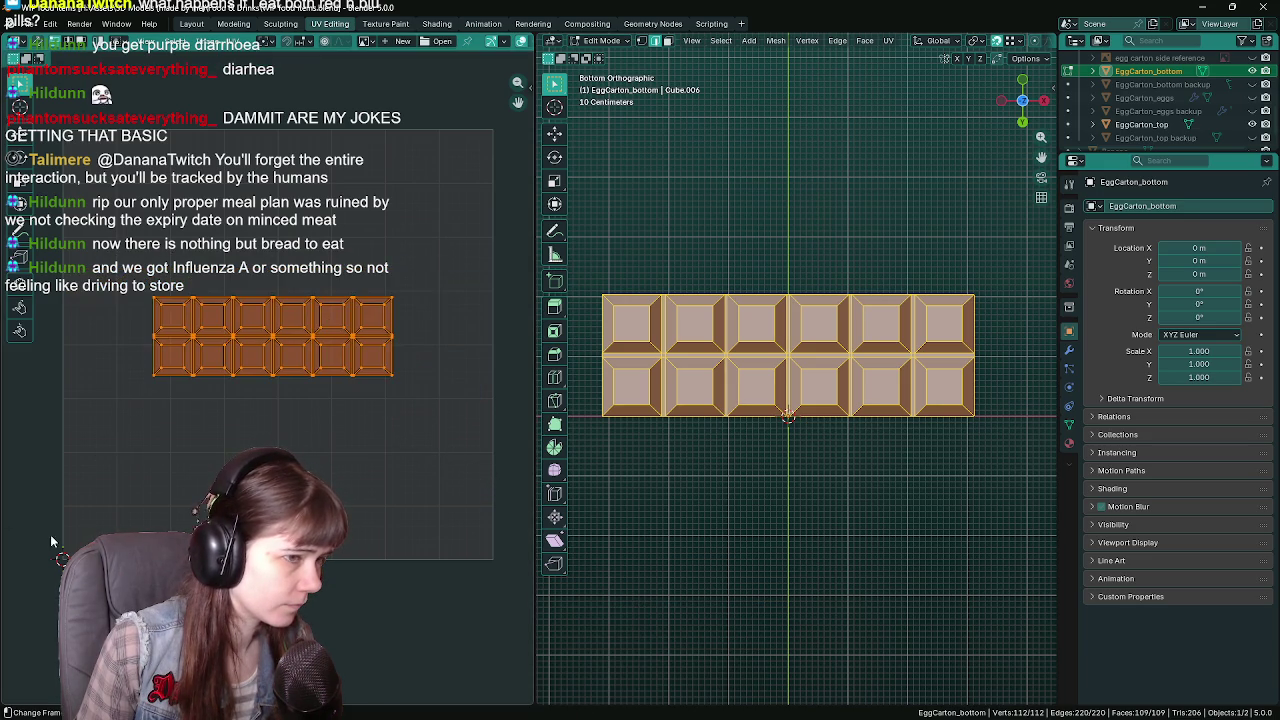
{"action": "middle_click_drag", "start_coordinate": [780, 520], "coordinate": [843, 473]}
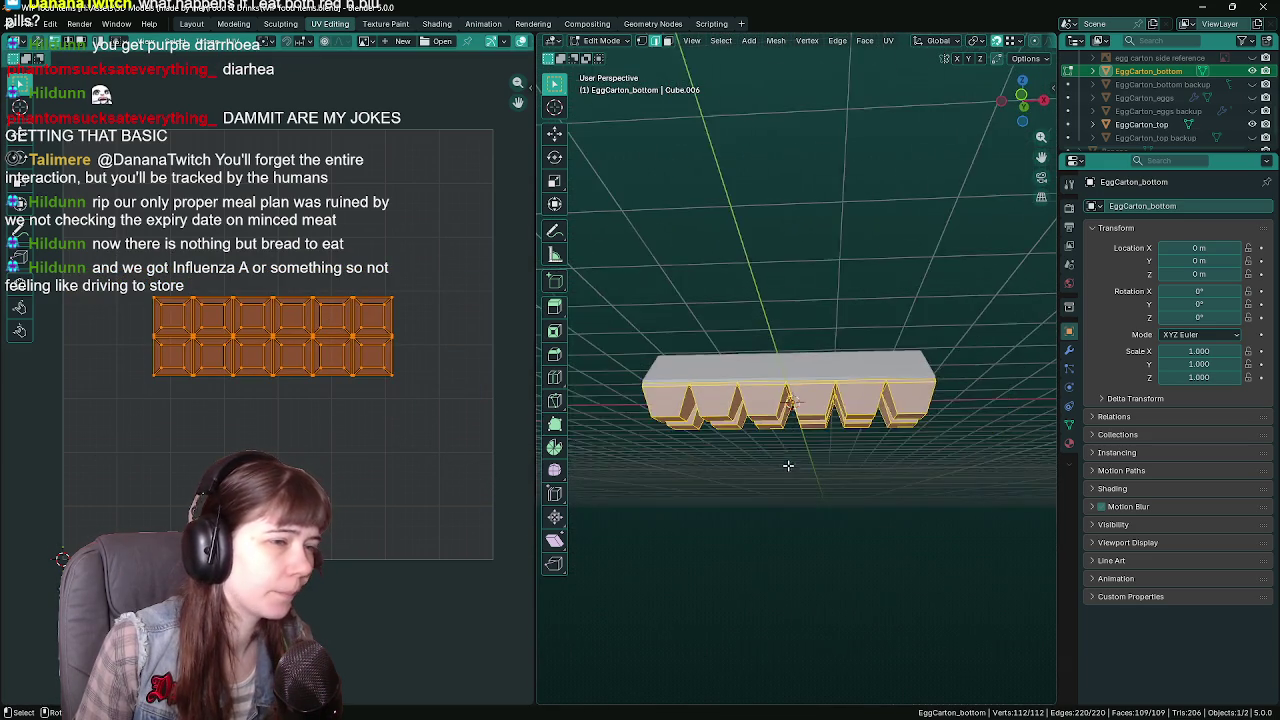
{"action": "key", "text": "Tab"}
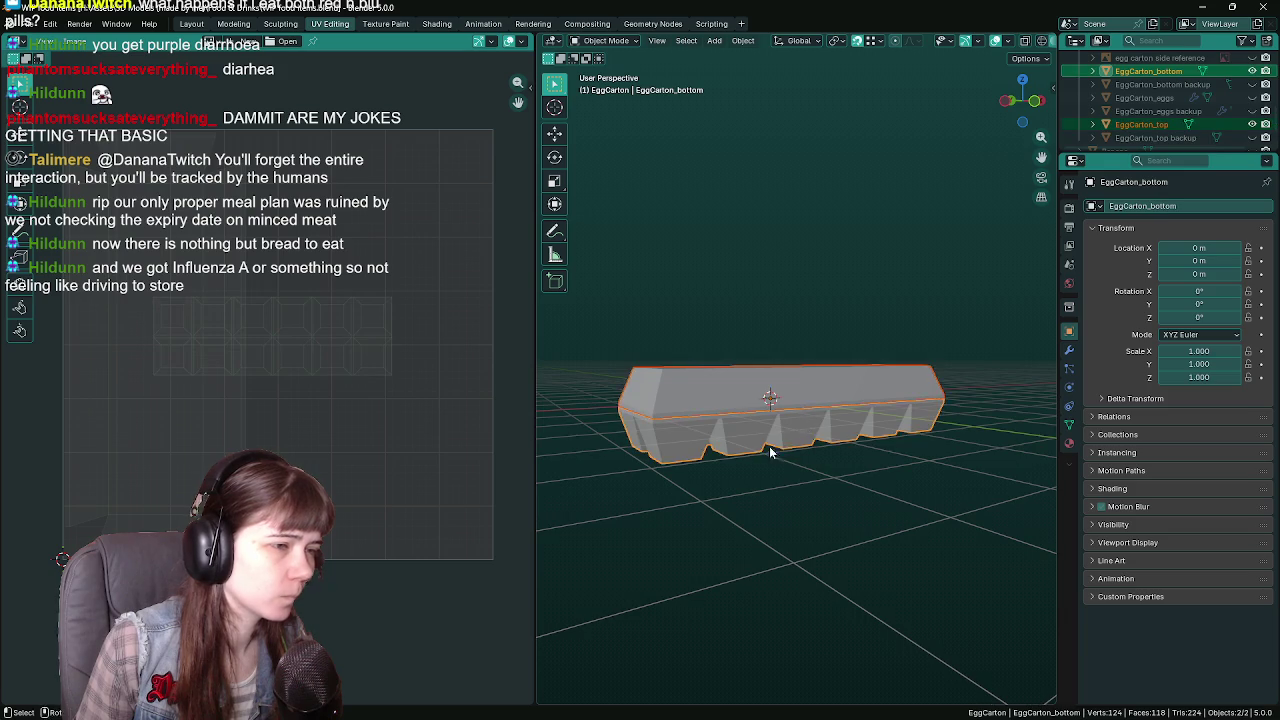
Save, briefly reveal the lid backup, switch to the Layout workspace, and hide it again
{"action": "mouse_move", "coordinate": [769, 446]}
{"action": "middle_mouse_down"}
{"action": "mouse_move", "coordinate": [826, 474]}
{"action": "mouse_move", "coordinate": [932, 488]}
{"action": "mouse_move", "coordinate": [882, 480]}
{"action": "middle_mouse_up"}
{"action": "key", "text": "ctrl+s"}
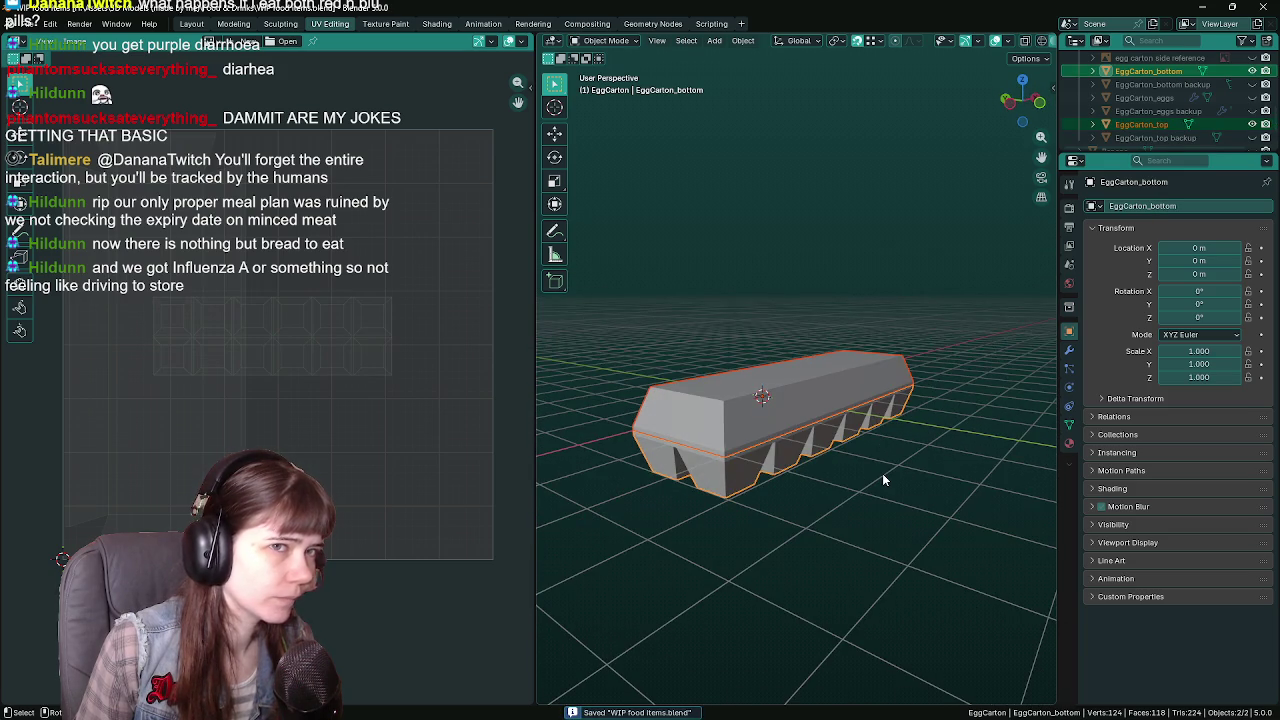
{"action": "scroll", "coordinate": [856, 484], "scroll_direction": "up", "scroll_amount": 2}
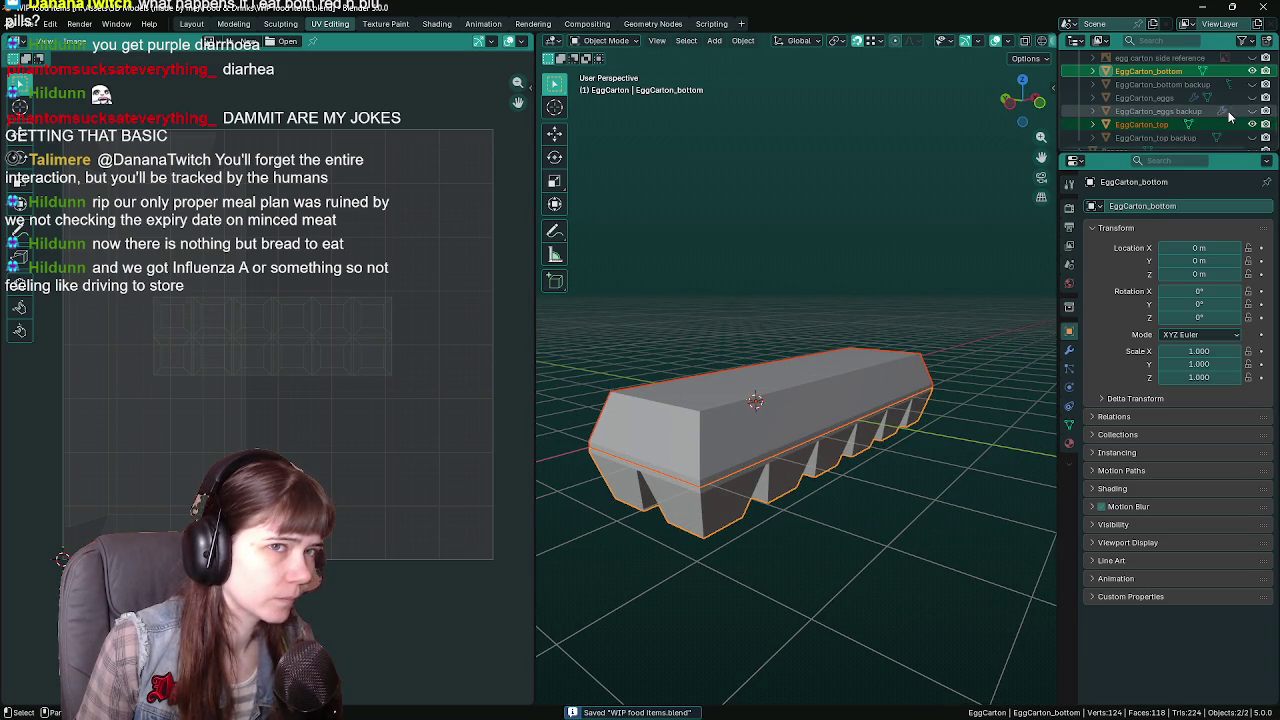
{"action": "left_click", "coordinate": [1252, 137]}
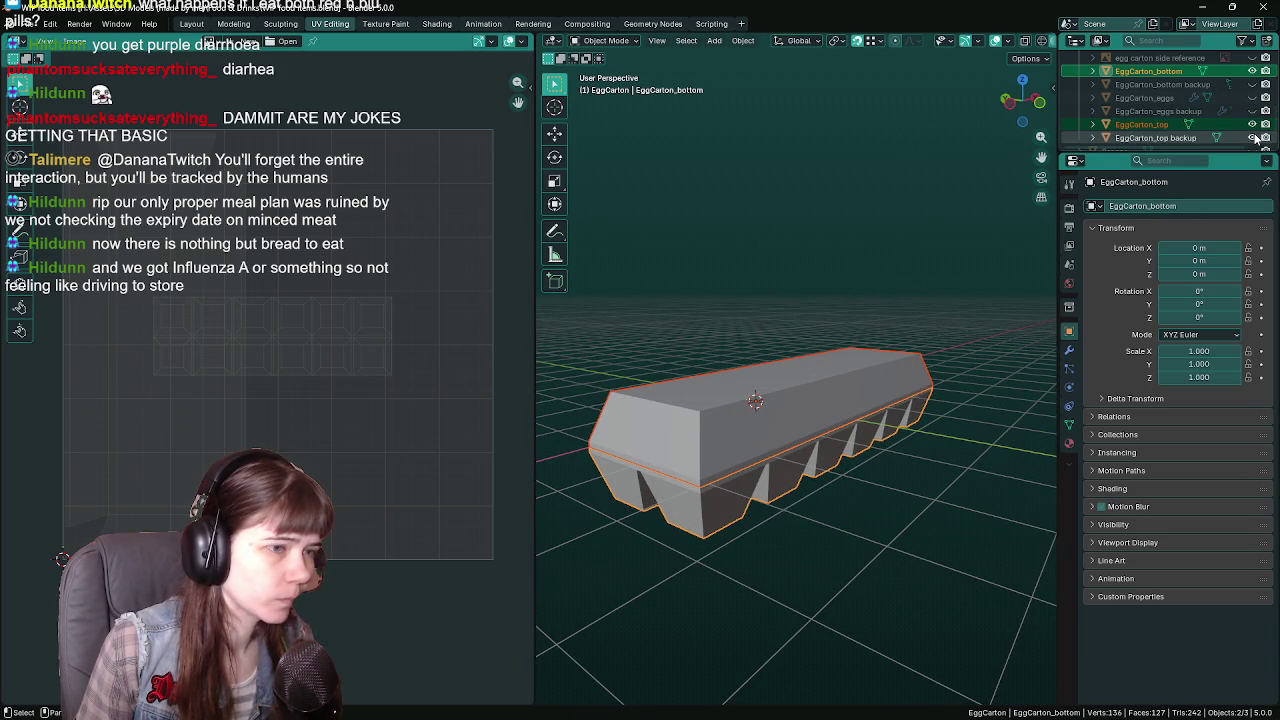
{"action": "left_click", "coordinate": [1155, 137]}
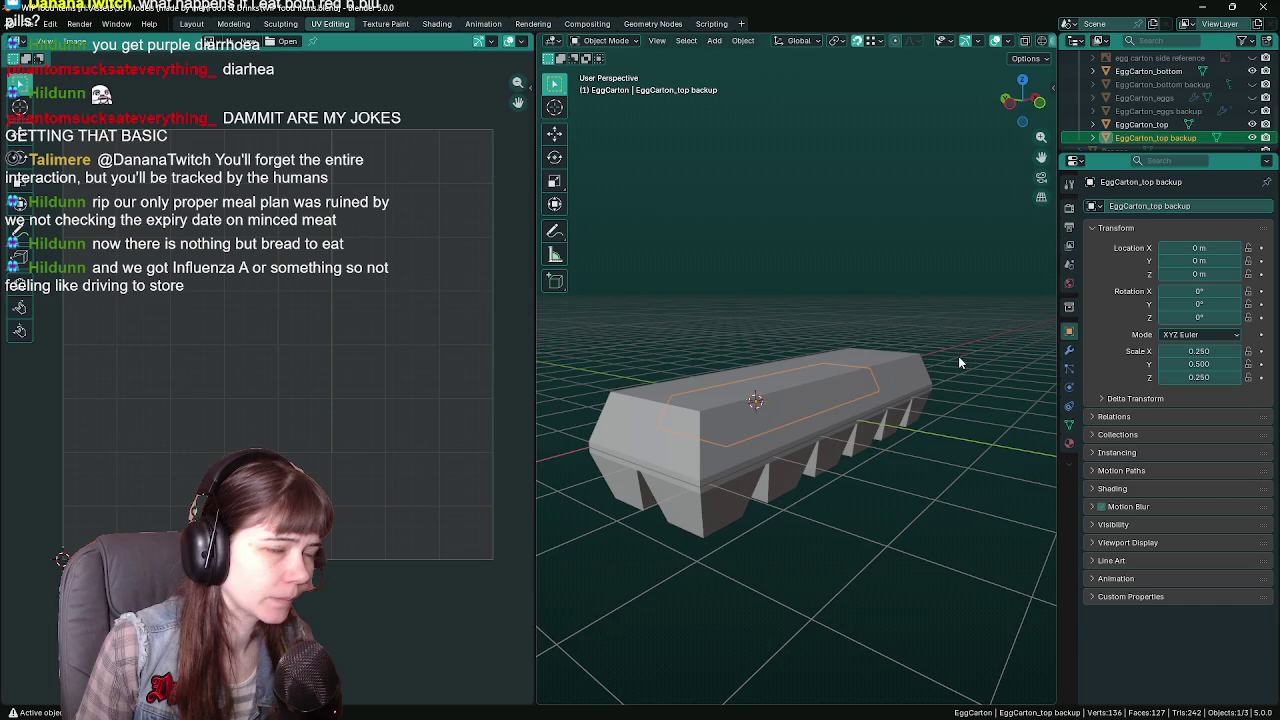
{"action": "mouse_move", "coordinate": [958, 363]}
{"action": "middle_mouse_down"}
{"action": "mouse_move", "coordinate": [917, 426]}
{"action": "mouse_move", "coordinate": [895, 382]}
{"action": "middle_mouse_up"}
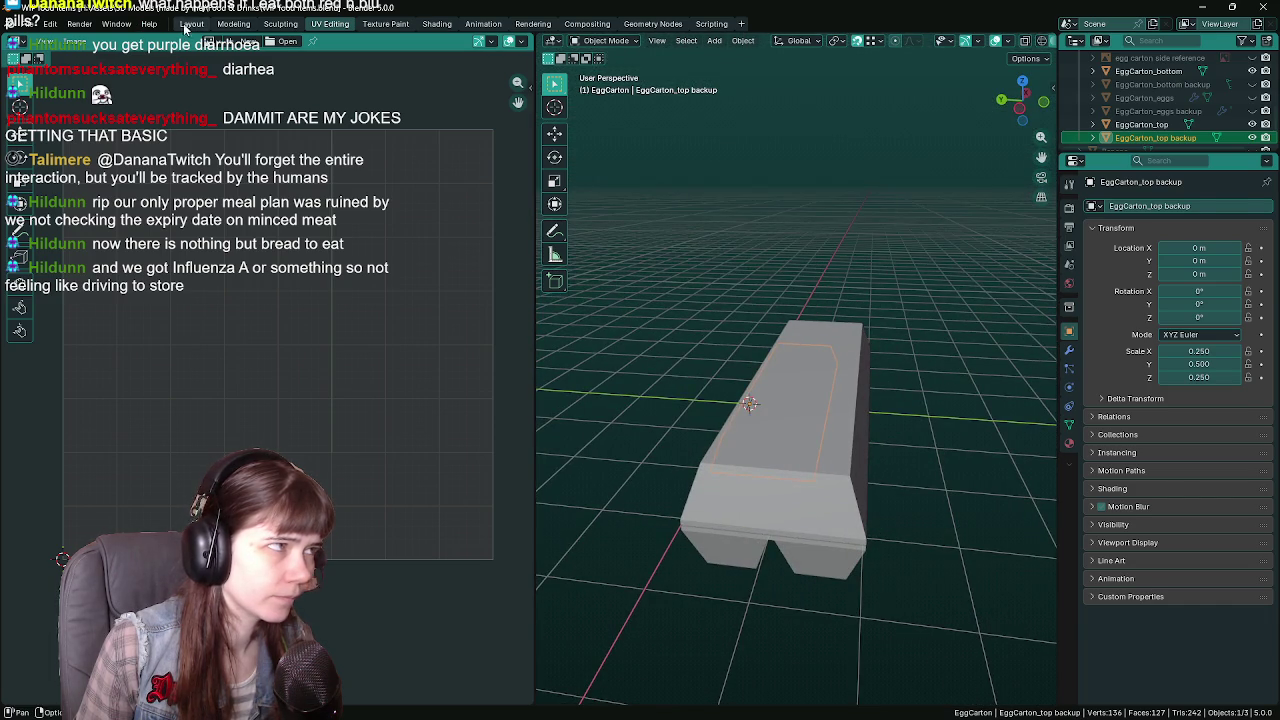
{"action": "left_click", "coordinate": [190, 23]}
{"action": "mouse_move", "coordinate": [782, 361]}
{"action": "middle_mouse_down"}
{"action": "mouse_move", "coordinate": [736, 370]}
{"action": "mouse_move", "coordinate": [817, 362]}
{"action": "middle_mouse_up"}
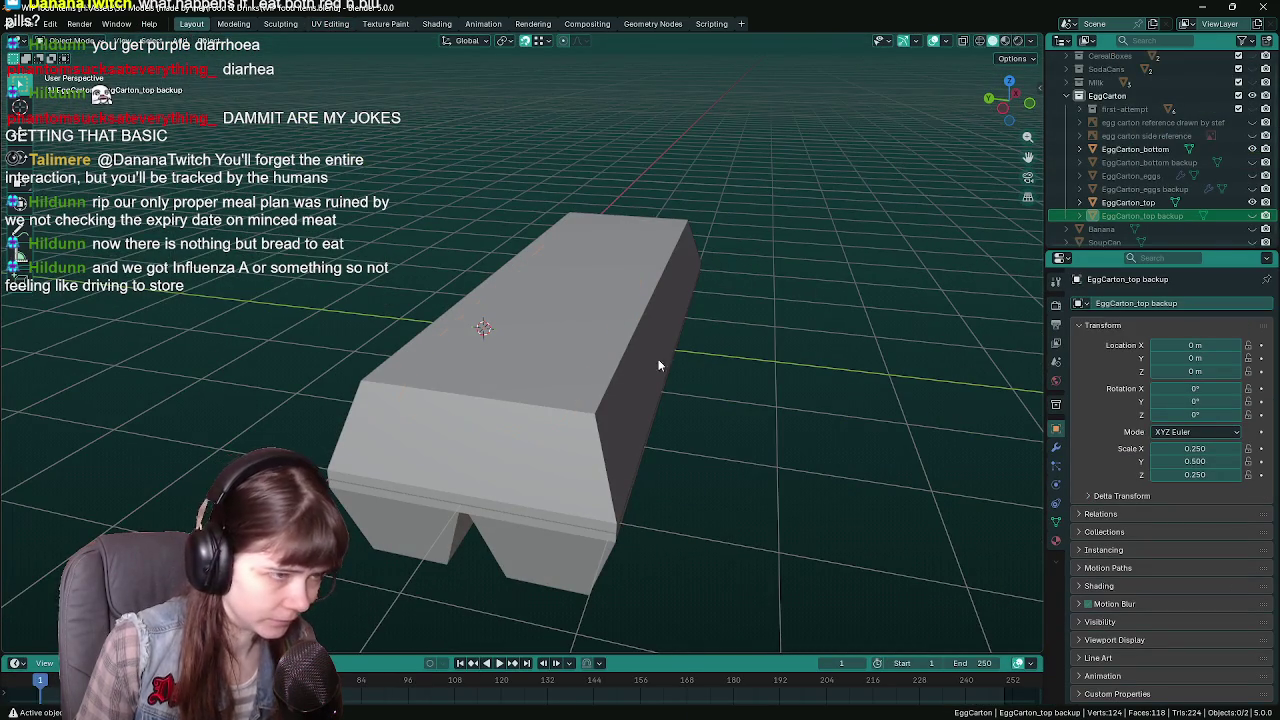
{"action": "key", "text": "h"}
Duplicate EggCarton_bottom, rename the copy EggCarton_bottom backup2, and hide it
{"action": "left_click", "coordinate": [550, 548]}
{"action": "key", "text": "shift+d"}
{"action": "key", "text": "Escape"}
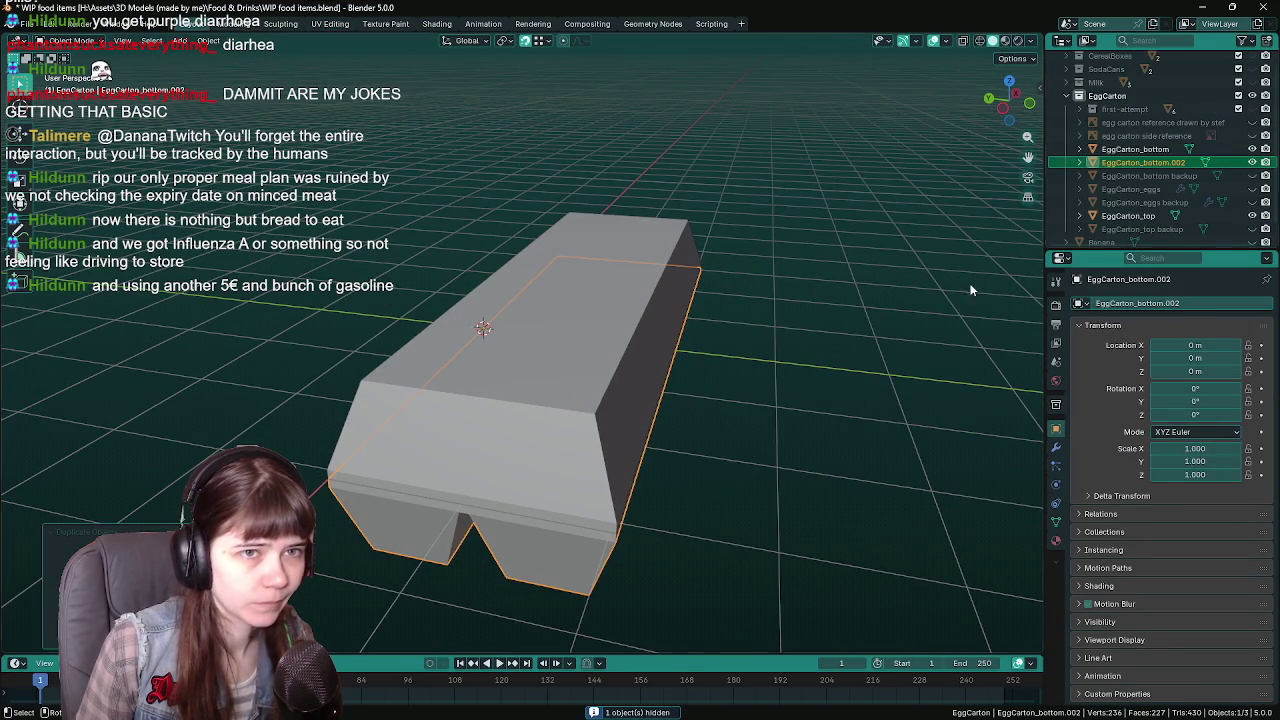
{"action": "scroll", "coordinate": [1187, 163], "scroll_direction": "down", "scroll_amount": 1}
{"action": "double_click", "coordinate": [1190, 149]}
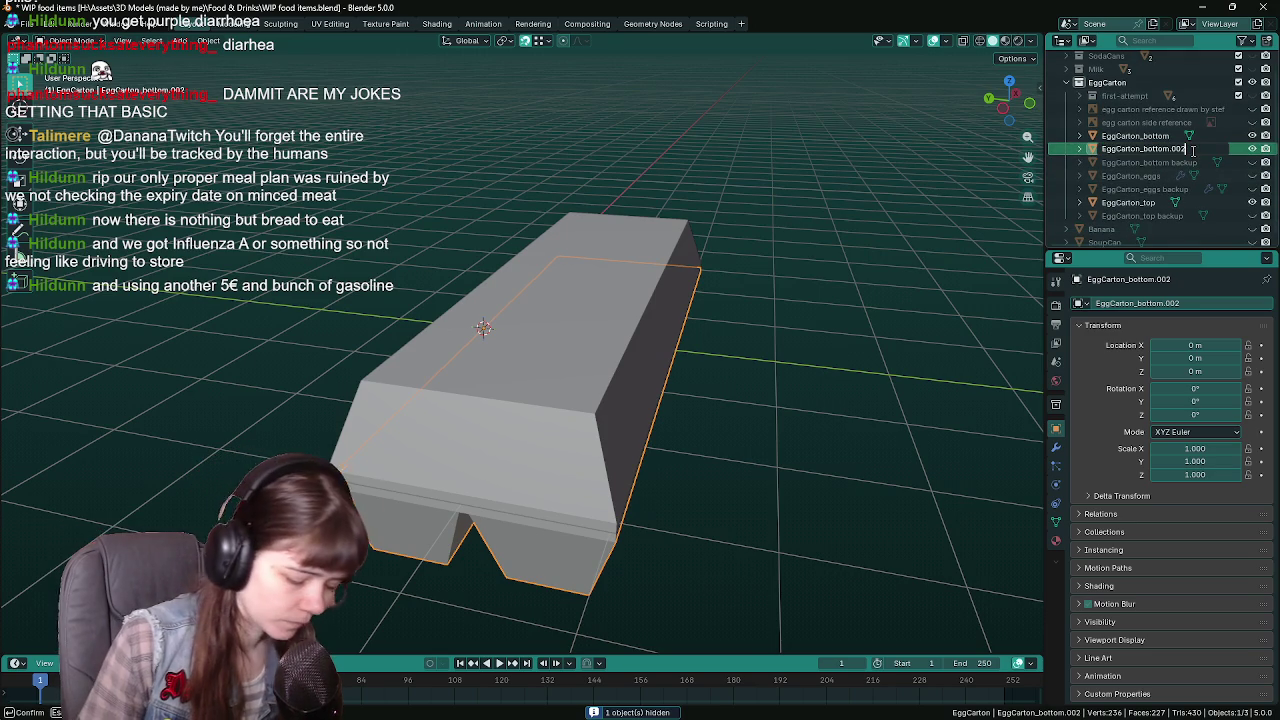
{"action": "key", "text": "BackSpace"}
{"action": "key", "text": "BackSpace"}
{"action": "key", "text": "BackSpace"}
{"action": "type", "text": "back"}
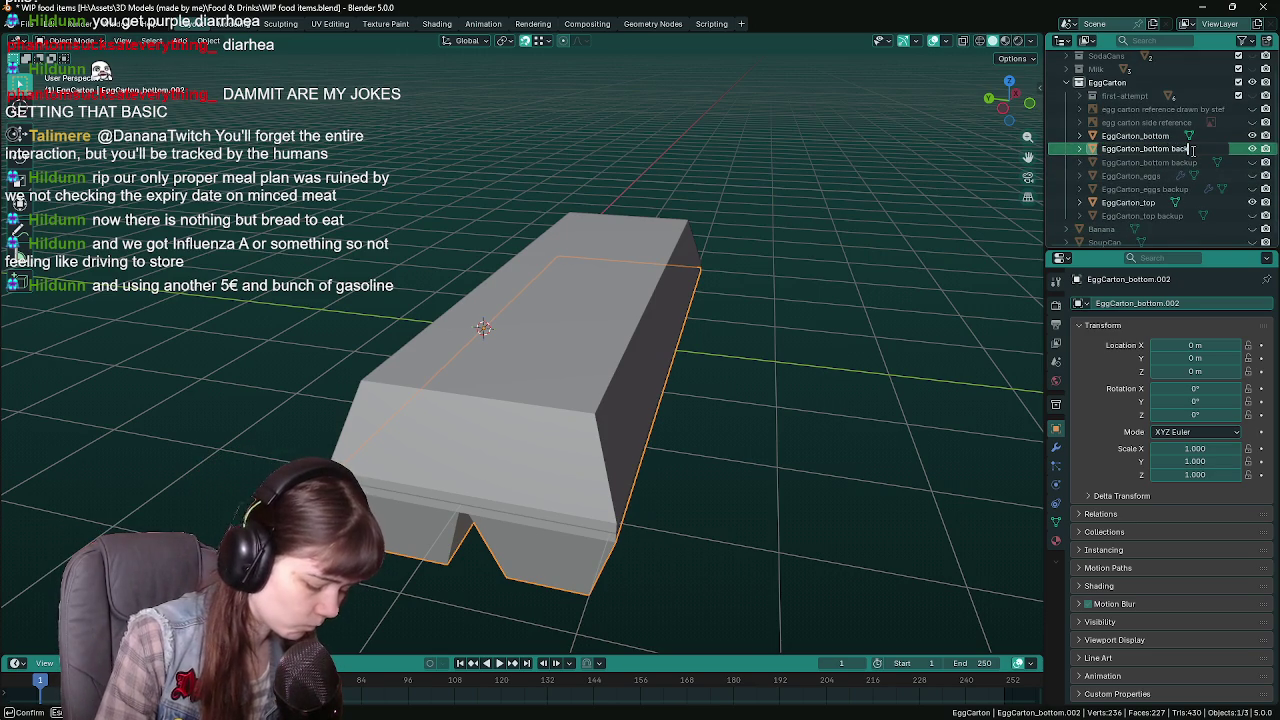
{"action": "type", "text": "up2"}
{"action": "key", "text": "Return"}
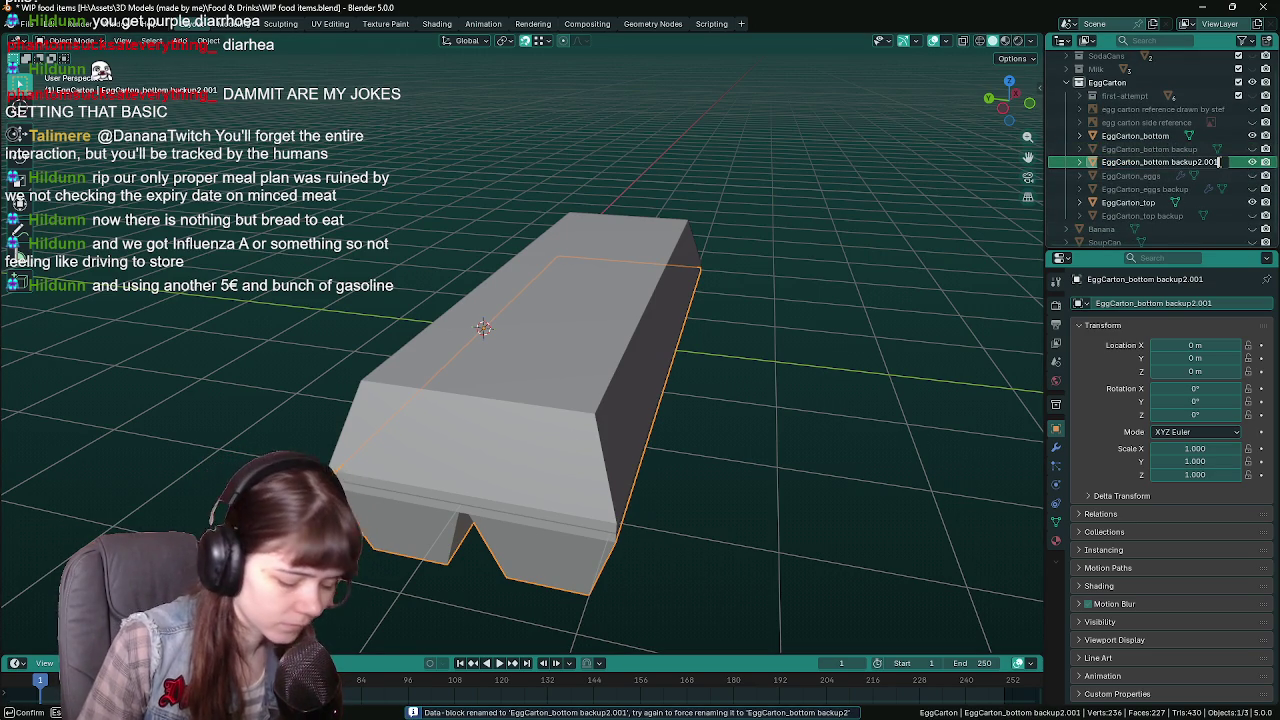
{"action": "key", "text": "BackSpace"}
{"action": "key", "text": "BackSpace"}
{"action": "key", "text": "h"}
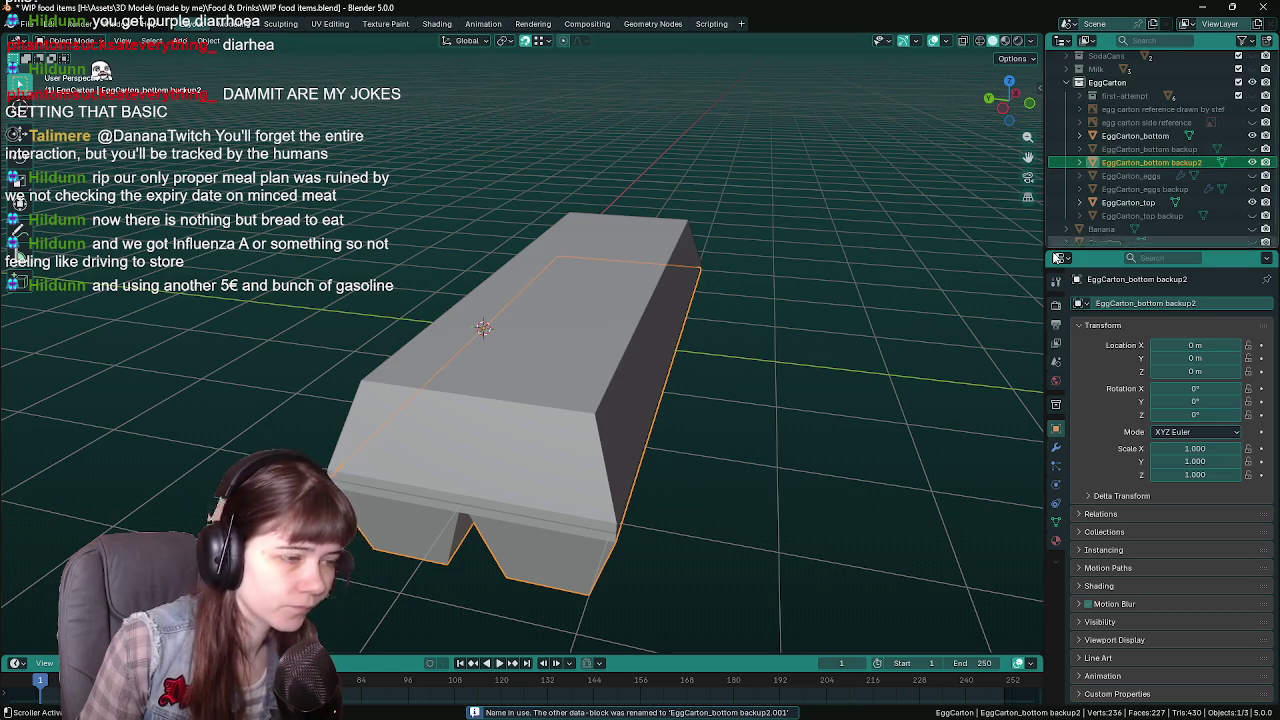
Duplicate EggCarton_top, rename the copy EggCarton_top backup2, hide it, and save the file
{"action": "left_click", "coordinate": [595, 321]}
{"action": "key", "text": "shift+d"}
{"action": "key", "text": "Escape"}
{"action": "scroll", "coordinate": [1170, 210], "scroll_direction": "down", "scroll_amount": 1}
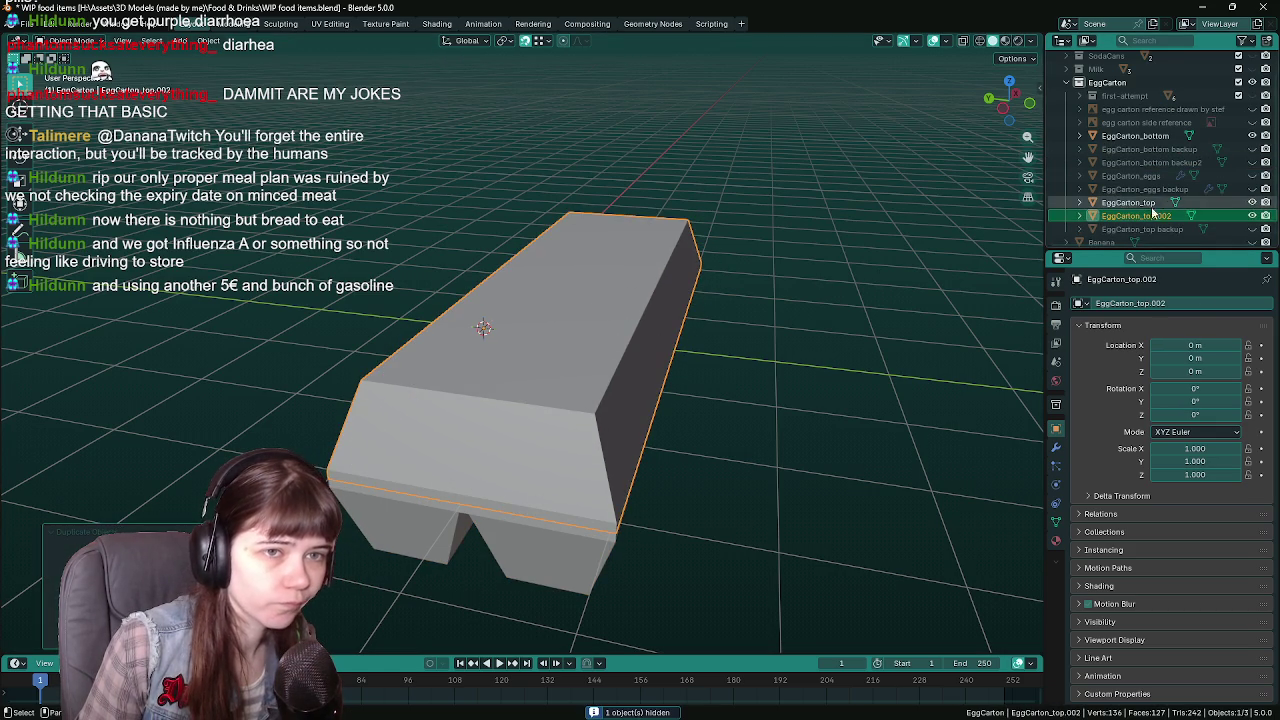
{"action": "double_click", "coordinate": [1180, 202]}
{"action": "key", "text": "BackSpace"}
{"action": "key", "text": "BackSpace"}
{"action": "key", "text": "BackSpace"}
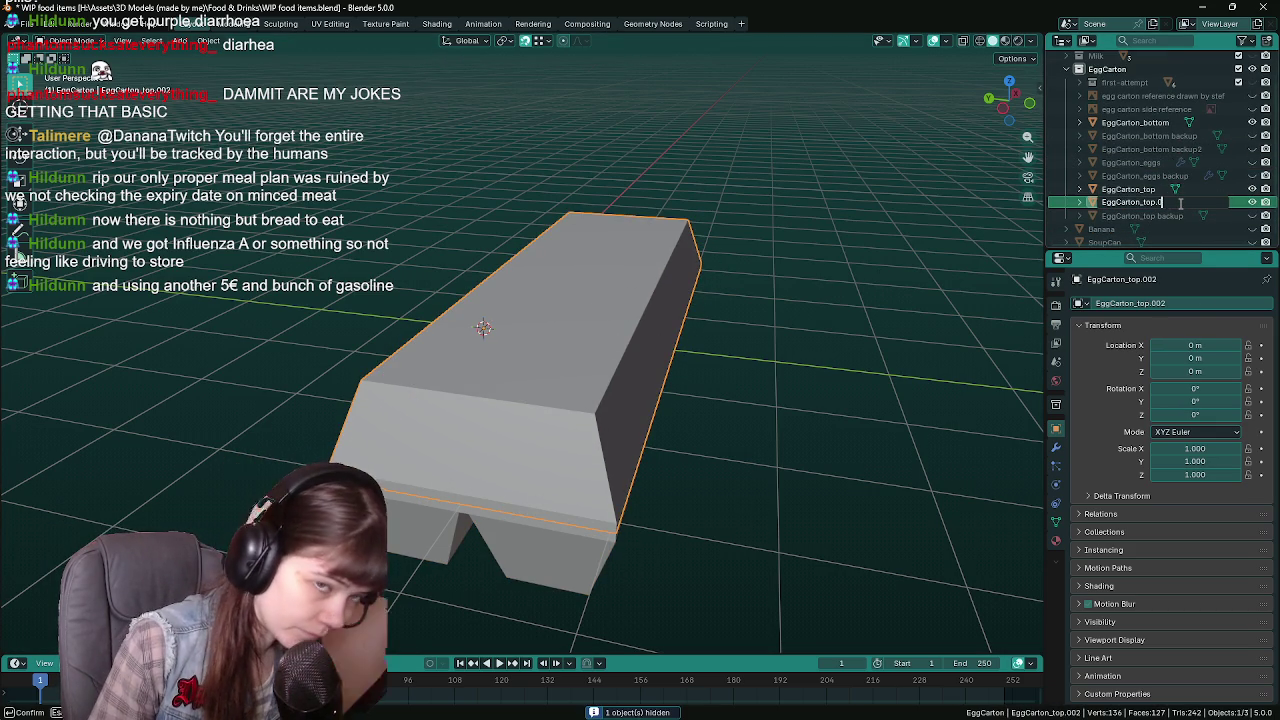
{"action": "type", "text": "backup2"}
{"action": "key", "text": "Return"}
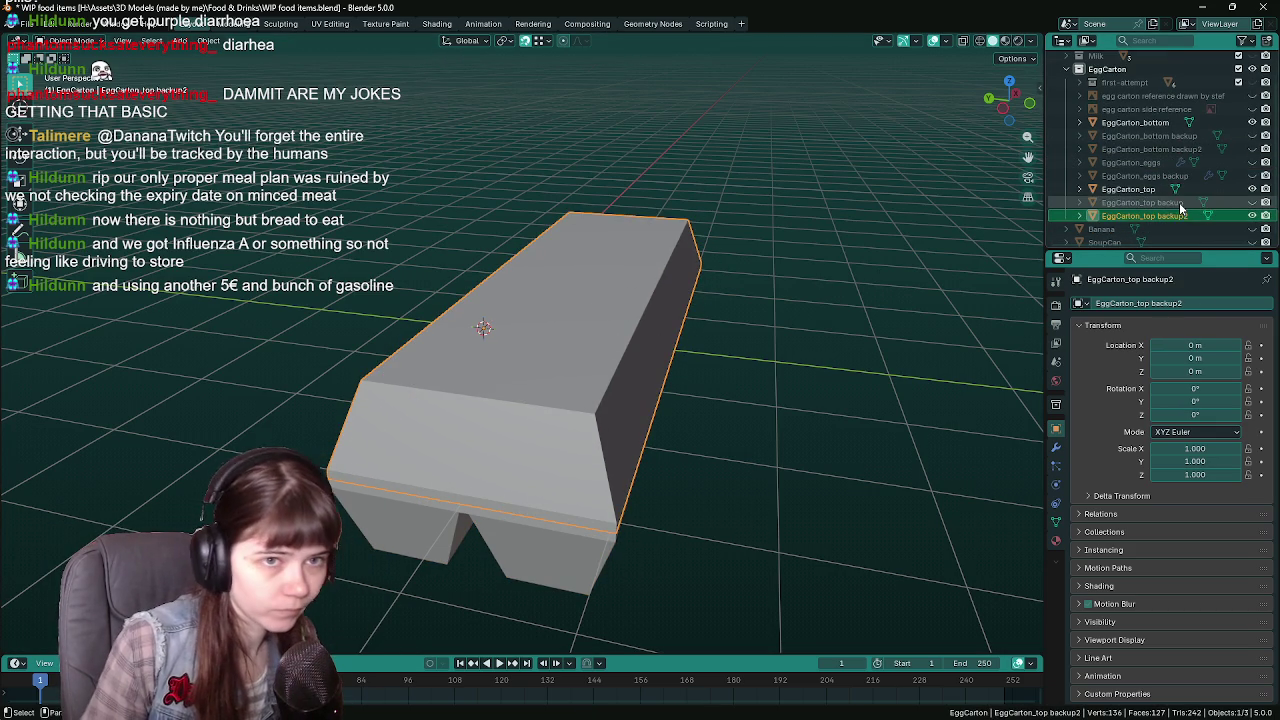
{"action": "left_click", "coordinate": [817, 433]}
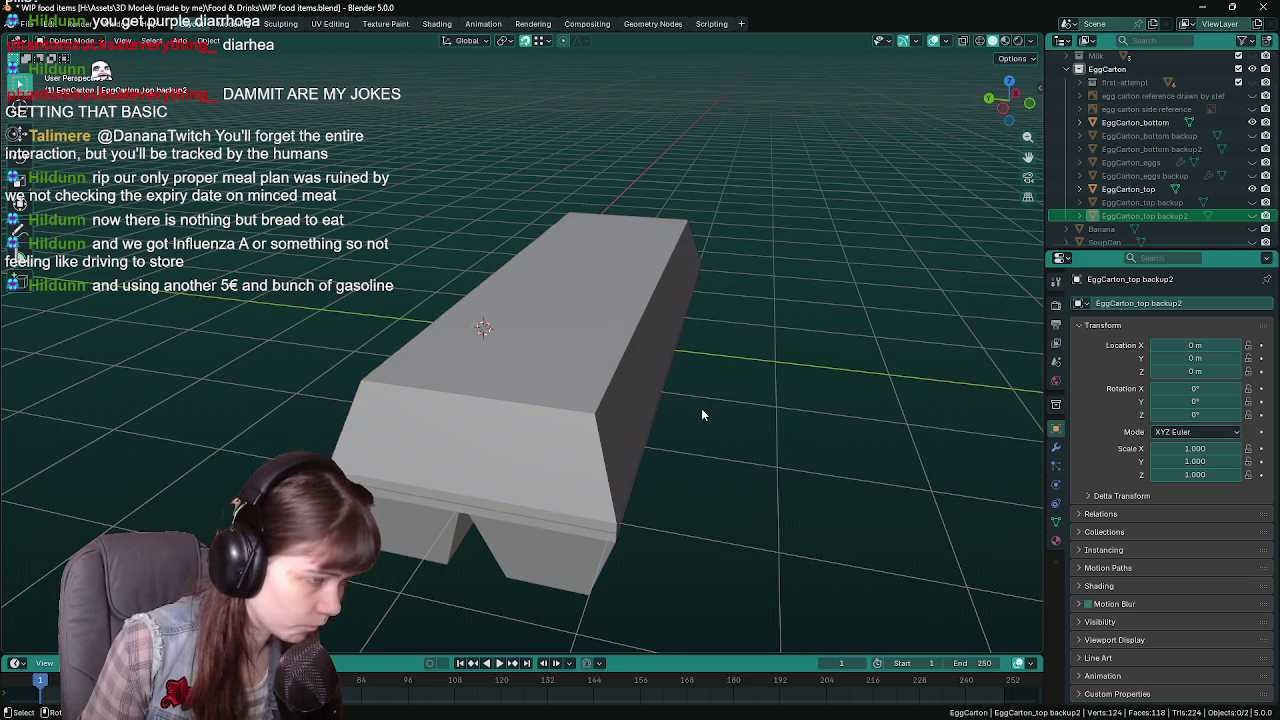
{"action": "key", "text": "ctrl+s"}
Join EggCarton_bottom and EggCarton_top with Ctrl+J and rename the combined object EggCarton_mesh
{"action": "key", "text": "alt+h"}
{"action": "middle_click_drag", "start_coordinate": [738, 465], "coordinate": [550, 237]}
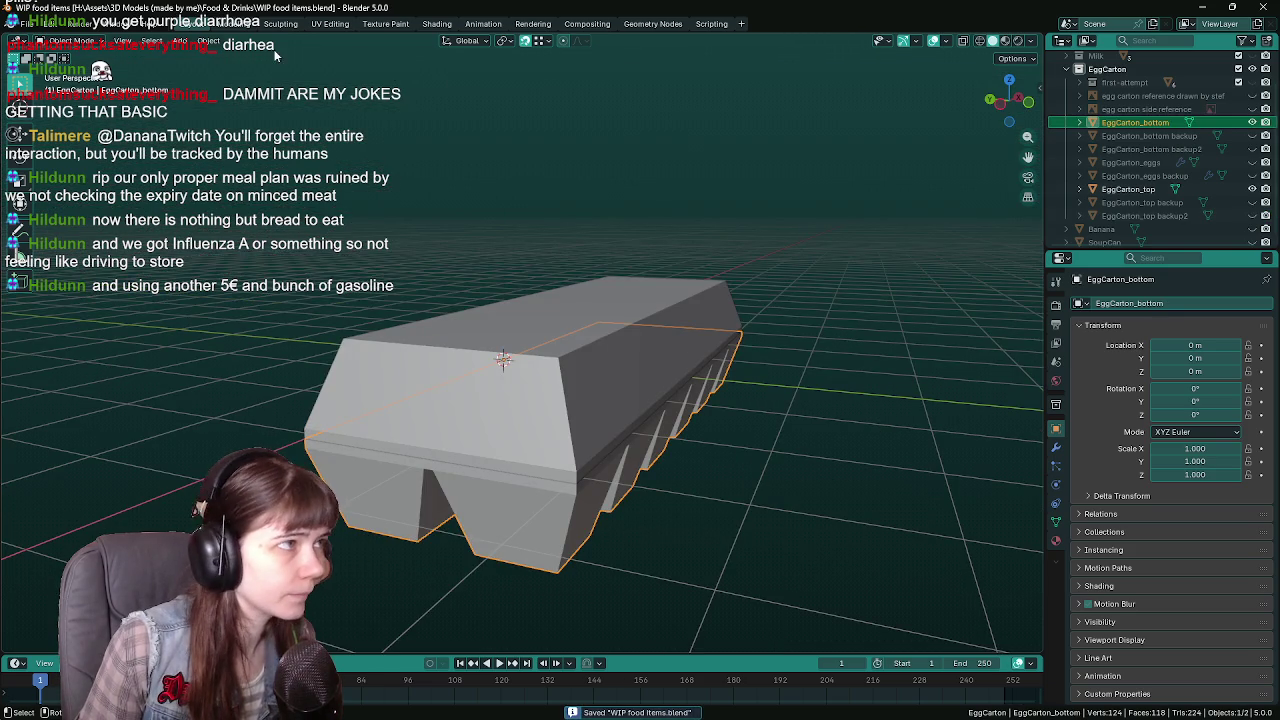
{"action": "middle_click_drag", "start_coordinate": [276, 56], "coordinate": [278, 90]}
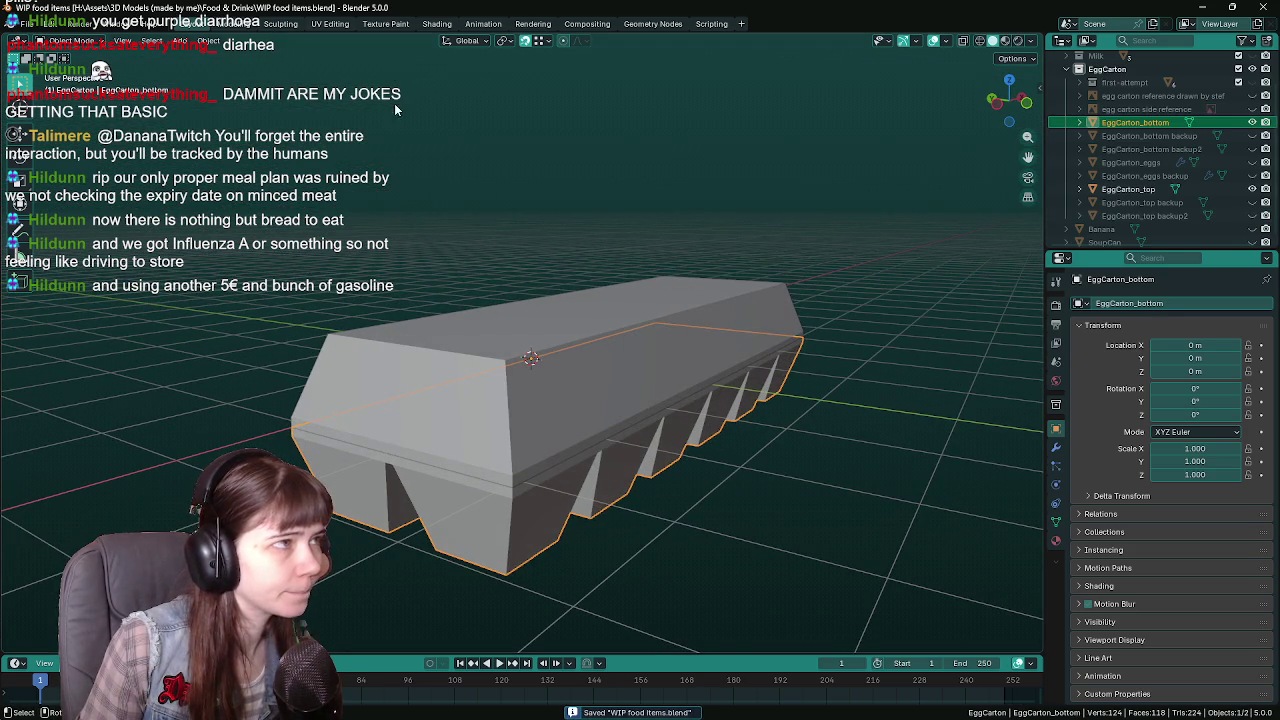
{"action": "left_click", "coordinate": [535, 392], "text": "shift"}
{"action": "key", "text": "ctrl+j"}
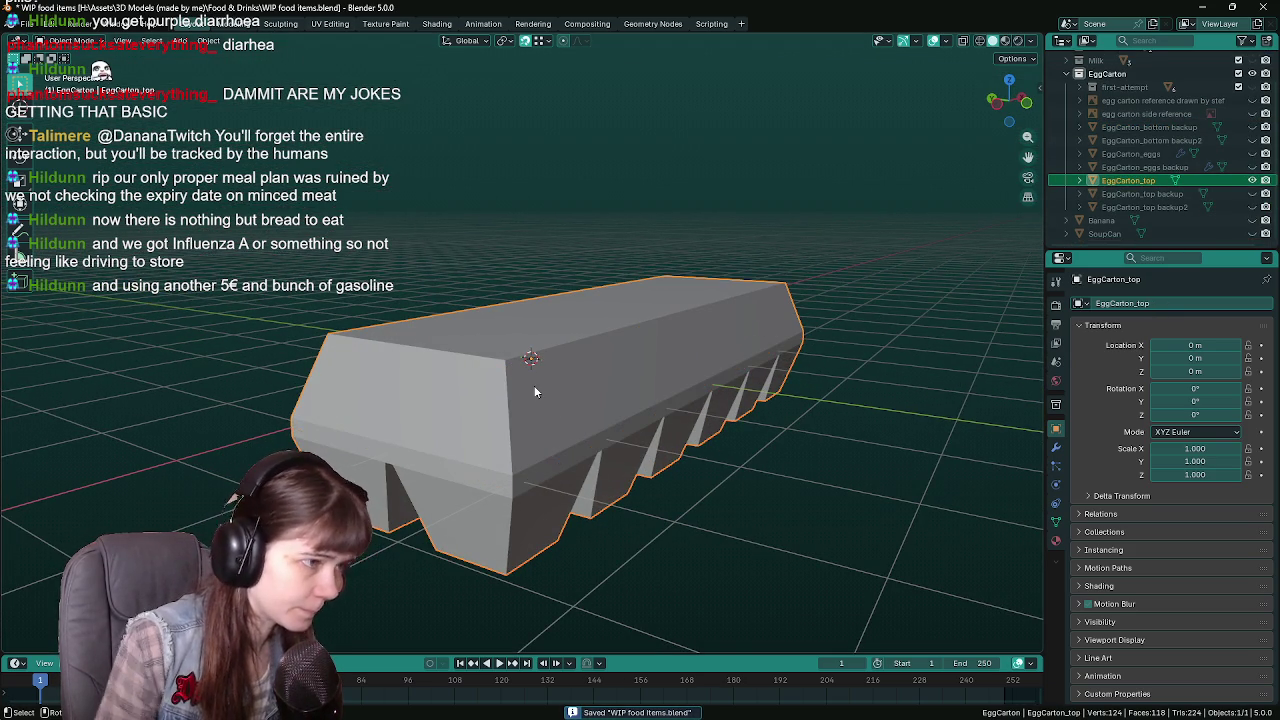
{"action": "double_click", "coordinate": [1160, 179]}
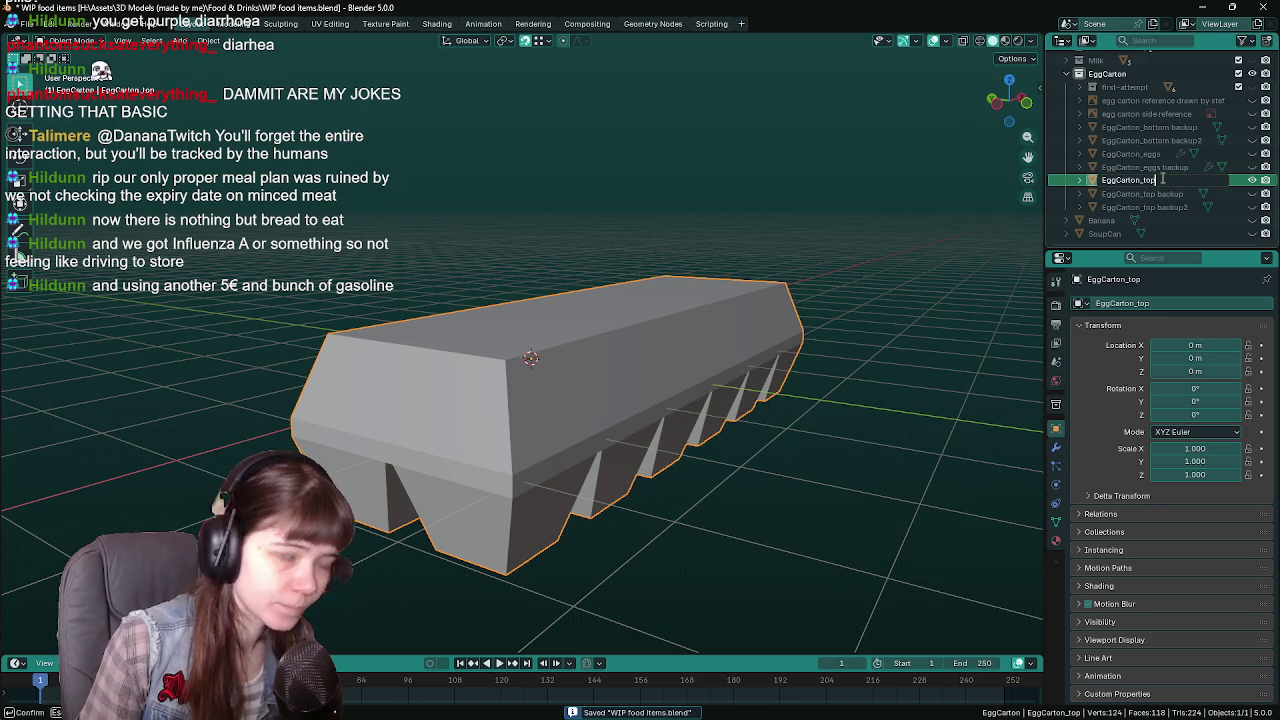
{"action": "key", "text": "BackSpace"}
{"action": "key", "text": "BackSpace"}
{"action": "key", "text": "BackSpace"}
{"action": "type", "text": "mes"}
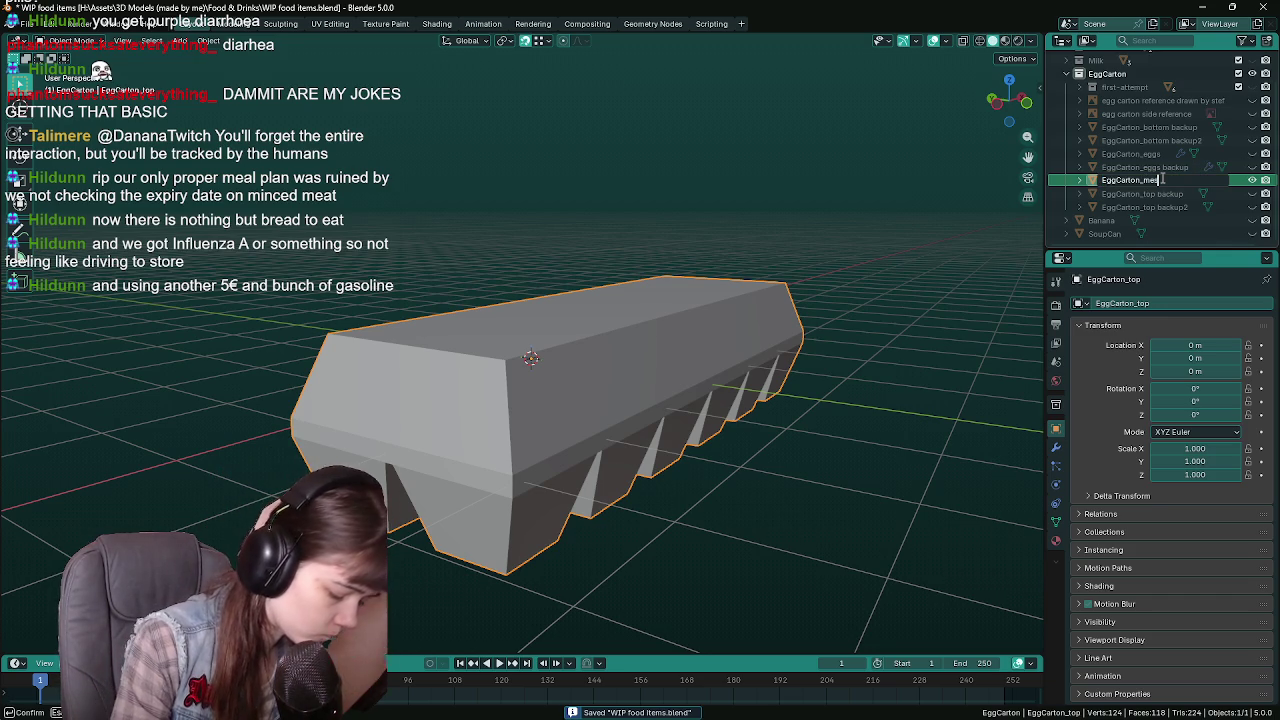
{"action": "type", "text": "h"}
{"action": "key", "text": "Return"}
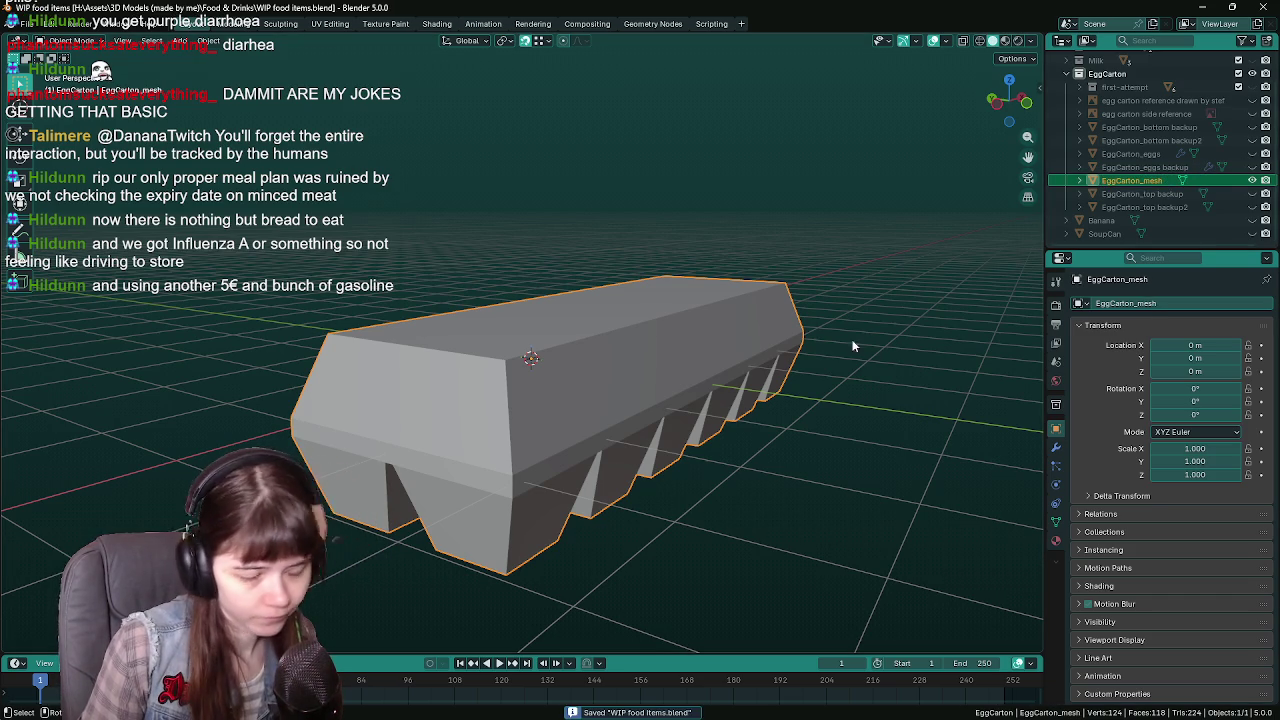
In UV Editing, enlarge all UV islands, rotate them 90°, shift them into place, and save
{"action": "left_click", "coordinate": [329, 23]}
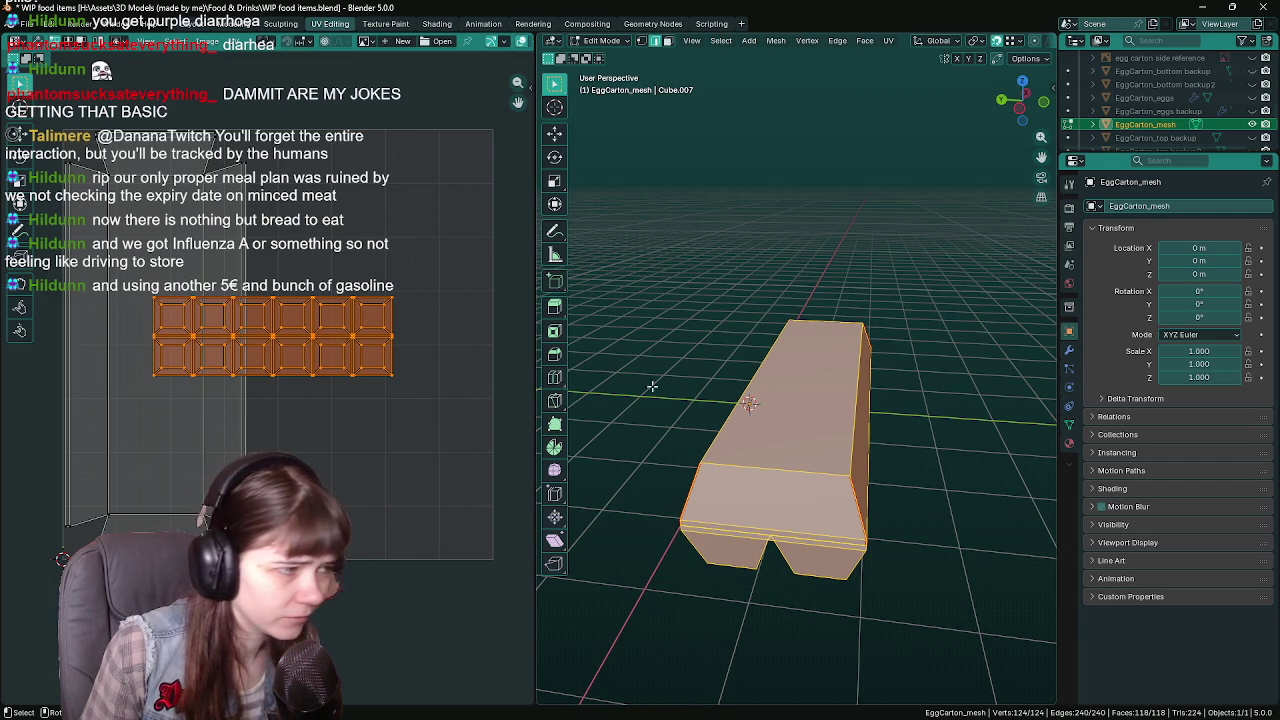
{"action": "key", "text": "alt+a"}
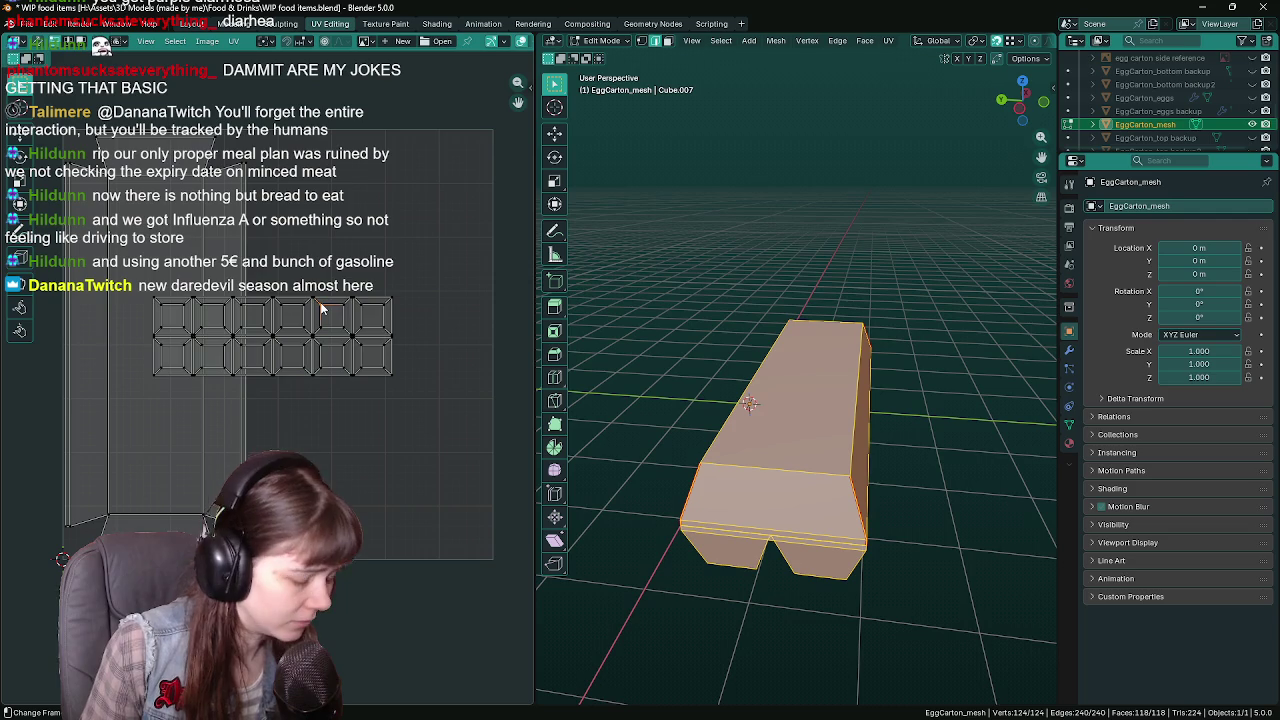
{"action": "key", "text": "a"}
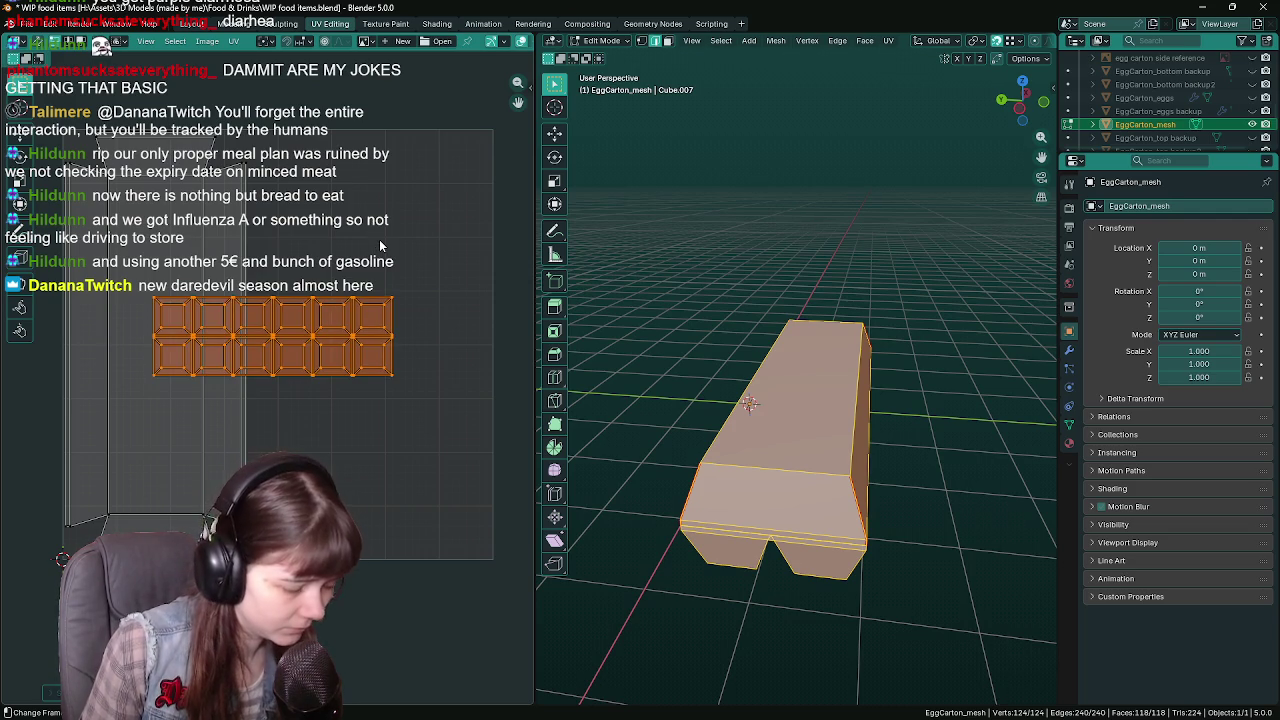
{"action": "key", "text": "s"}
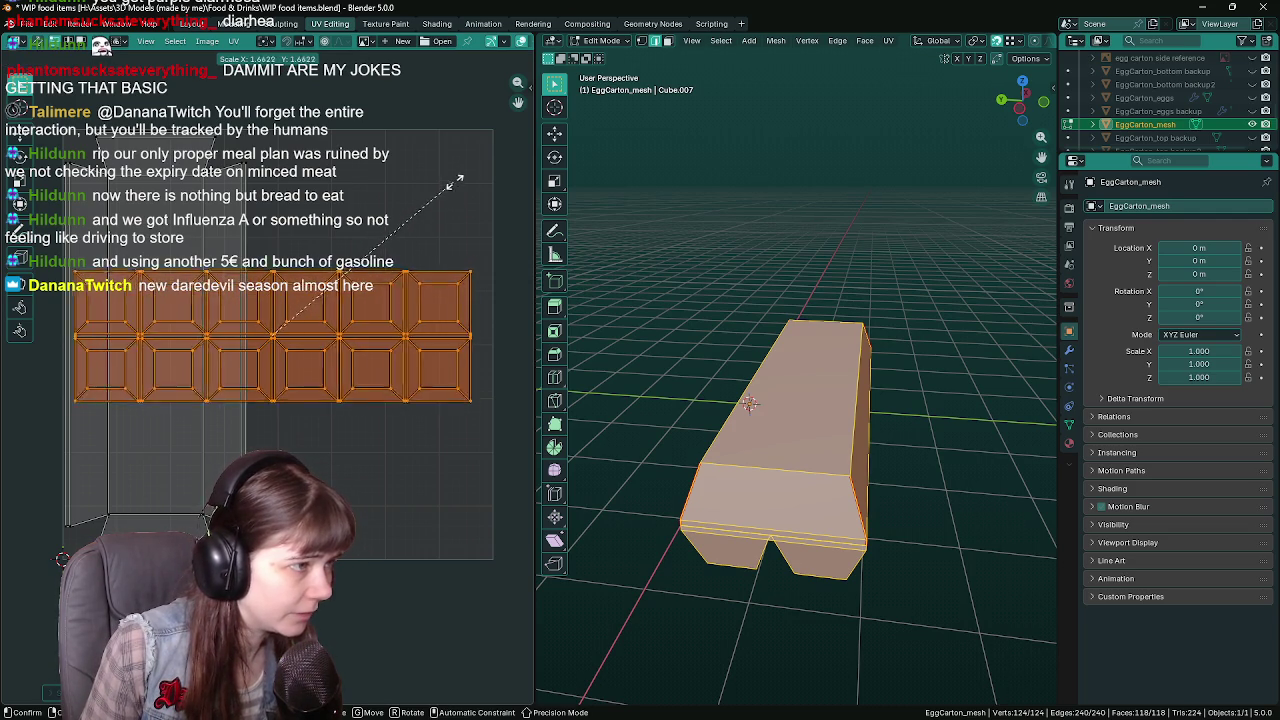
{"action": "left_click", "coordinate": [452, 176]}
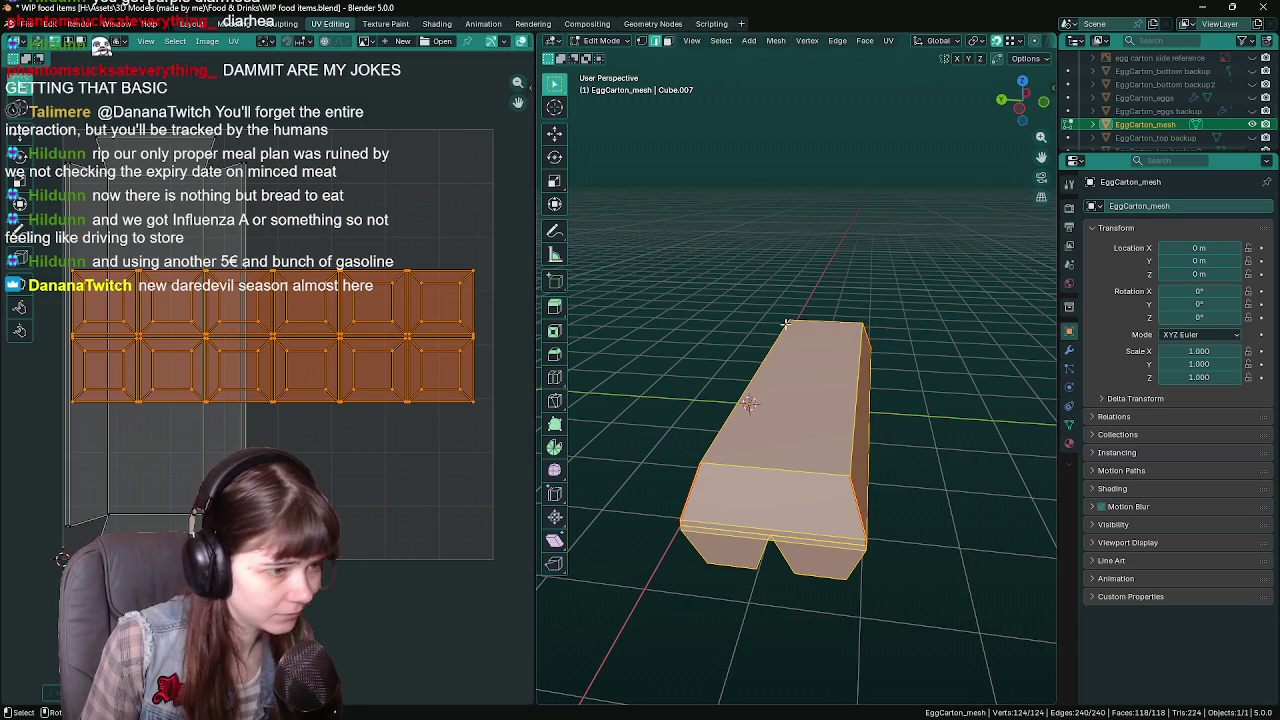
{"action": "key", "text": "r"}
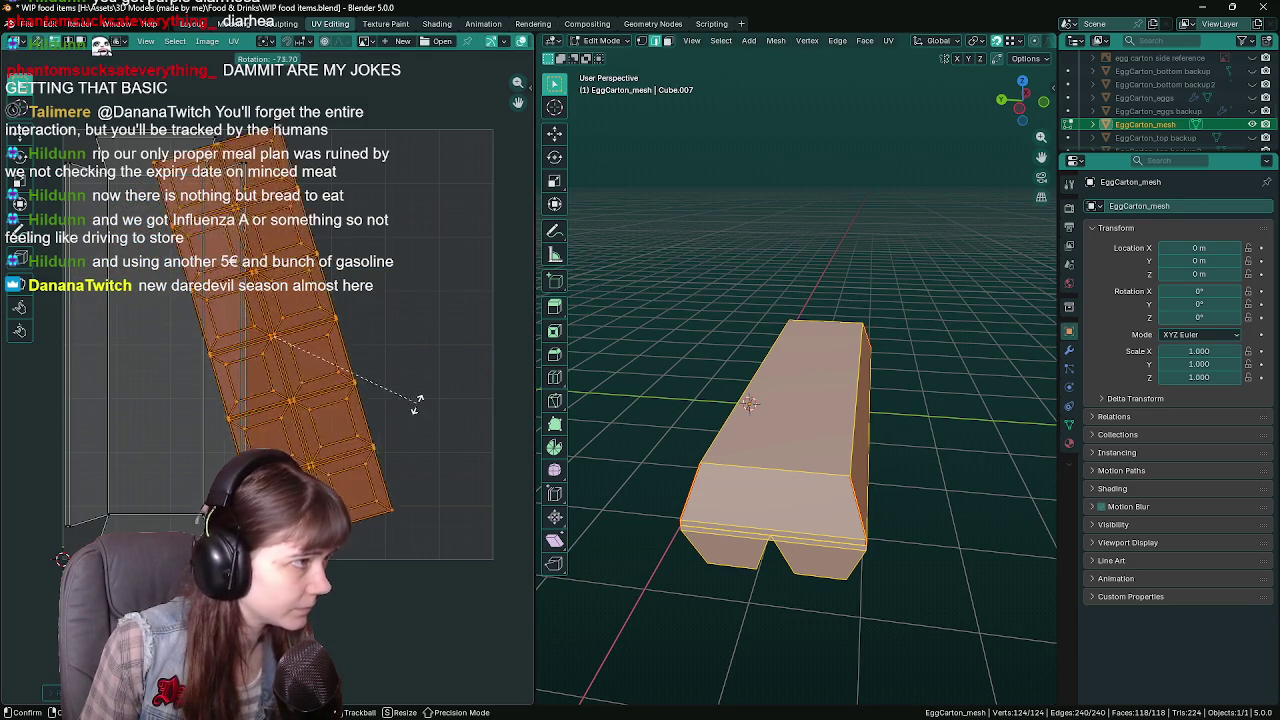
{"action": "type", "text": "90"}
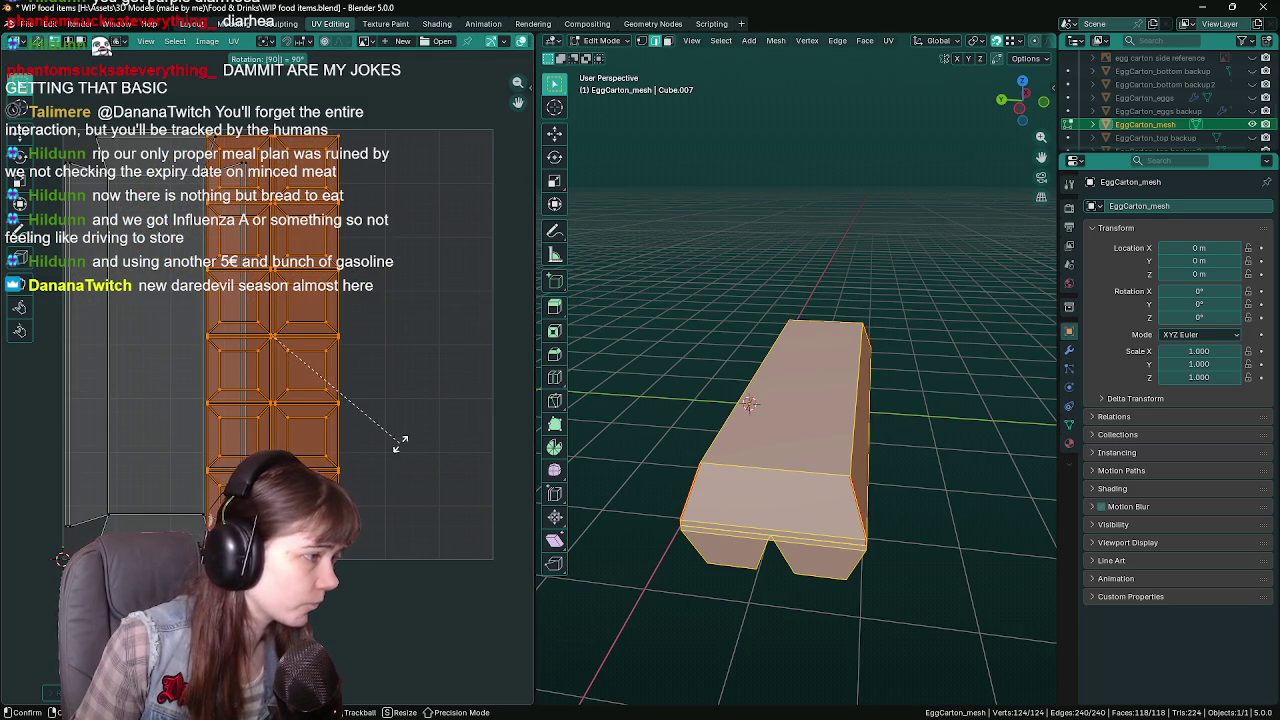
{"action": "key", "text": "Return"}
{"action": "key", "text": "g"}
{"action": "key", "text": "x"}
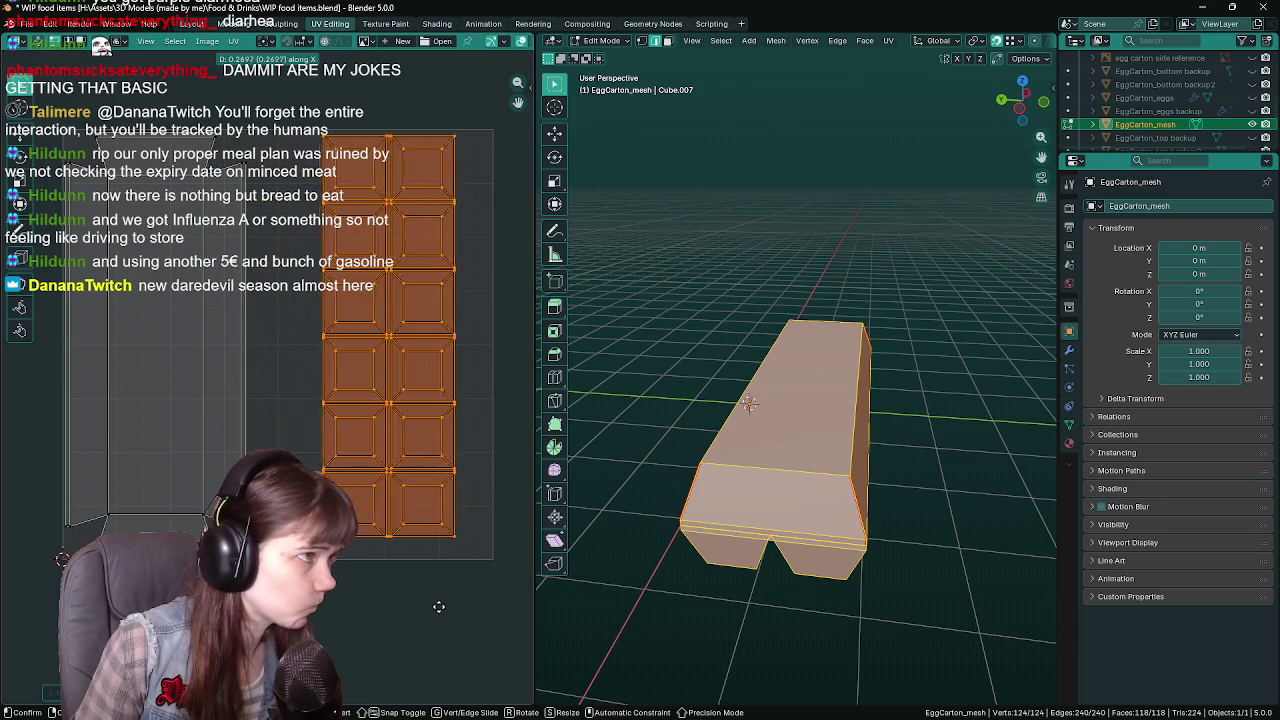
{"action": "left_click", "coordinate": [424, 607]}
{"action": "key", "text": "s"}
{"action": "key", "text": "Return"}
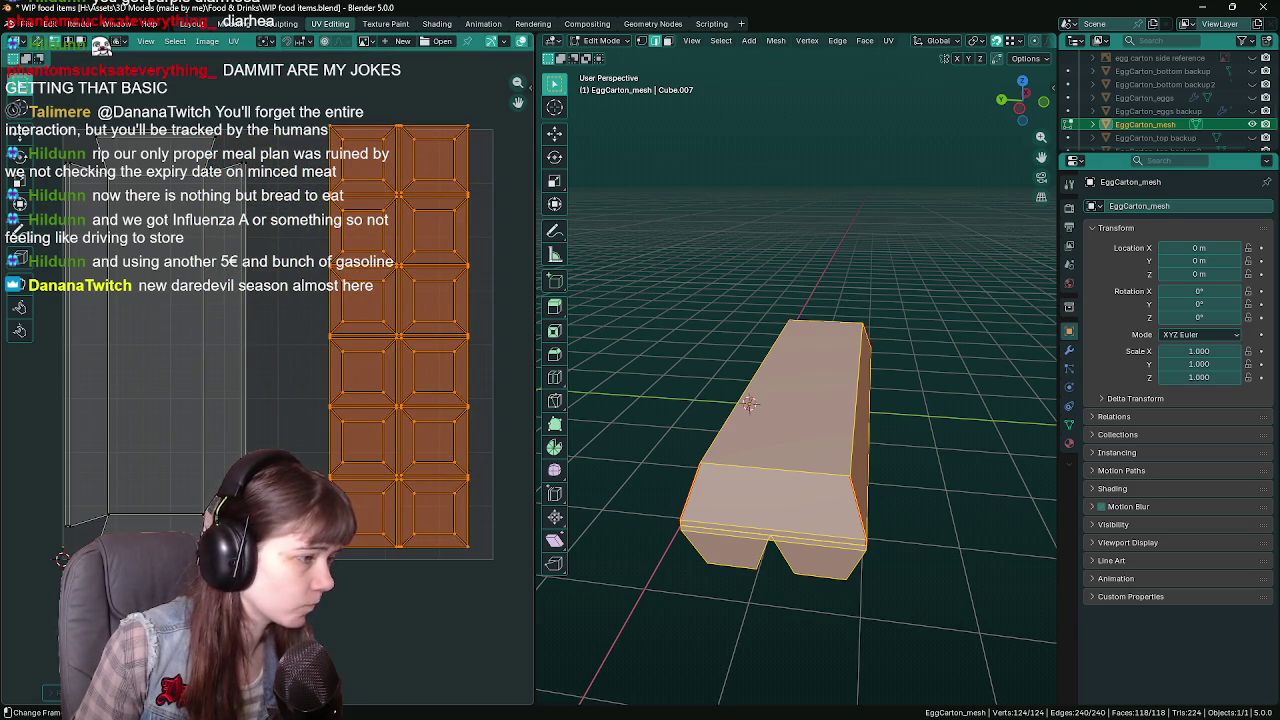
{"action": "key", "text": "g"}
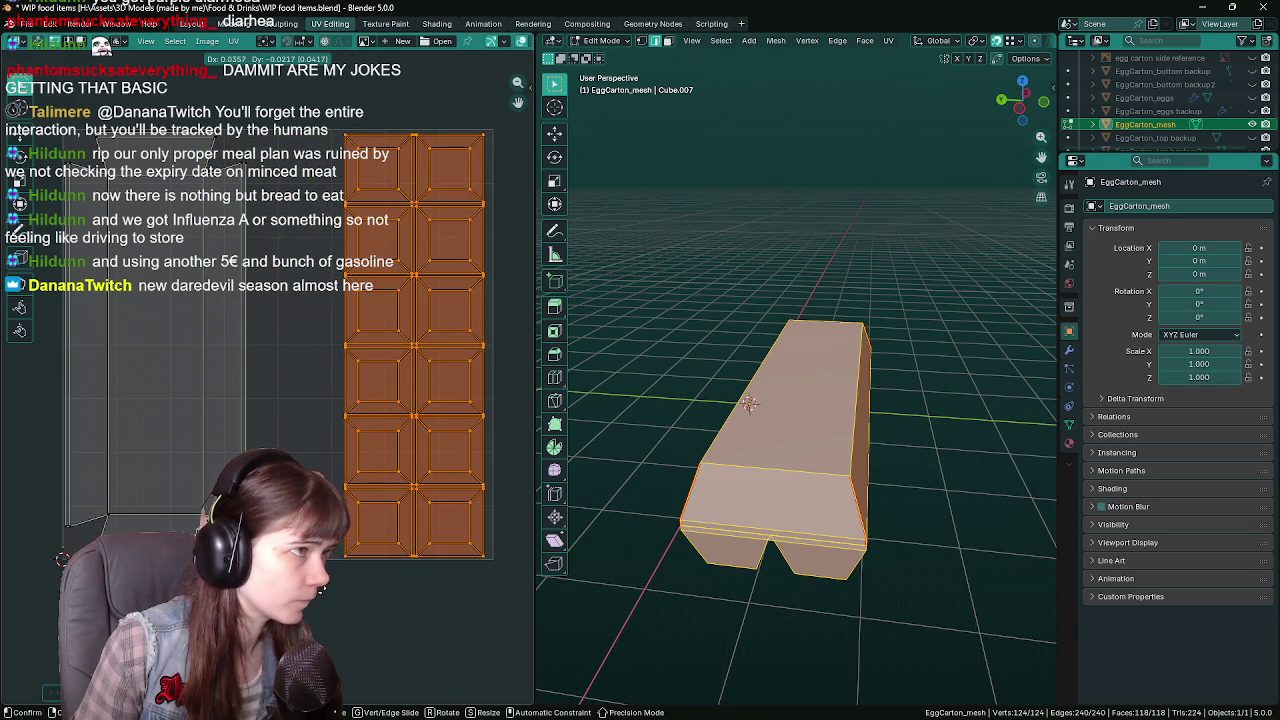
{"action": "left_click", "coordinate": [320, 592]}
{"action": "key", "text": "ctrl+z"}
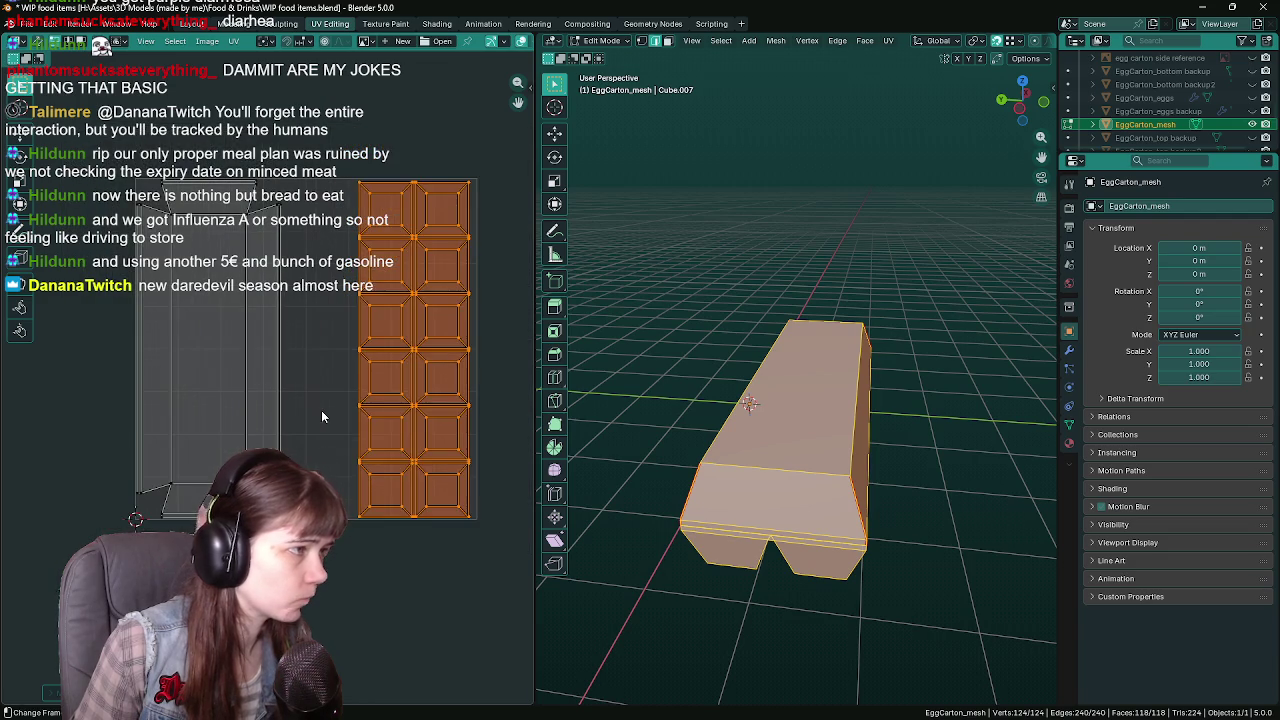
{"action": "key", "text": "ctrl+s"}
Select the remaining grey UV island and rotate it 90° as well
{"action": "scroll", "coordinate": [290, 400], "scroll_direction": "down", "scroll_amount": 1}
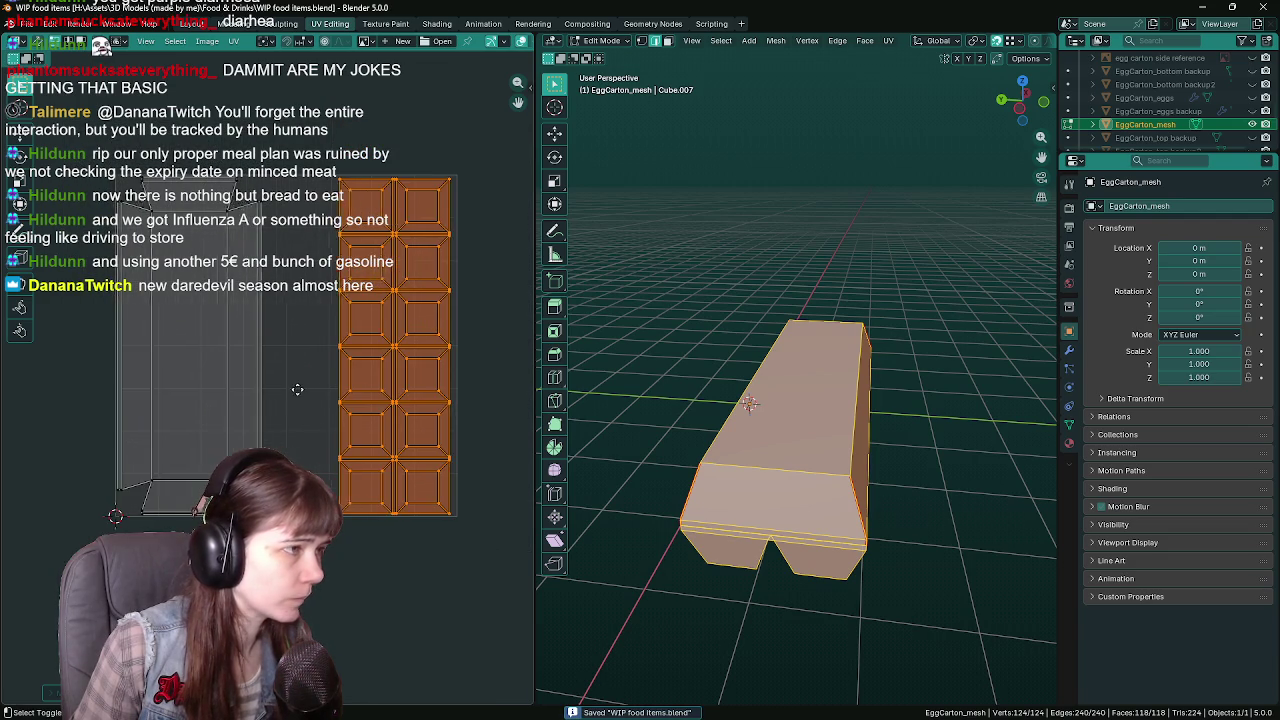
{"action": "key", "text": "a"}
{"action": "key", "text": "r"}
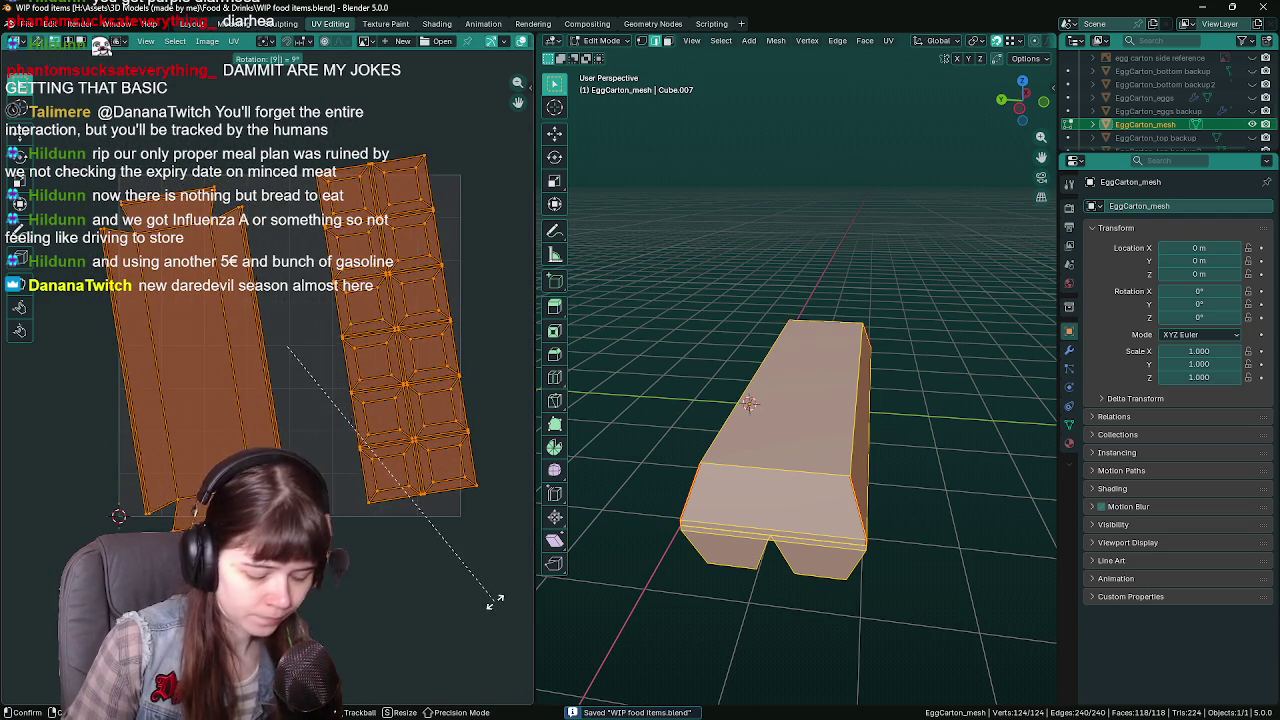
{"action": "type", "text": "90"}
{"action": "key", "text": "Return"}
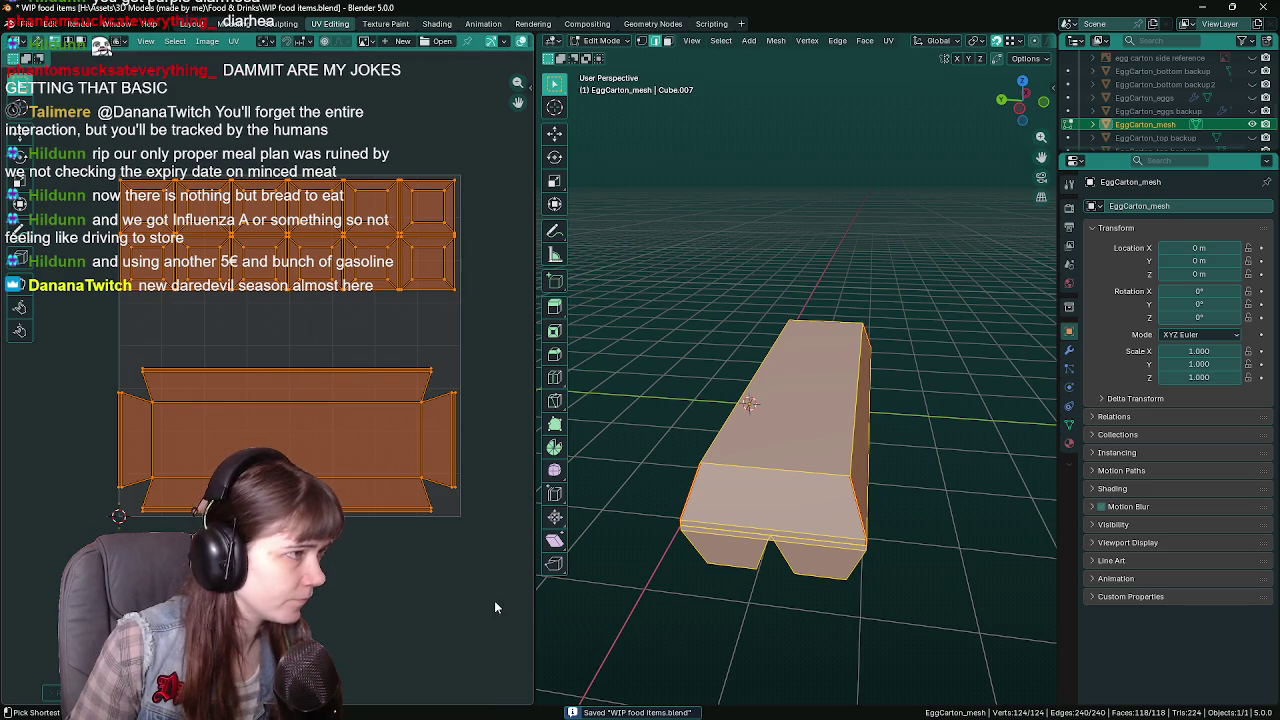
Orbit to check the carton's side and front, save, then minimize Blender
{"action": "left_click", "coordinate": [233, 41]}
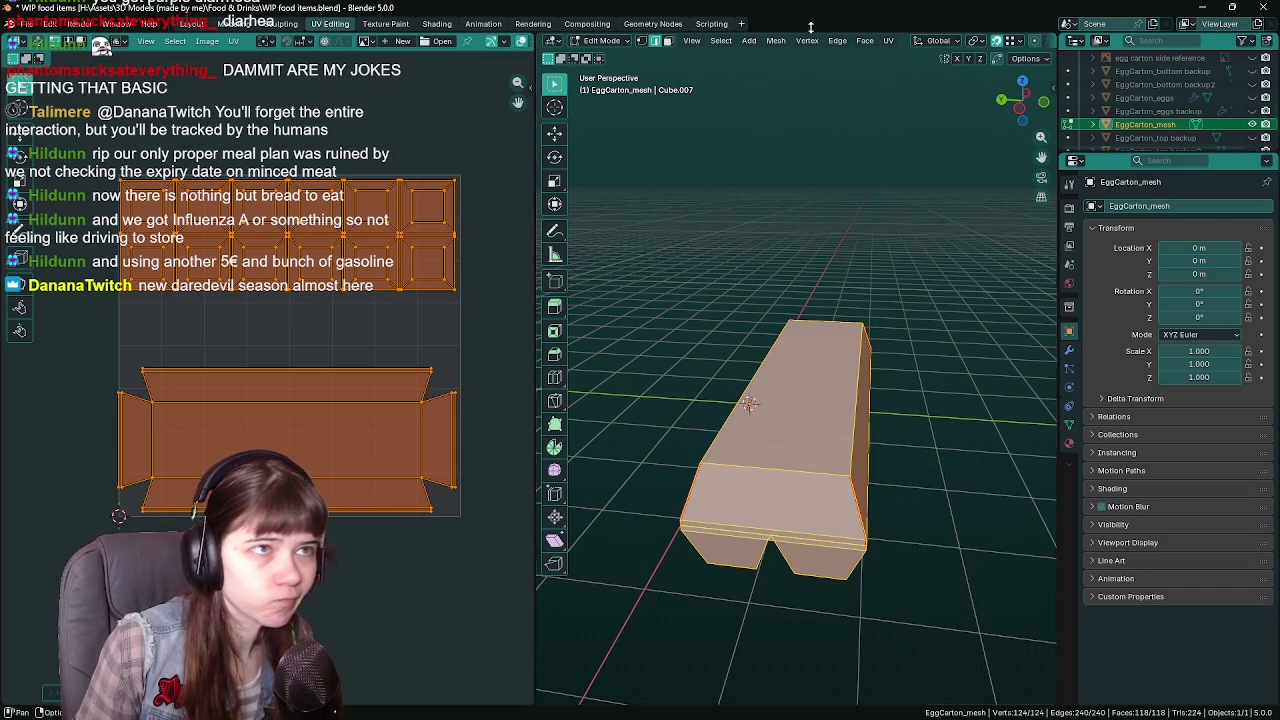
{"action": "middle_click_drag", "start_coordinate": [826, 334], "coordinate": [823, 390]}
{"action": "key", "text": "ctrl+s"}
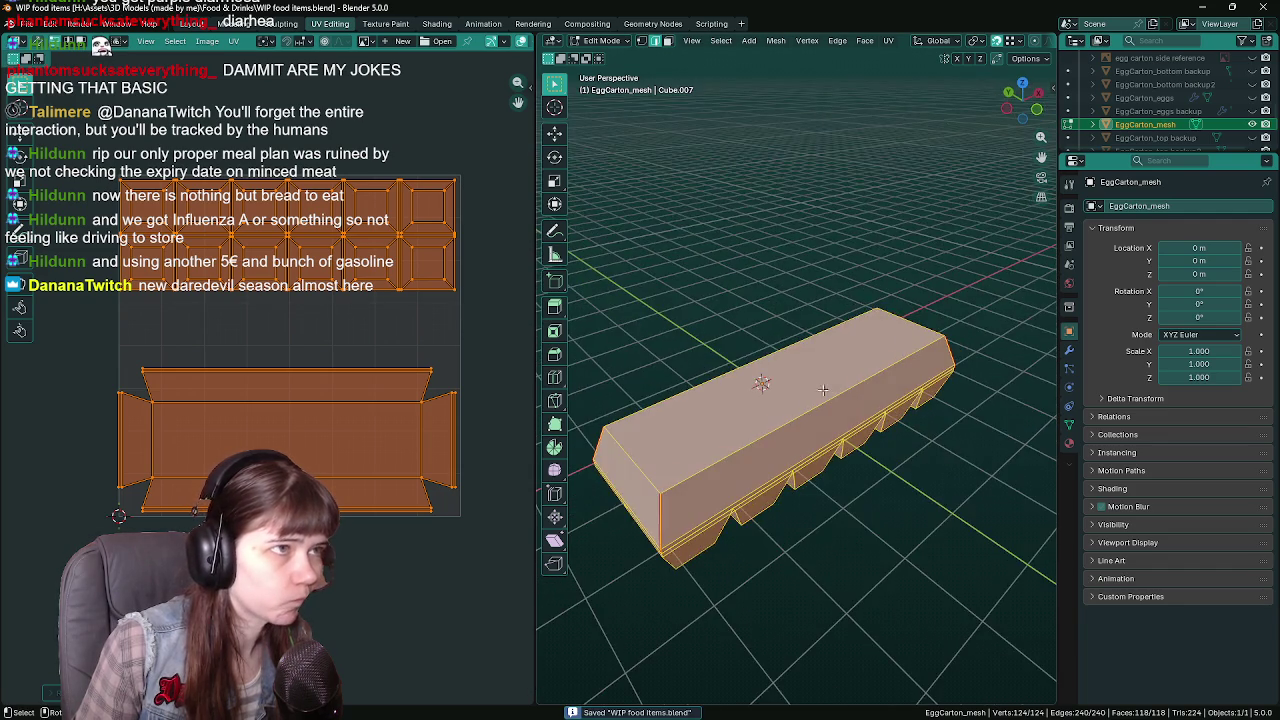
{"action": "middle_click_drag", "start_coordinate": [920, 262], "coordinate": [845, 285]}
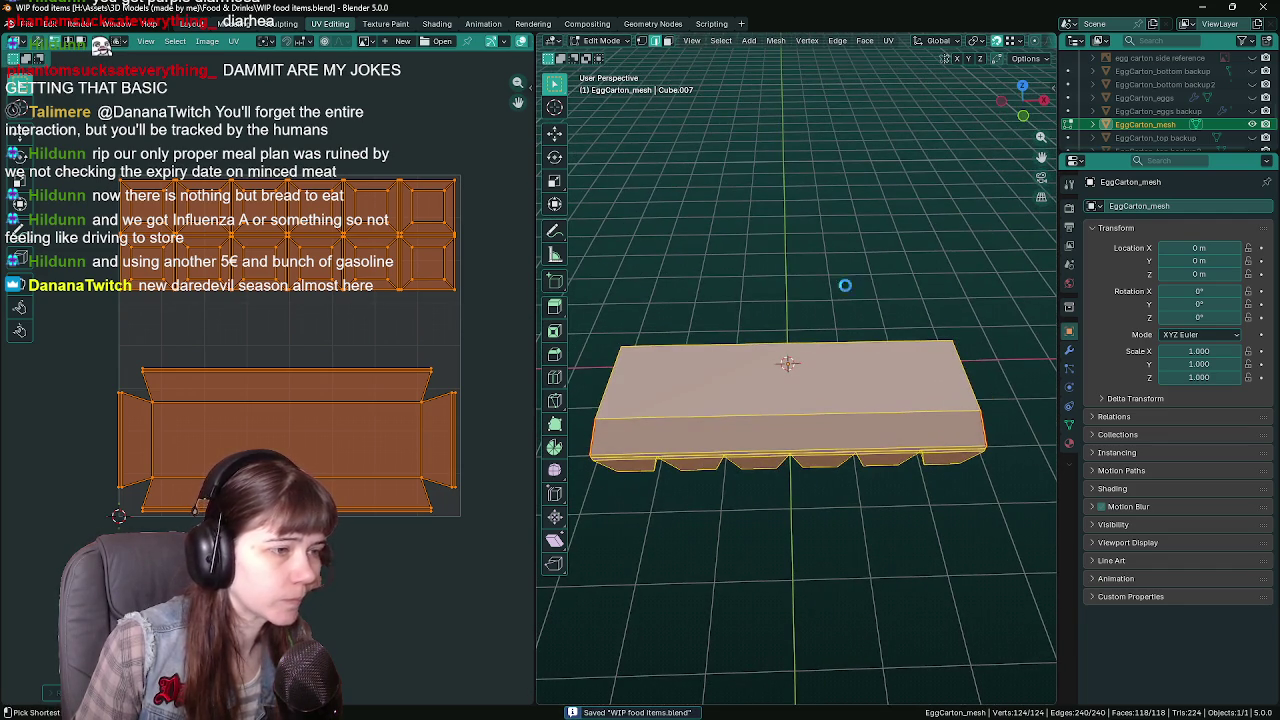
{"action": "left_click", "coordinate": [1207, 8]}
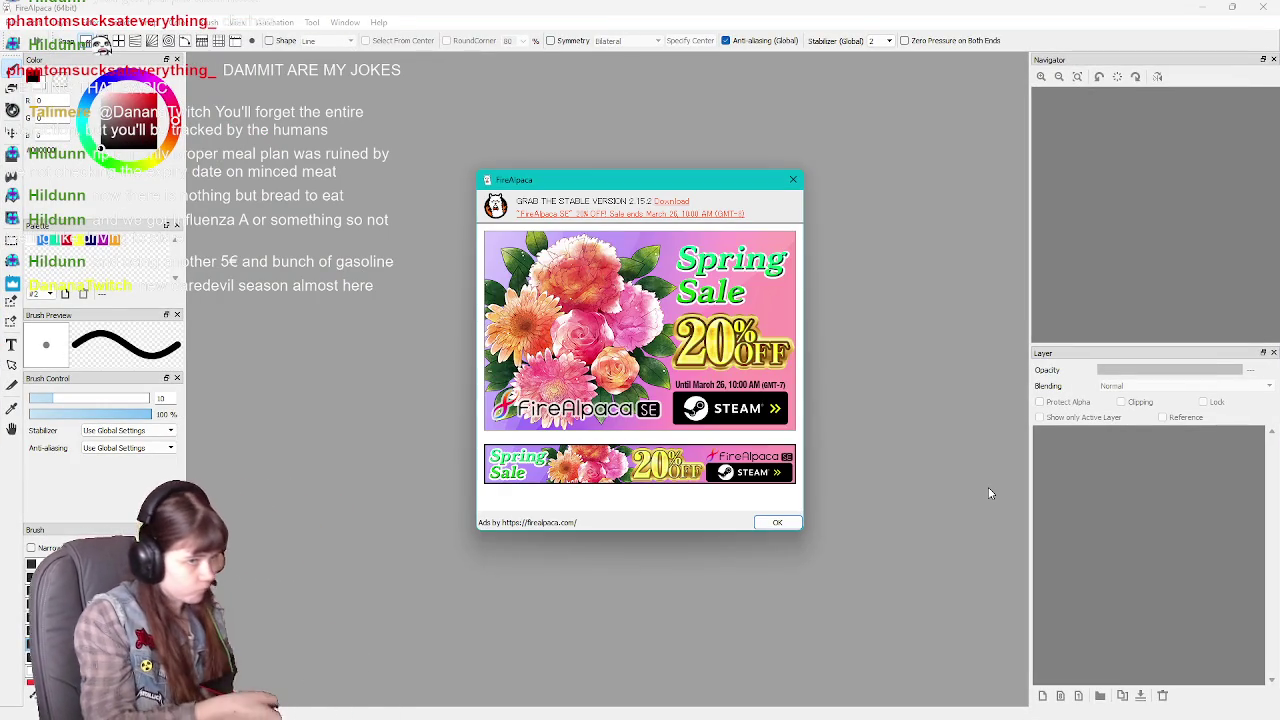
Close FireAlpaca's spring sale popup with OK
{"action": "left_click", "coordinate": [778, 523]}
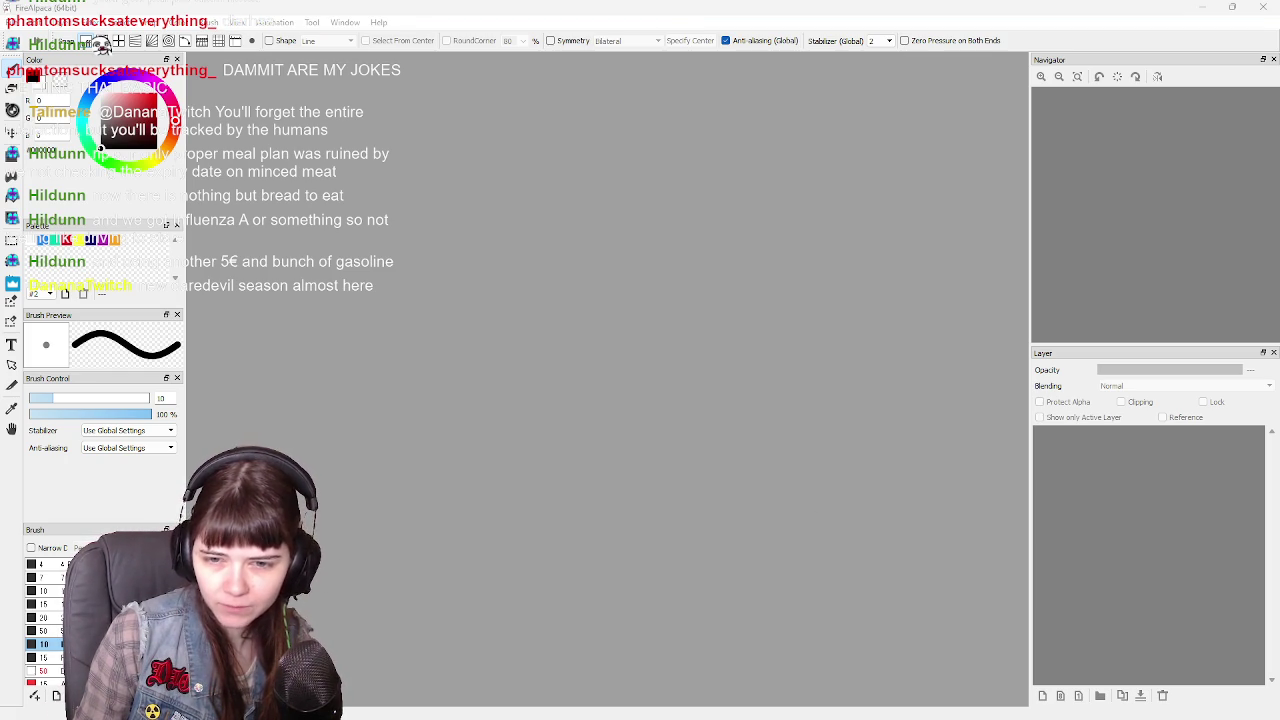
Drag EggCarton_UVmap.png onto the canvas and rename its layer EggCarton_UVmap
{"action": "left_click_drag", "start_coordinate": [1206, 449], "coordinate": [852, 417]}
{"action": "scroll", "coordinate": [790, 345], "scroll_direction": "up", "scroll_amount": 1}
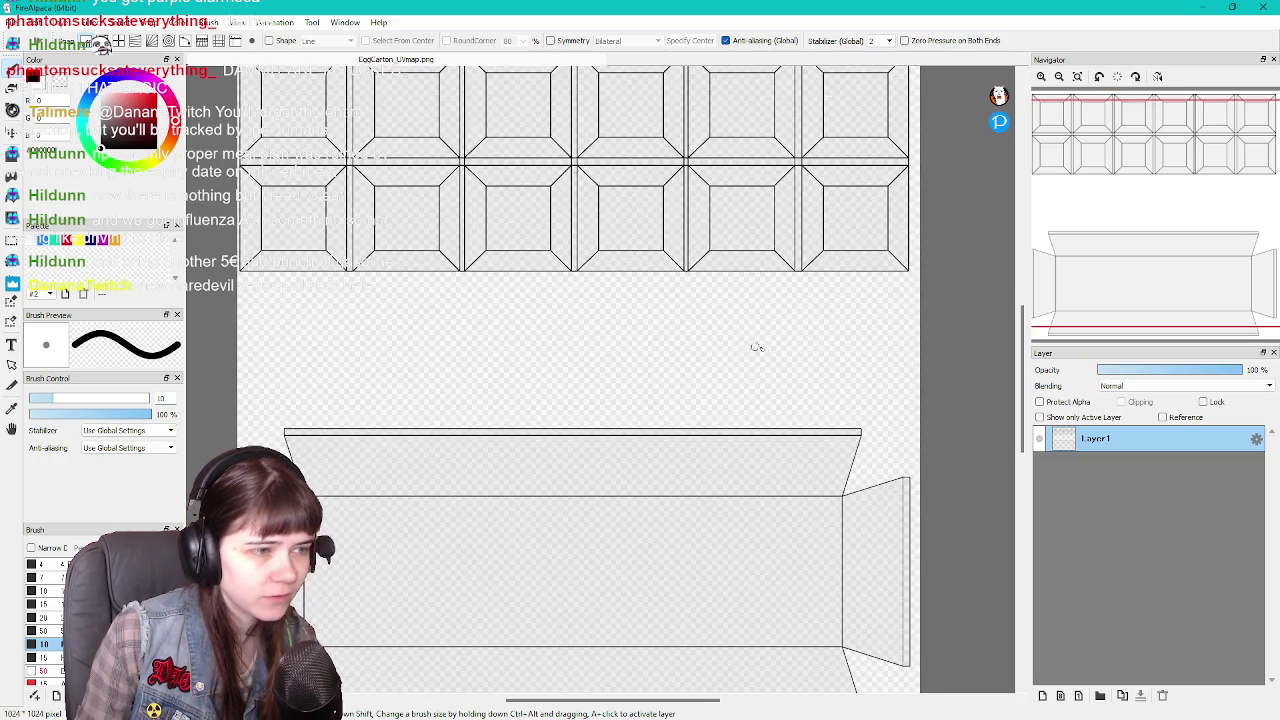
{"action": "scroll", "coordinate": [757, 349], "scroll_direction": "down", "scroll_amount": 3}
{"action": "scroll", "coordinate": [882, 457], "scroll_direction": "up", "scroll_amount": 1}
{"action": "double_click", "coordinate": [1097, 440]}
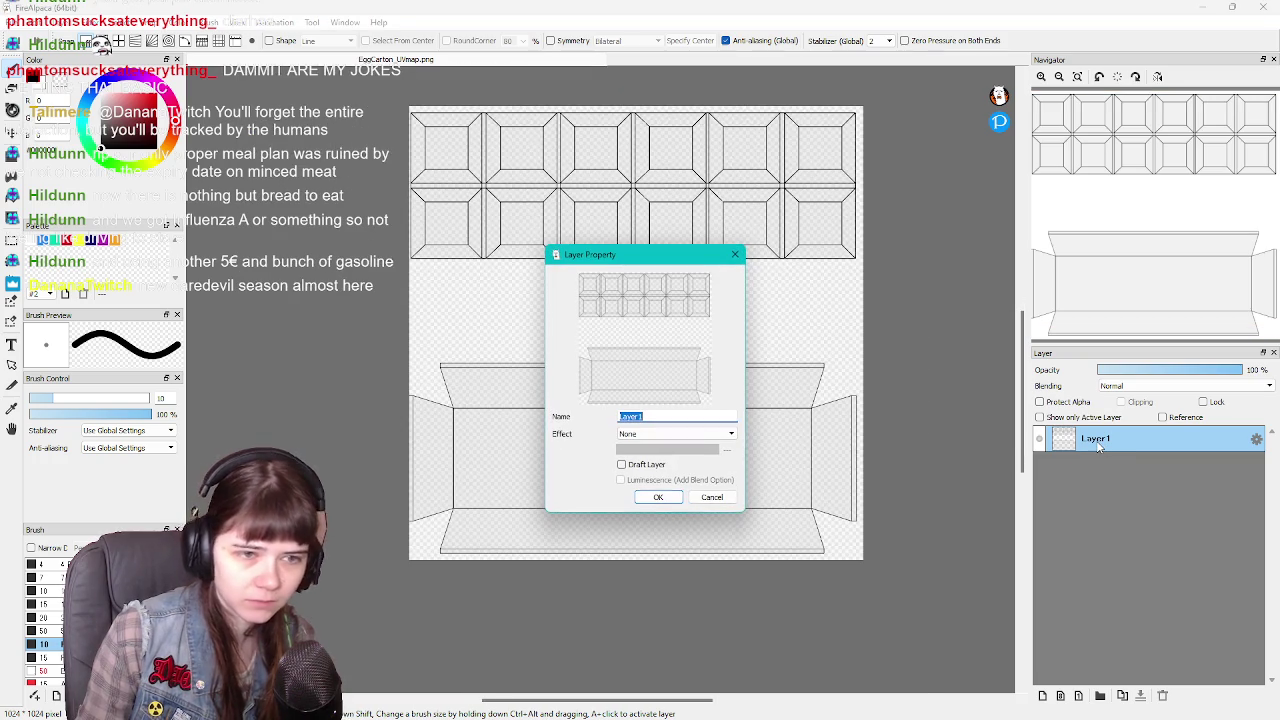
{"action": "type", "text": "F"}
{"action": "type", "text": "Cart"}
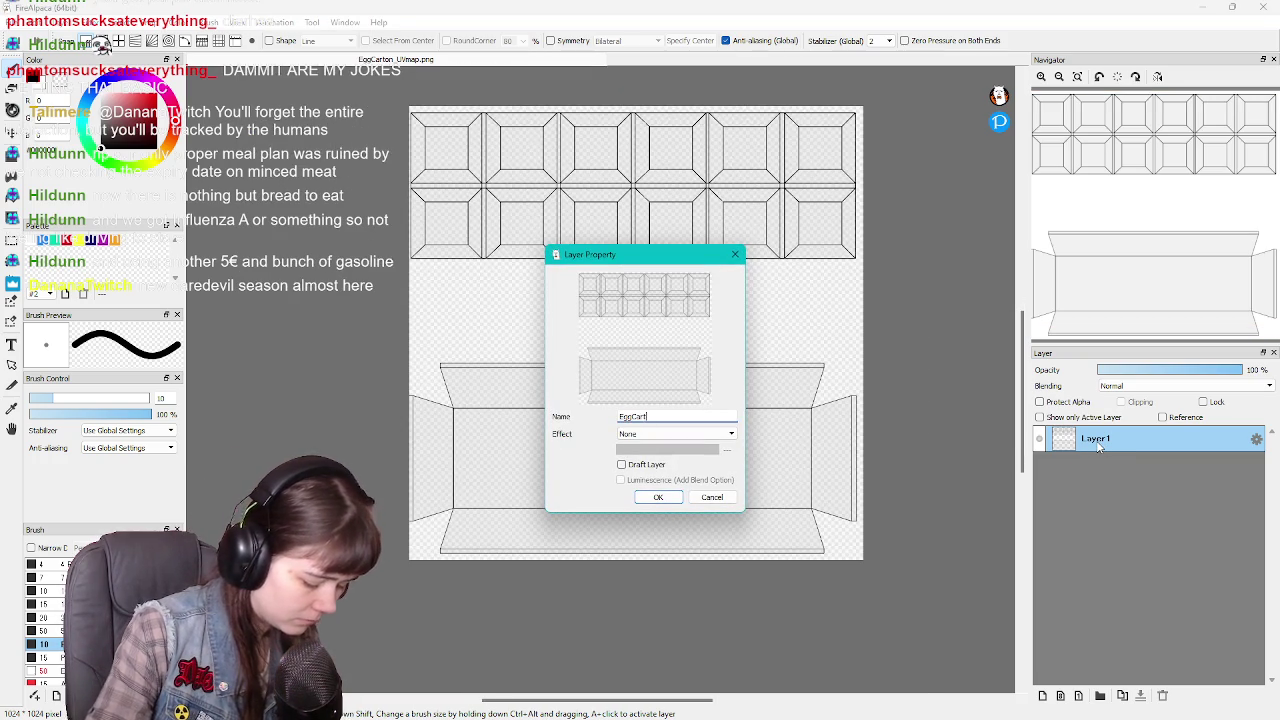
{"action": "type", "text": "_UVmap"}
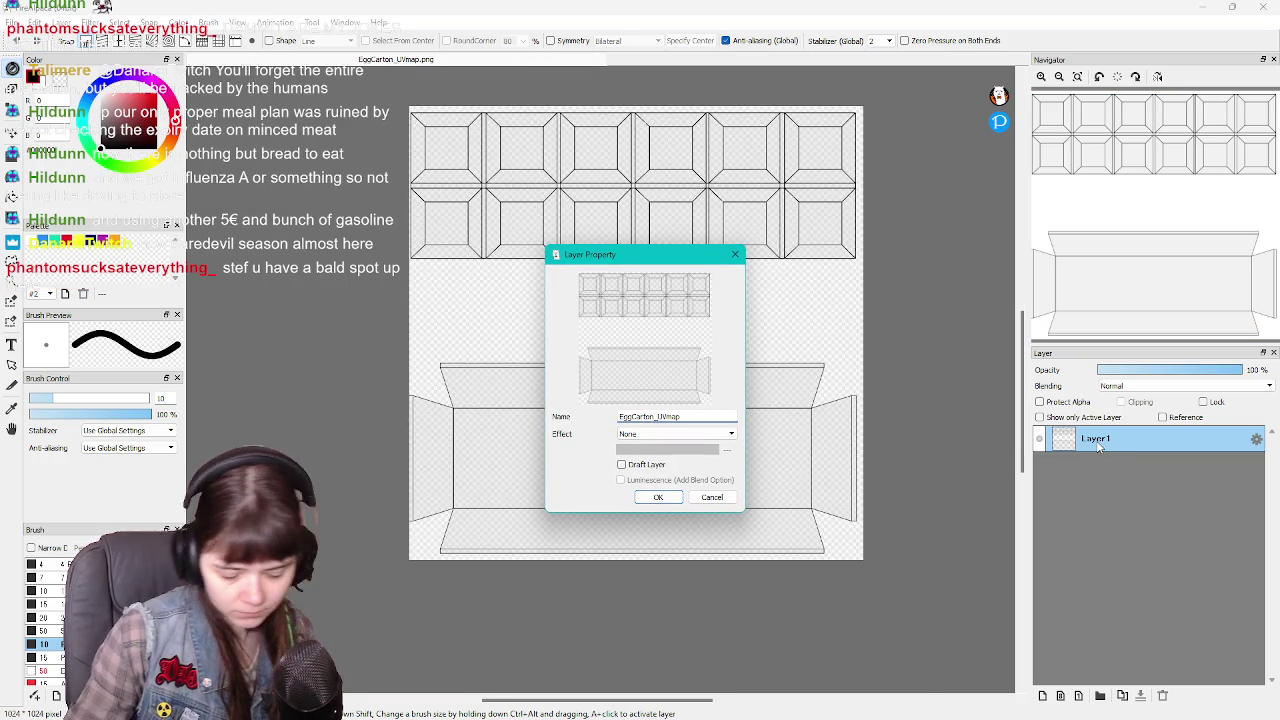
{"action": "key", "text": "Return"}
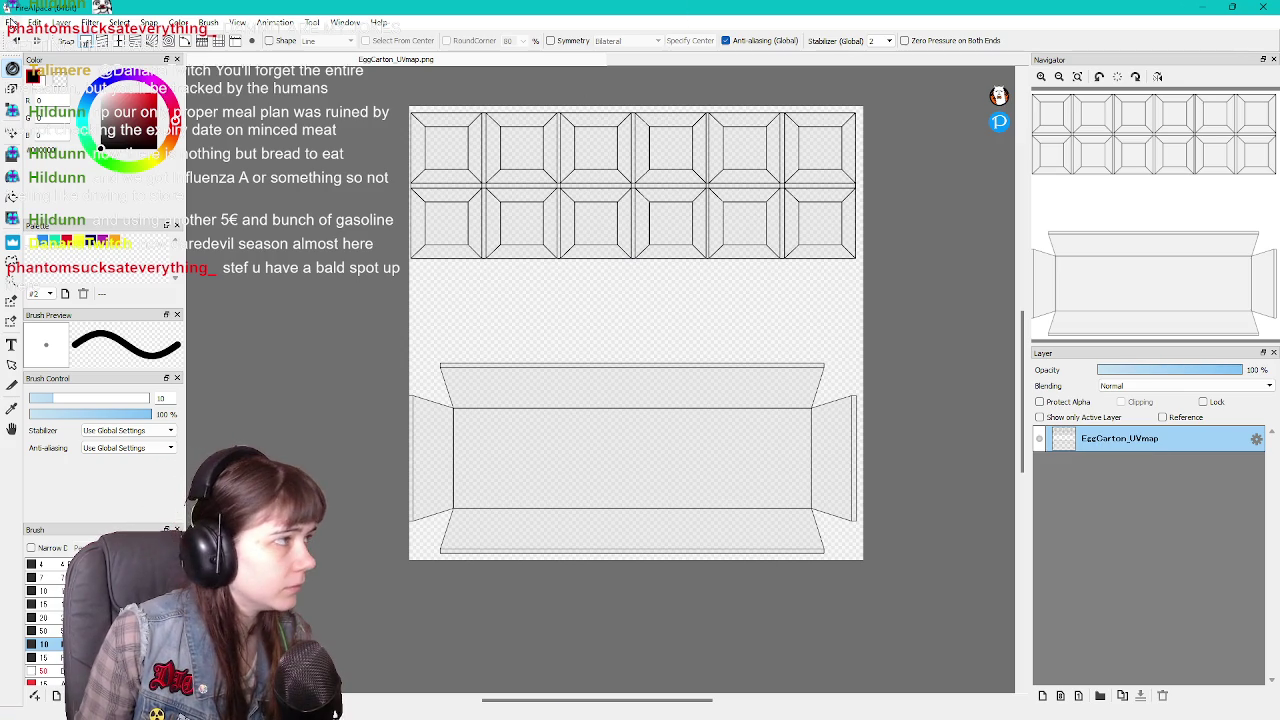
Save the document as WIP EggCarton_texture.mdp
{"action": "left_click", "coordinate": [12, 22]}
{"action": "left_click", "coordinate": [40, 188]}
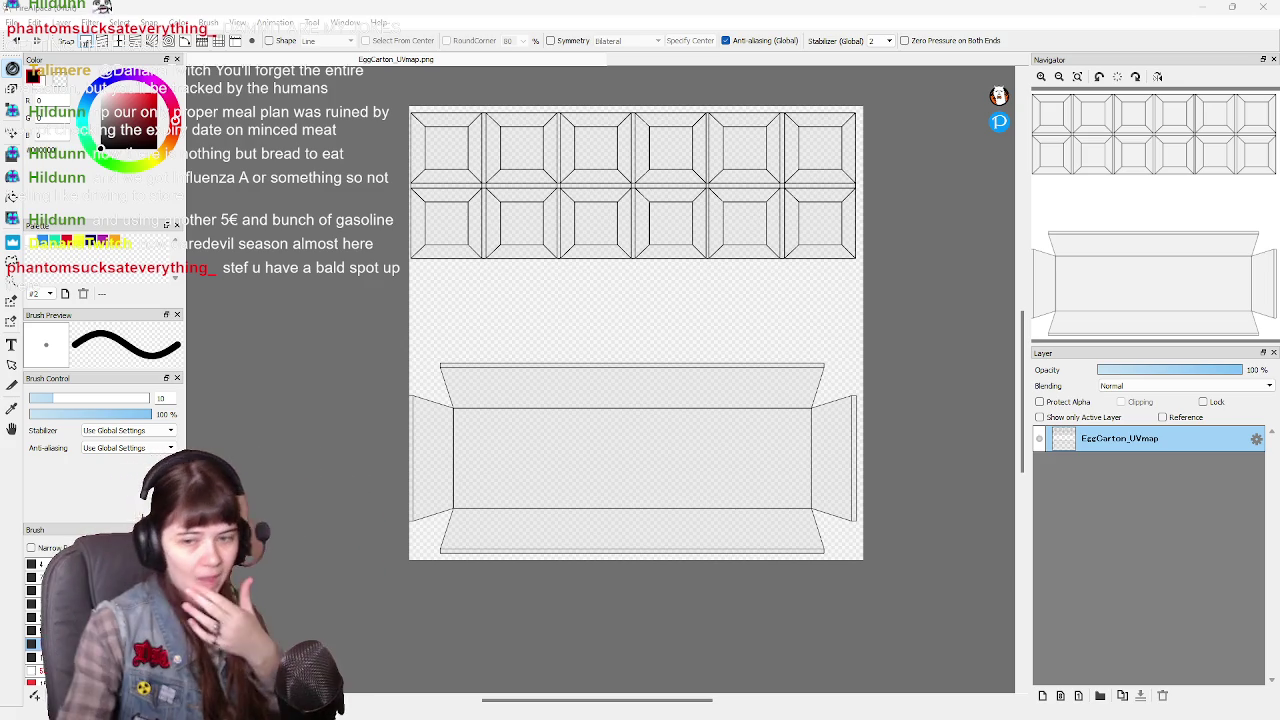
{"action": "key", "text": "Return"}
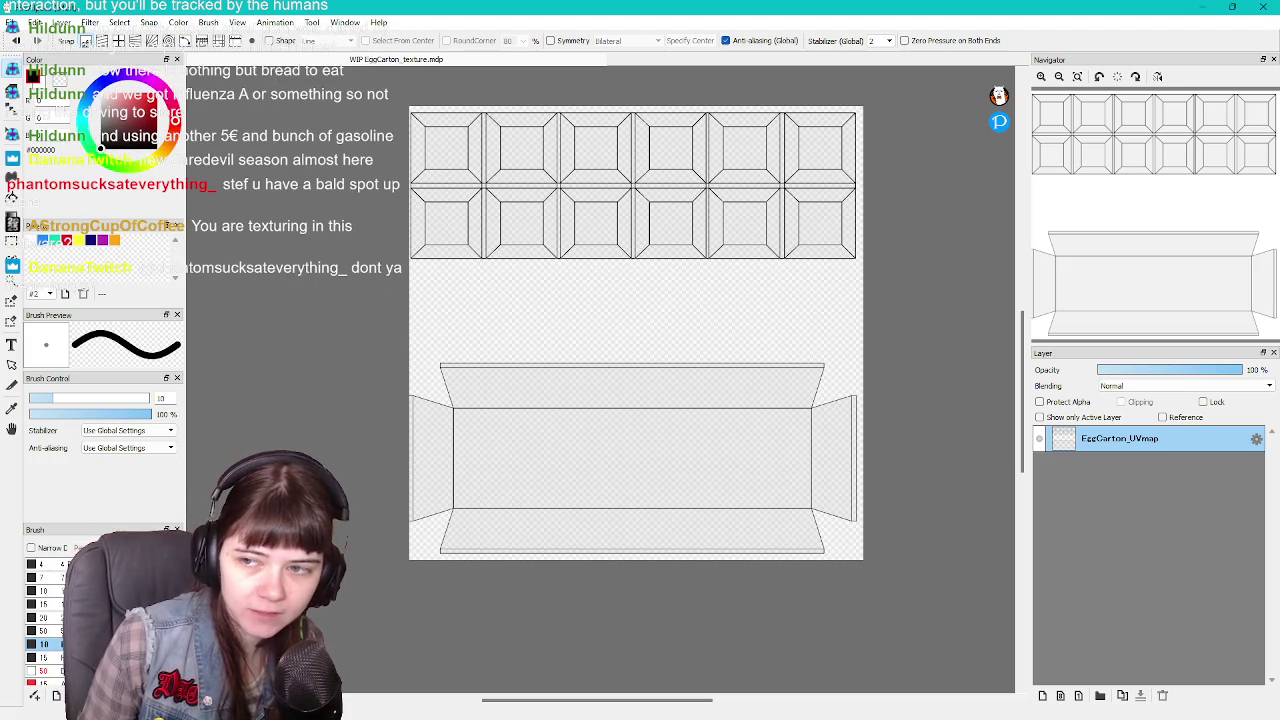
Add a layer below EggCarton_UVmap named basecolor, then add another empty layer above it
{"action": "left_click", "coordinate": [1045, 696]}
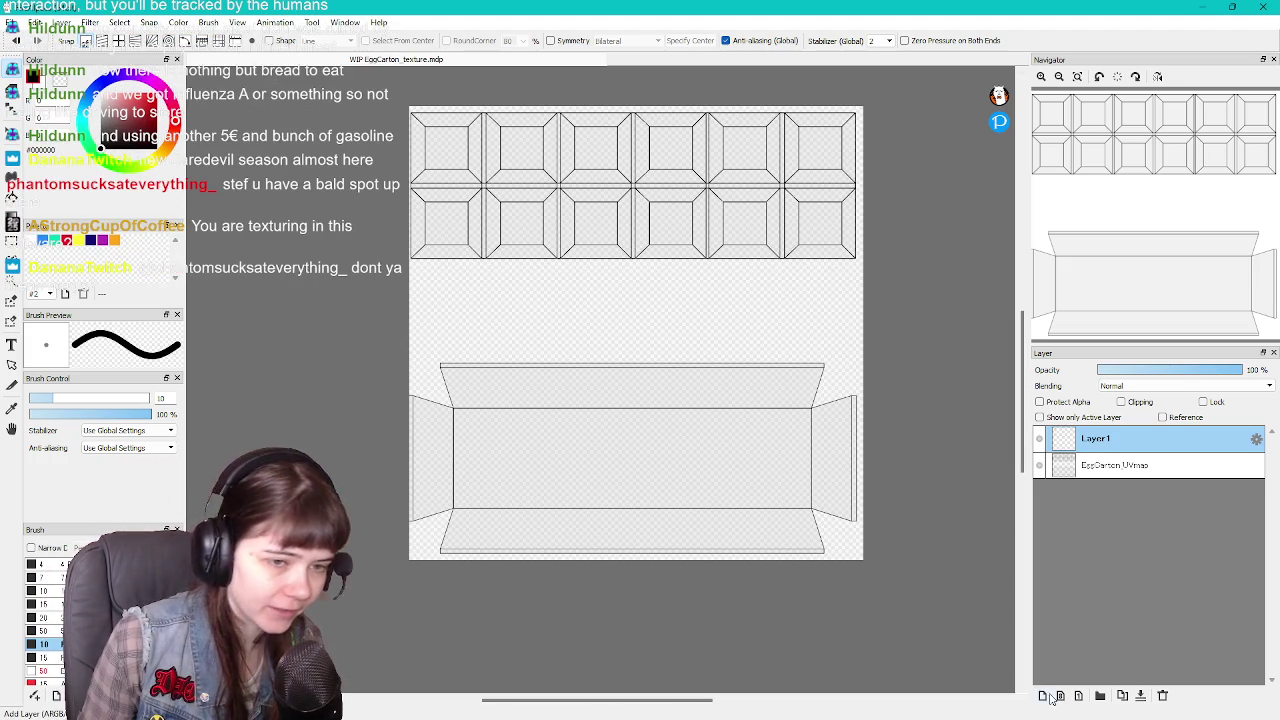
{"action": "left_click_drag", "start_coordinate": [1117, 443], "coordinate": [1109, 475]}
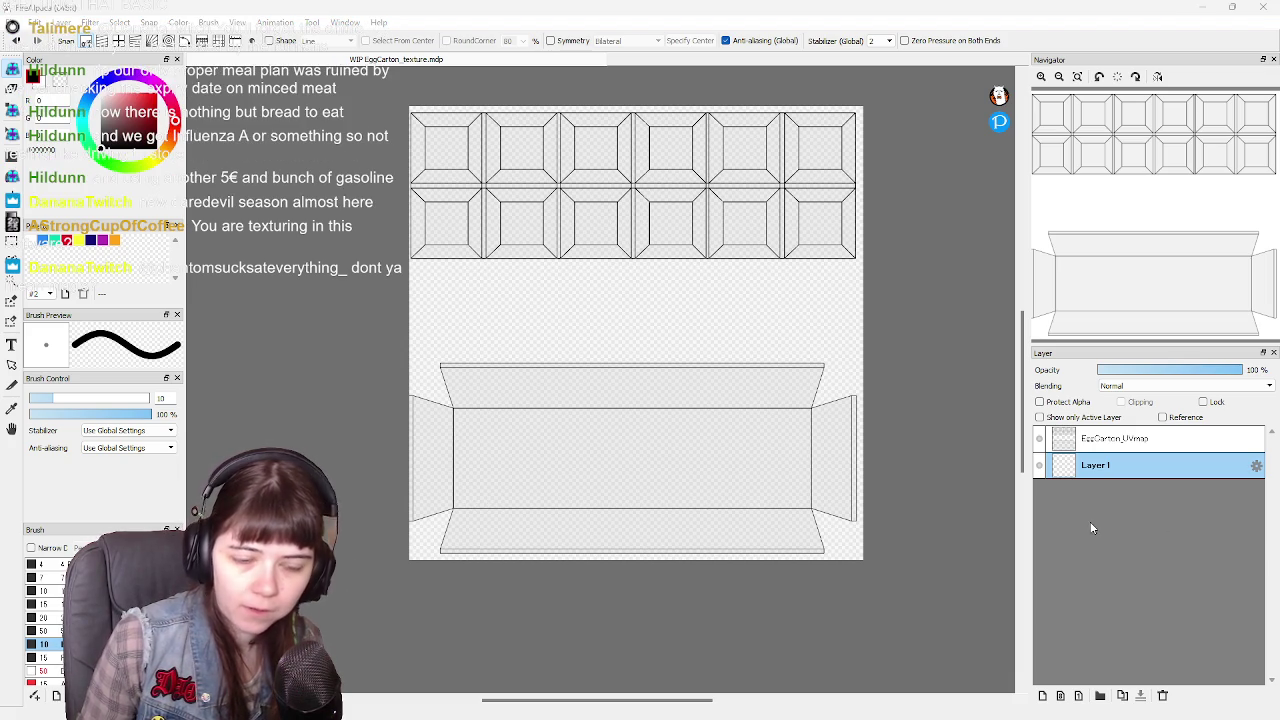
{"action": "double_click", "coordinate": [1104, 468]}
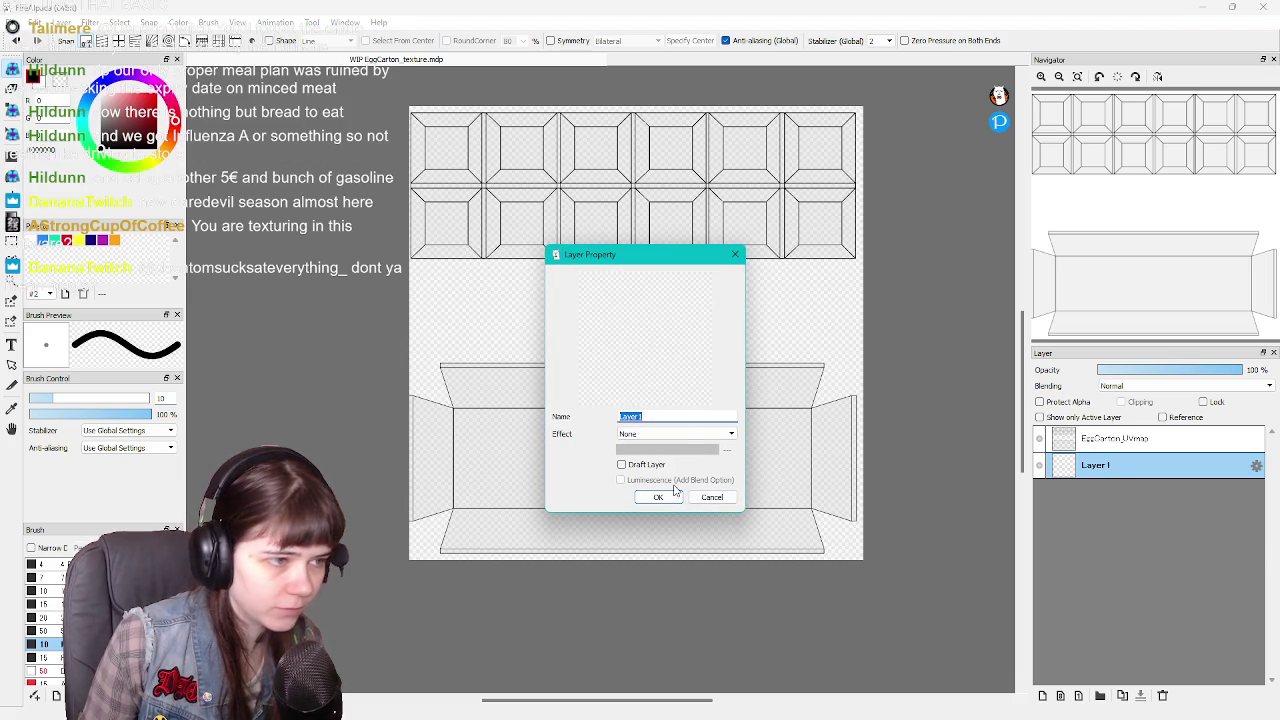
{"action": "type", "text": "bas"}
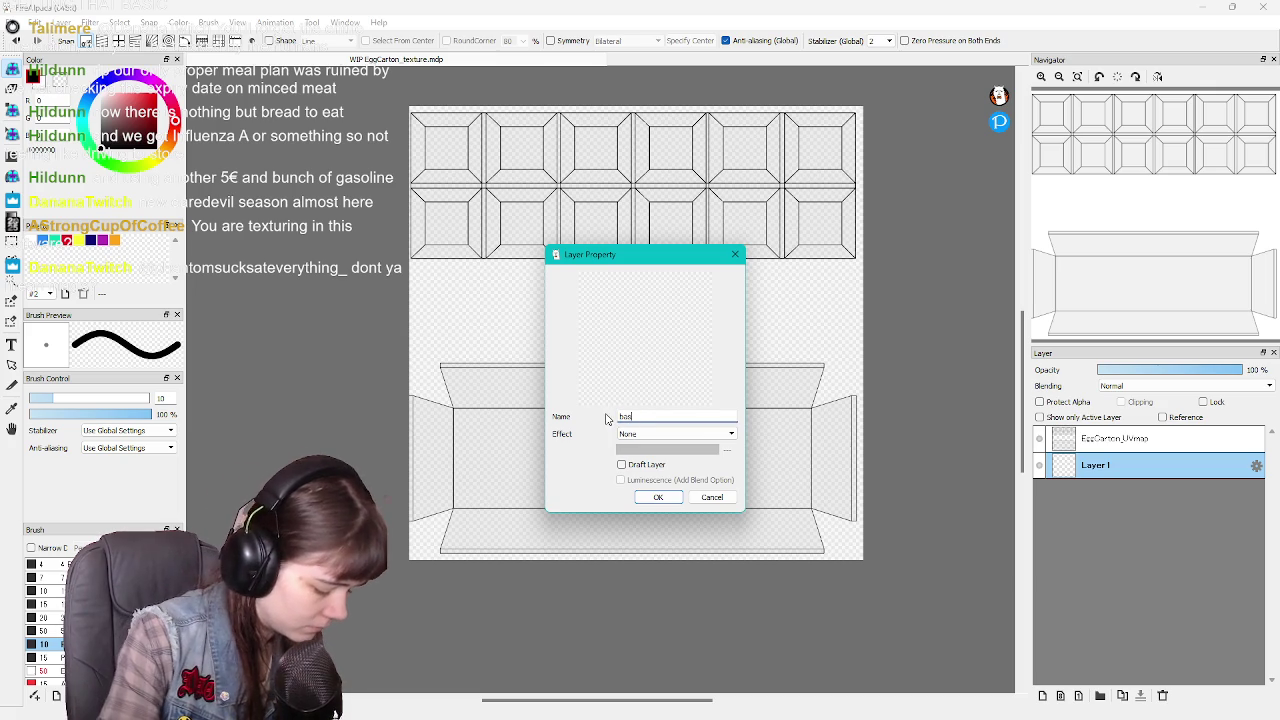
{"action": "type", "text": "ecolor"}
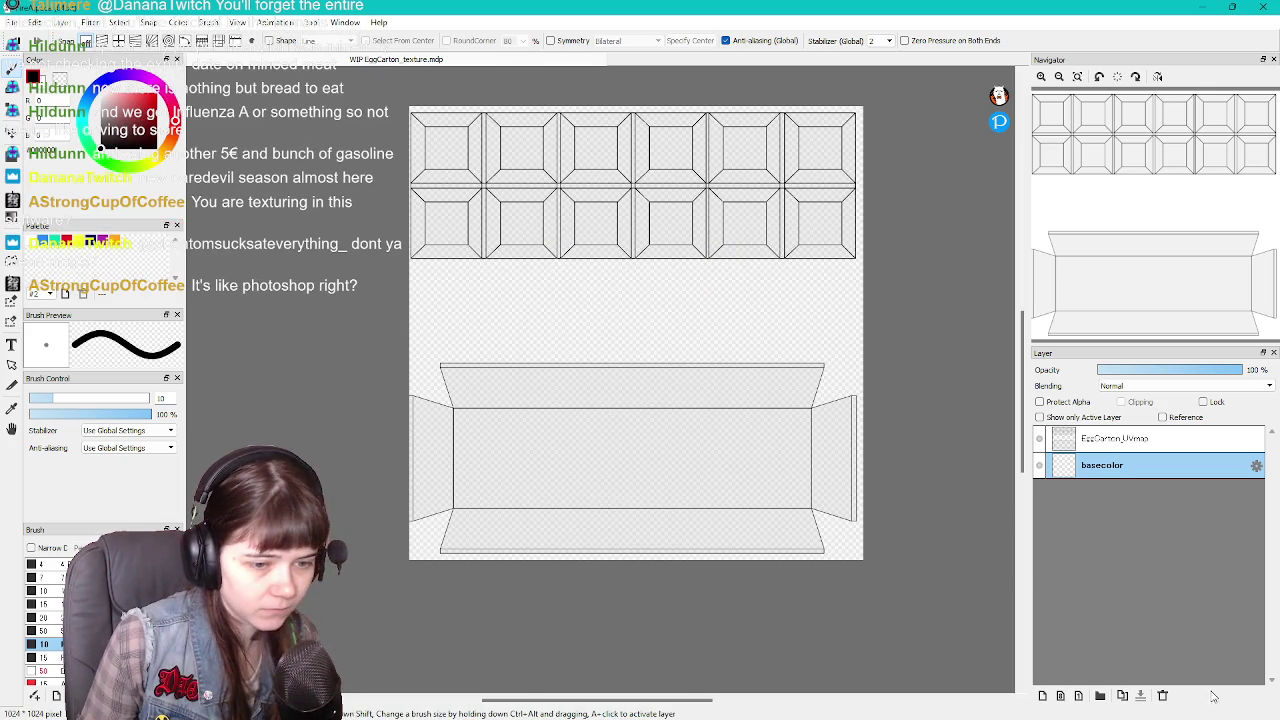
{"action": "left_click", "coordinate": [1043, 695]}
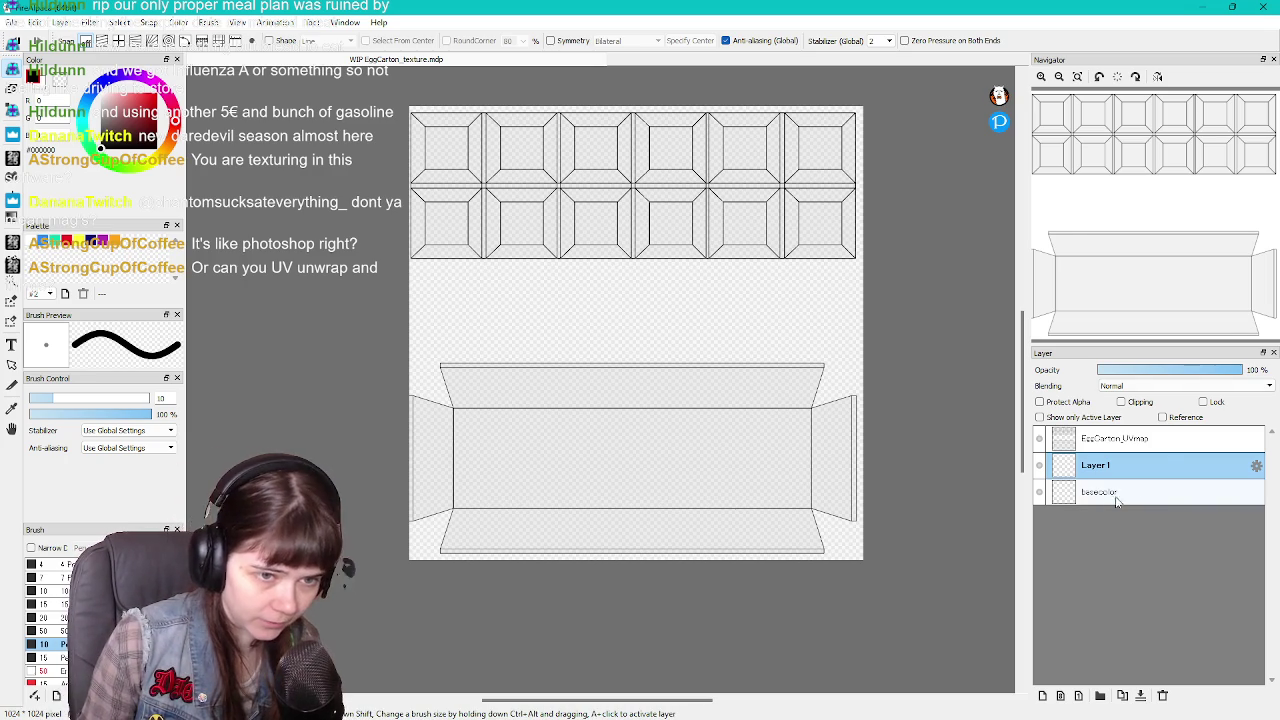
Cancel the extra layer's properties dialog and select the basecolor layer
{"action": "double_click", "coordinate": [1090, 466]}
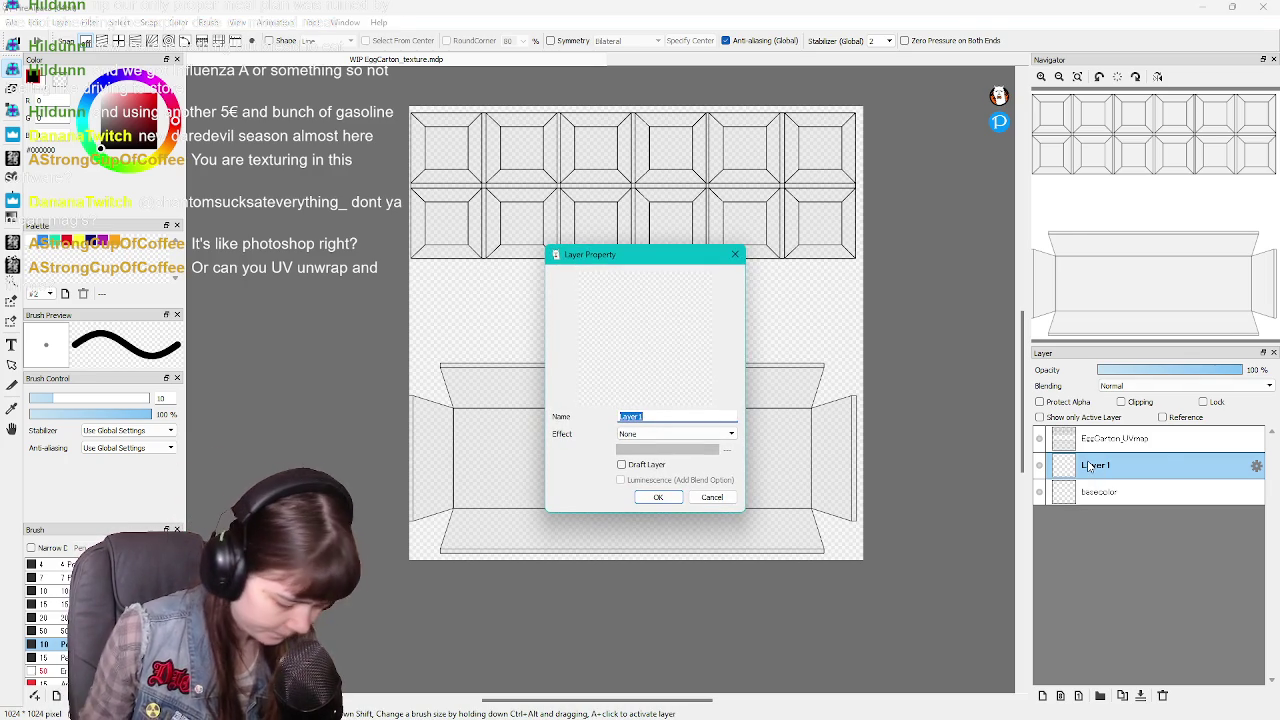
{"action": "left_click", "coordinate": [712, 497]}
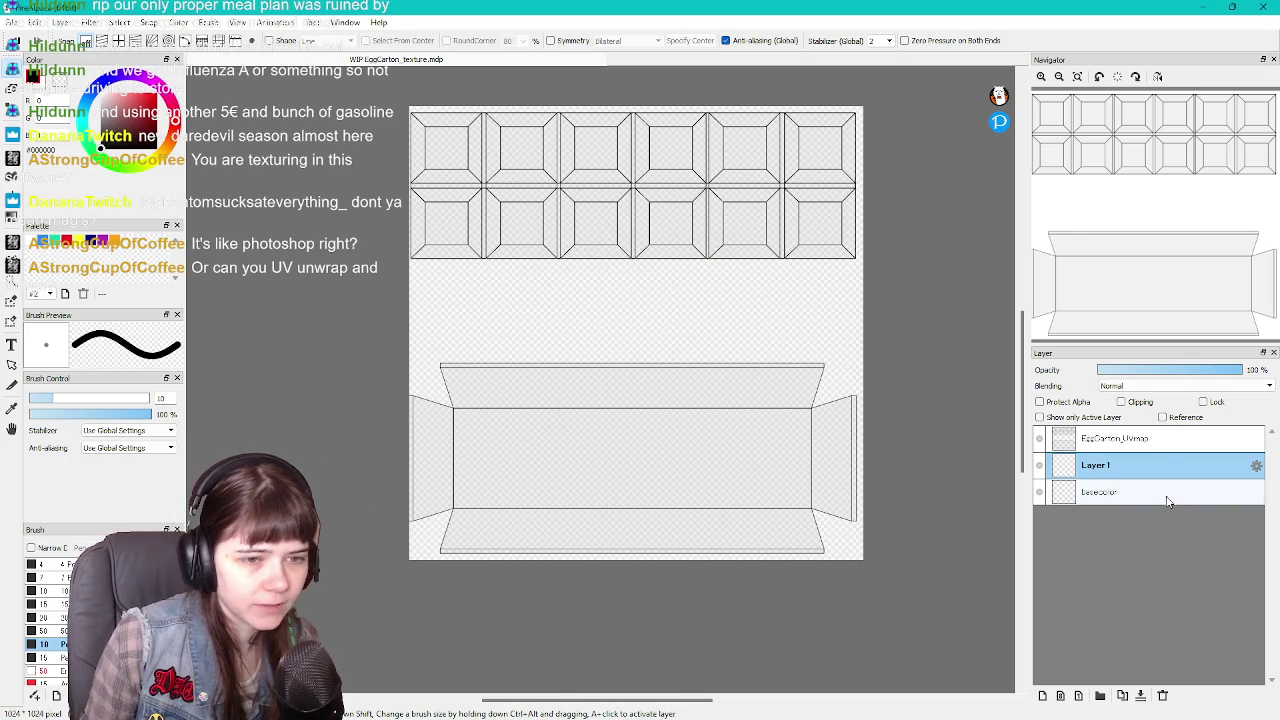
{"action": "left_click", "coordinate": [777, 451]}
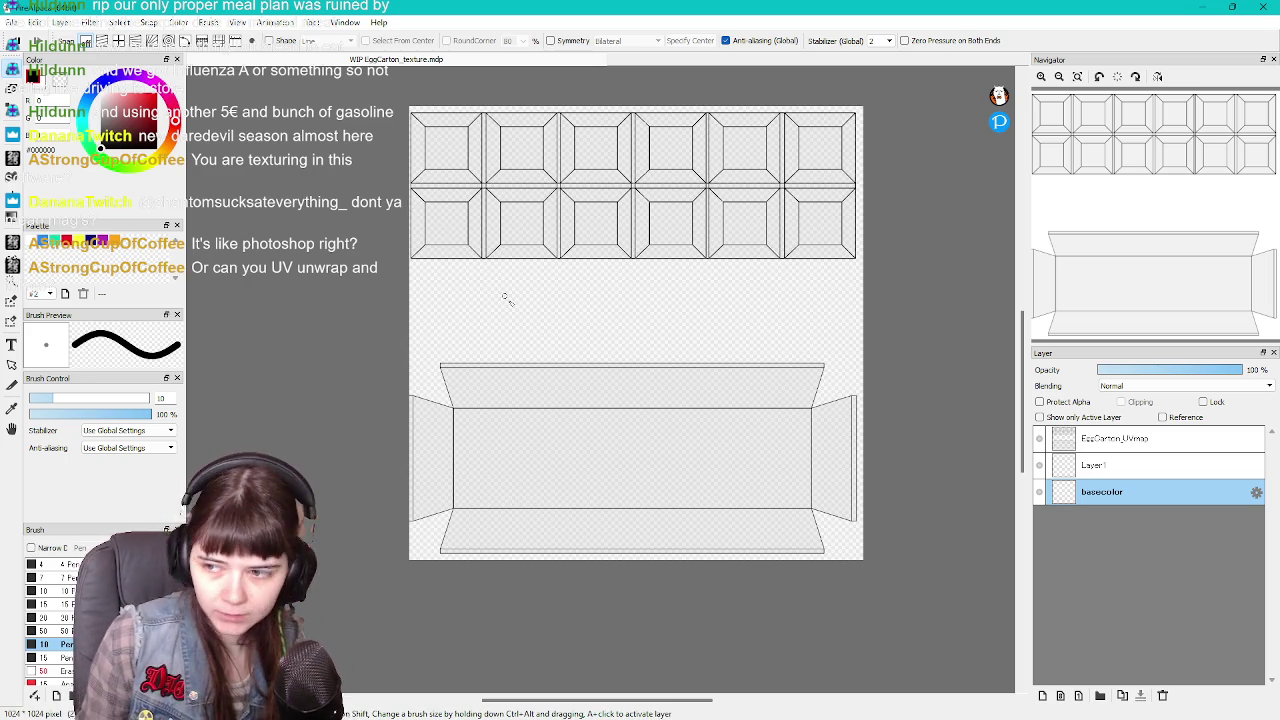
Switch the palette to the #1 NONAME swatch set and pick a new paint colour
{"action": "left_click", "coordinate": [44, 242]}
{"action": "left_click", "coordinate": [36, 293]}
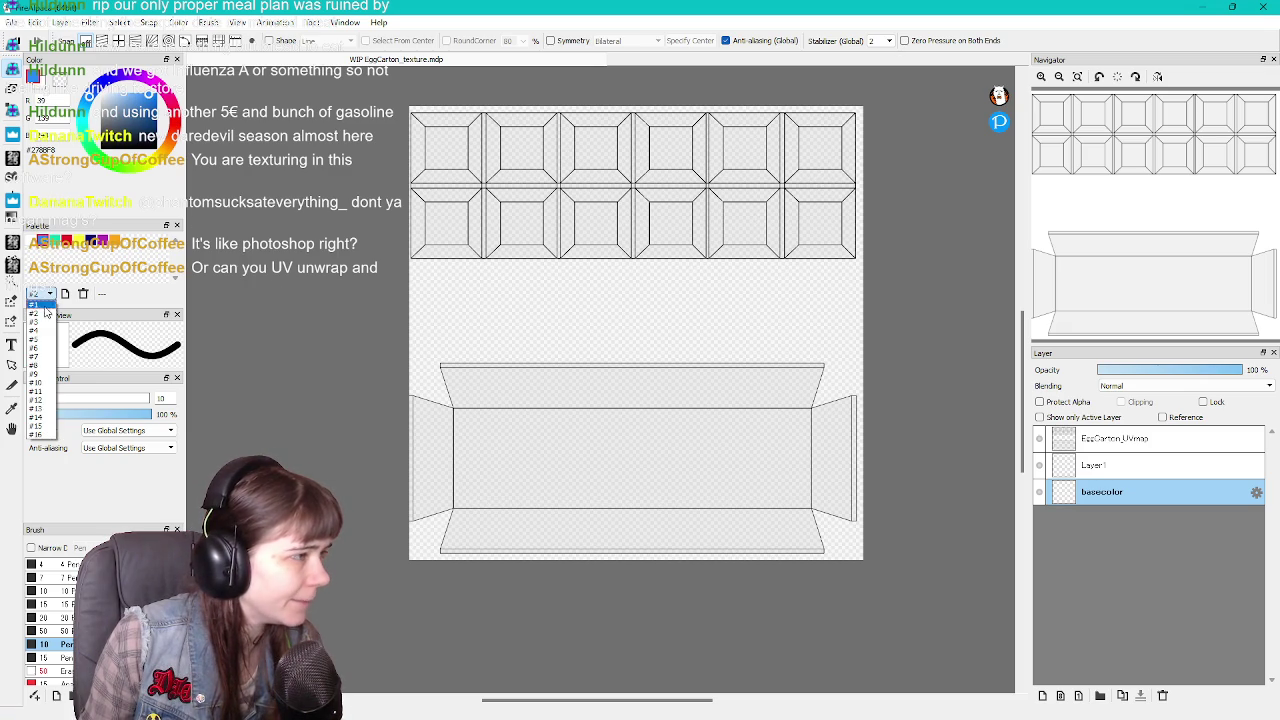
{"action": "left_click", "coordinate": [45, 308]}
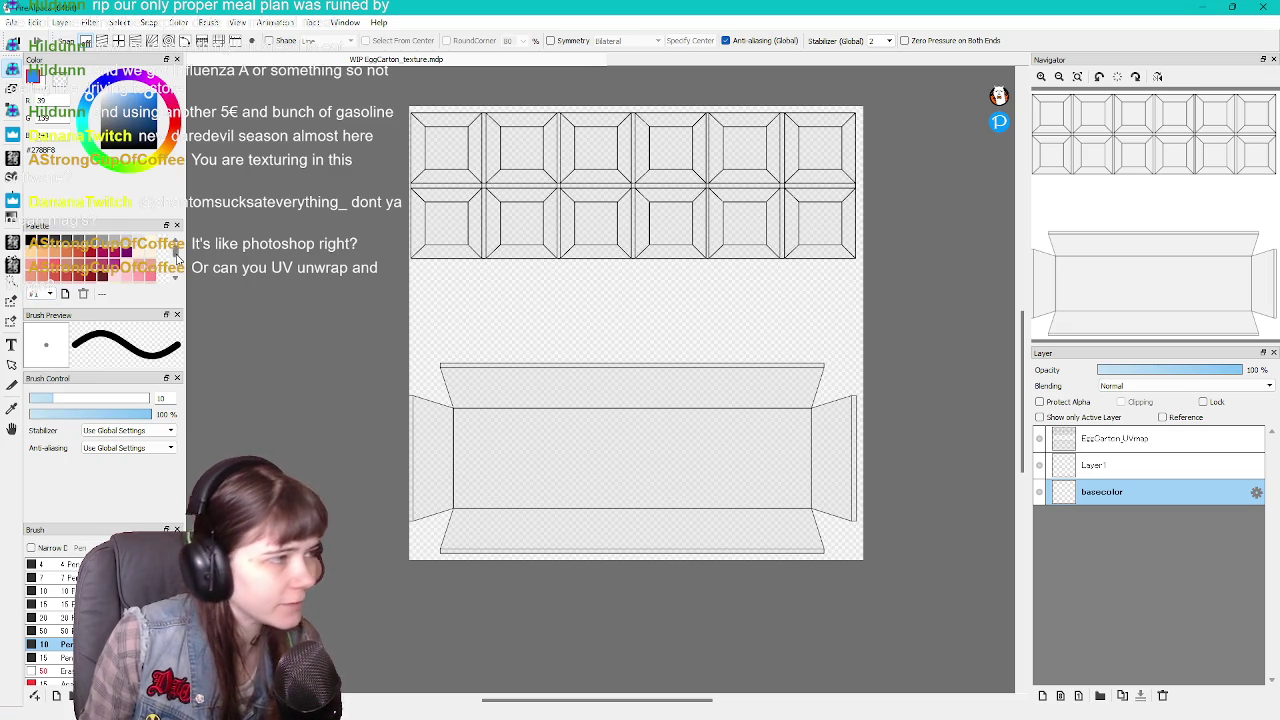
{"action": "left_click_drag", "start_coordinate": [175, 250], "coordinate": [174, 276]}
{"action": "scroll", "coordinate": [160, 265], "scroll_direction": "up", "scroll_amount": 3}
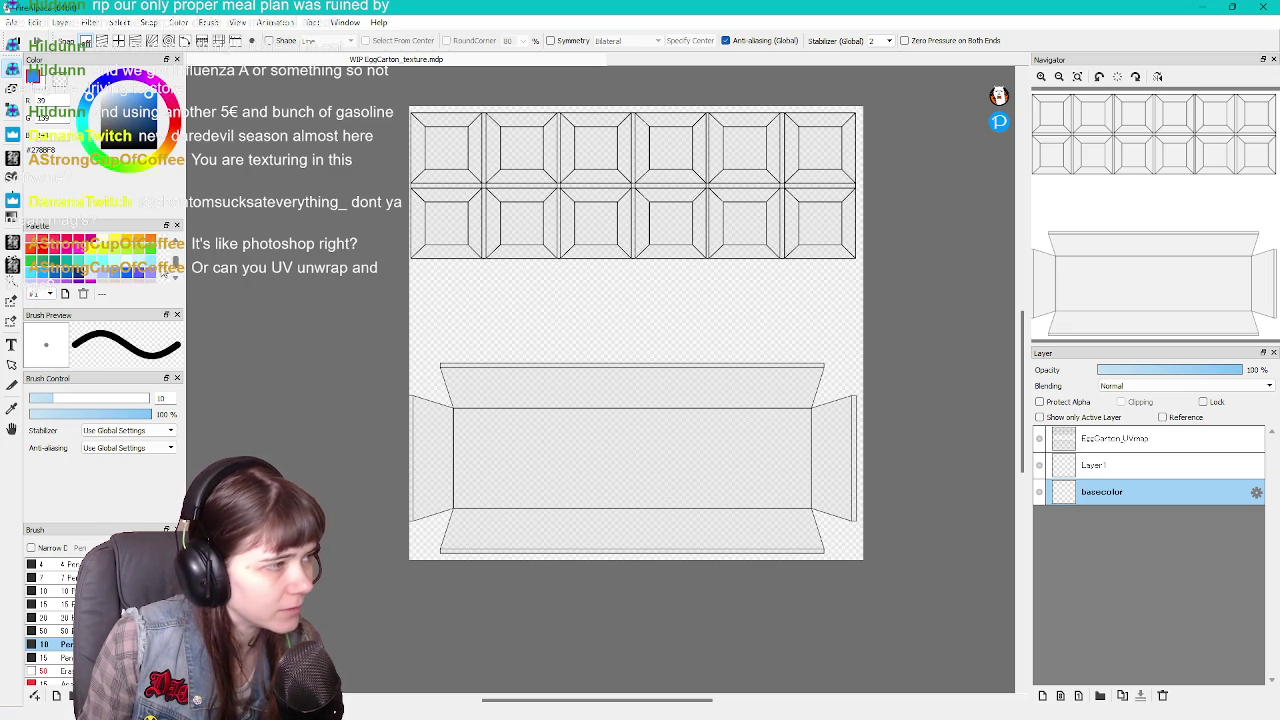
{"action": "left_click", "coordinate": [138, 261]}
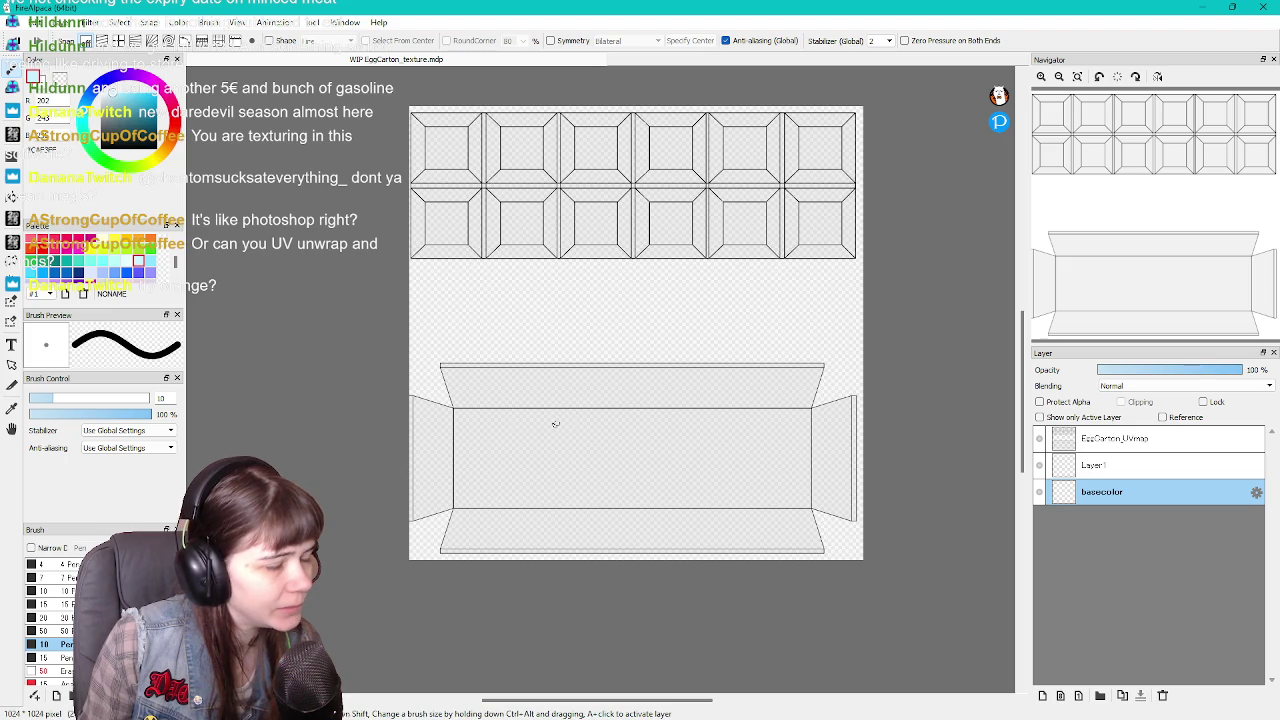
{"action": "scroll", "coordinate": [70, 665], "scroll_direction": "down", "scroll_amount": 1}
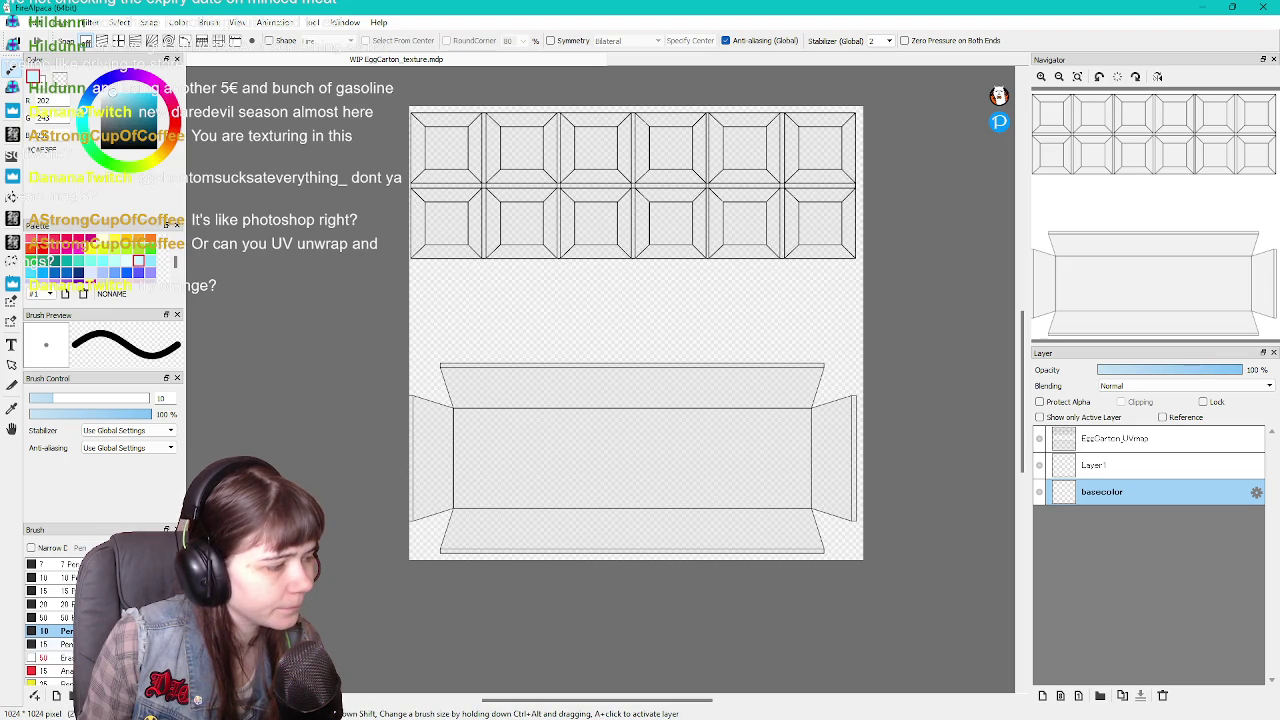
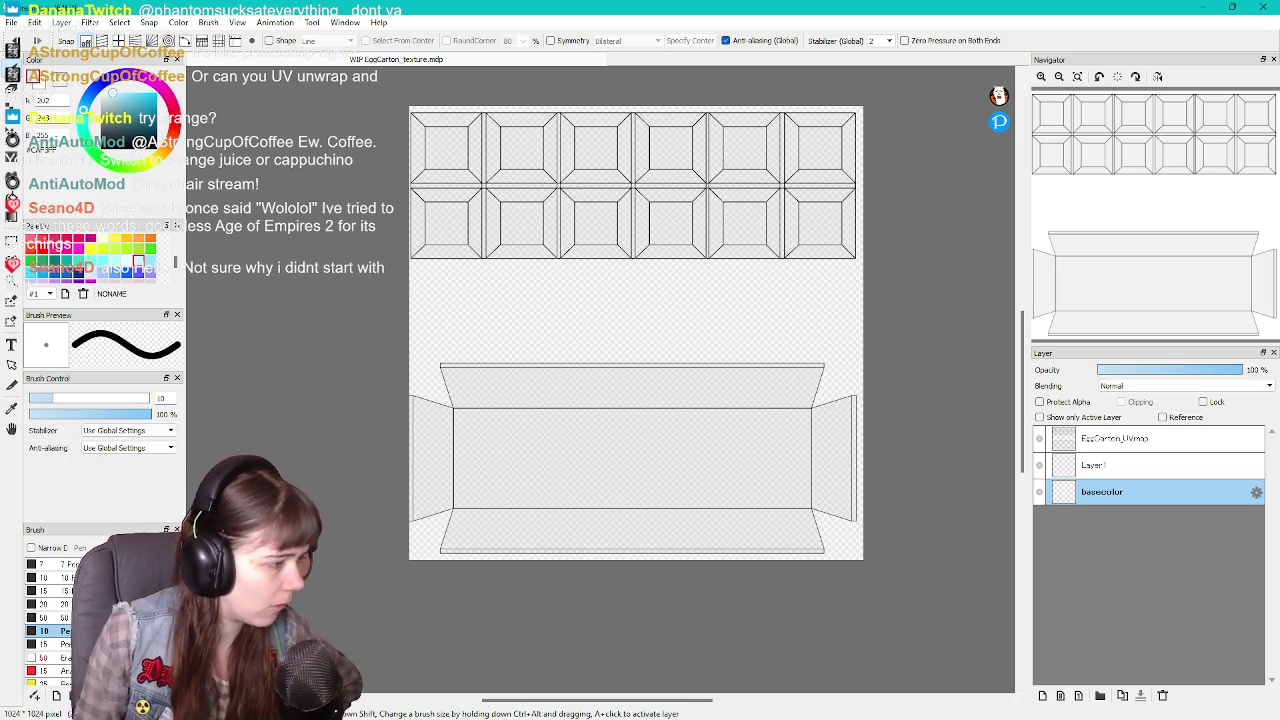
Change the Brush Control brush size from 10 to 50
{"action": "double_click", "coordinate": [162, 398]}
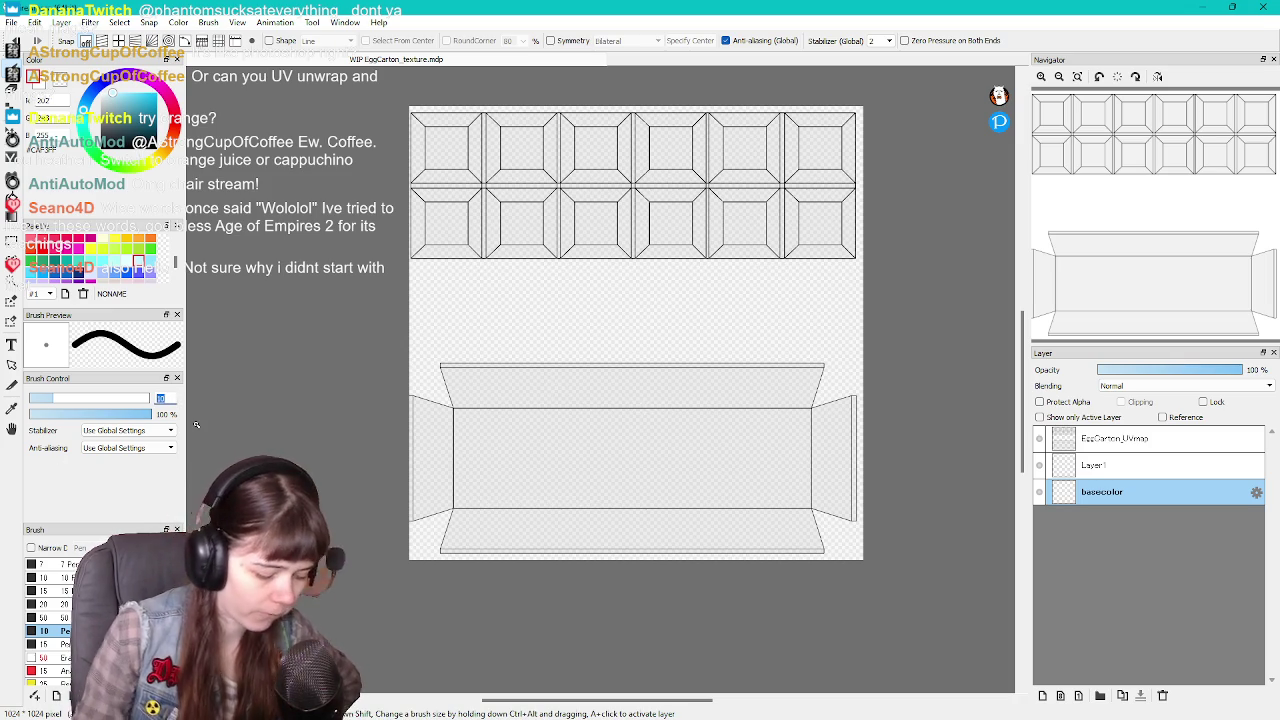
{"action": "type", "text": "0.1"}
{"action": "key", "text": "Return"}
{"action": "type", "text": "50"}
{"action": "key", "text": "Return"}
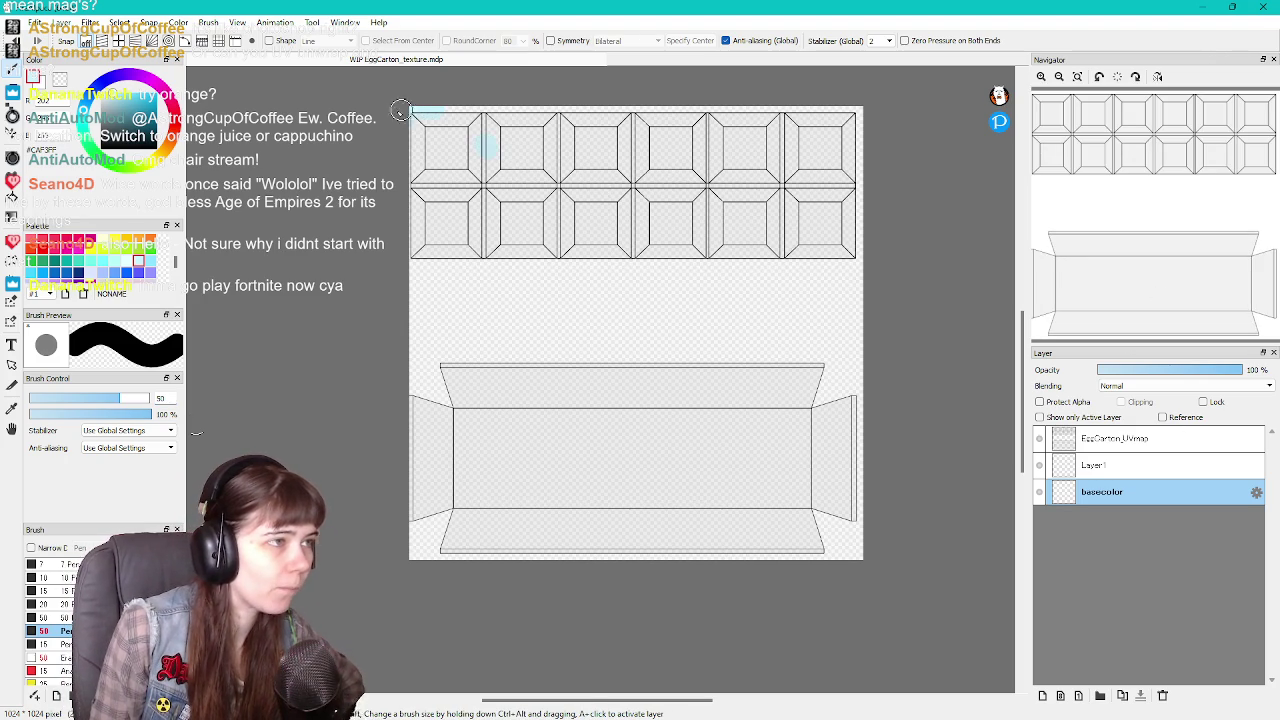
Brush light-blue strokes over the top carton cells, then undo them
{"action": "left_click_drag", "start_coordinate": [425, 115], "coordinate": [495, 102]}
{"action": "left_click_drag", "start_coordinate": [367, 192], "coordinate": [492, 174]}
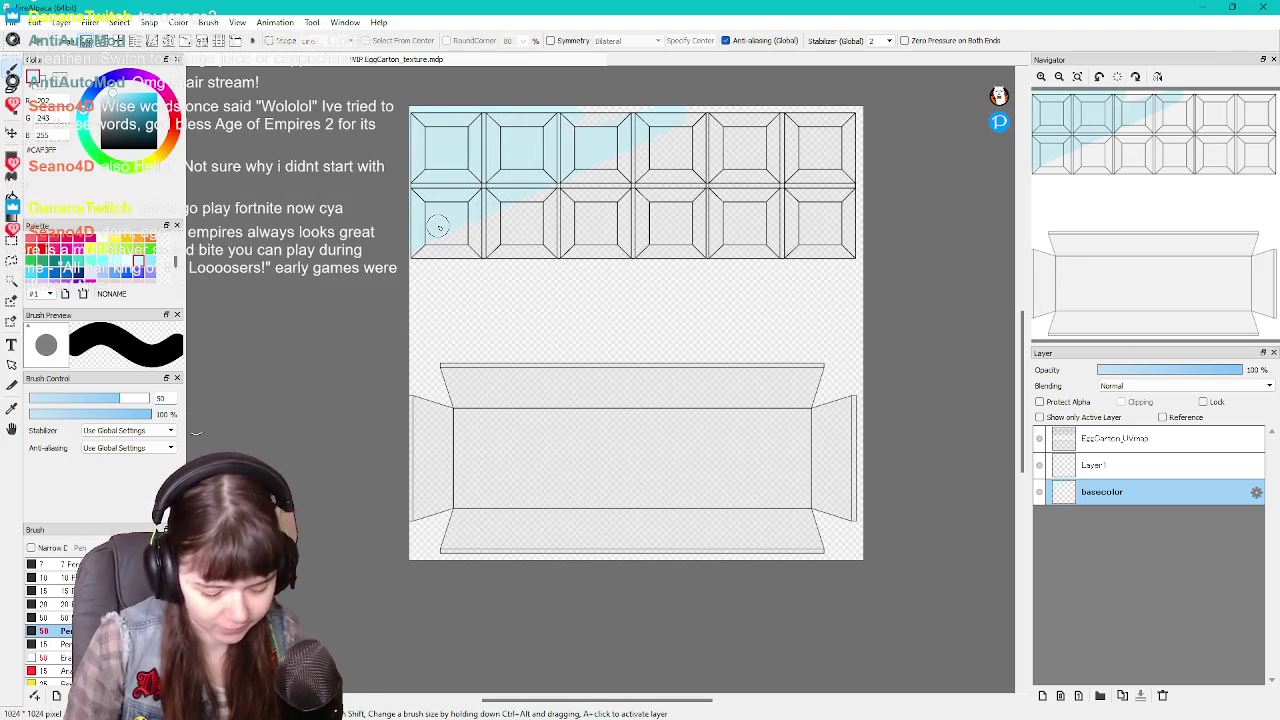
{"action": "key", "text": "ctrl+z"}
{"action": "key", "text": "ctrl+z"}
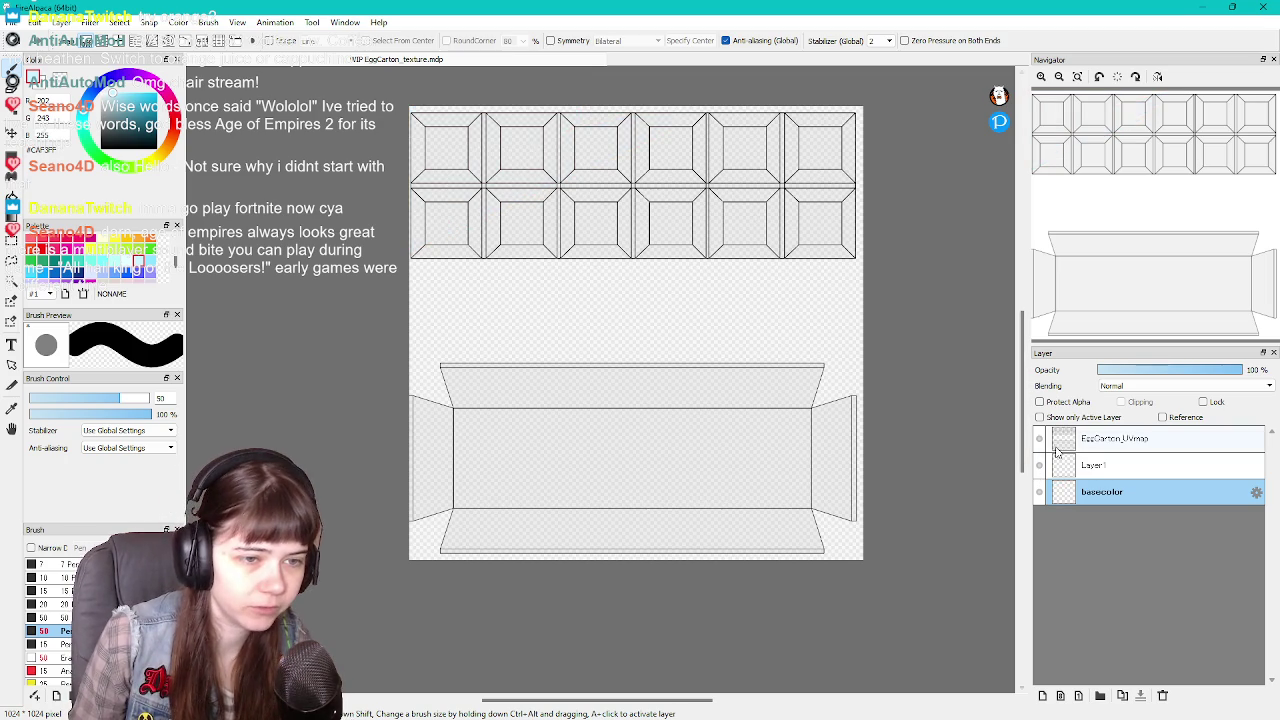
Hide the EggCarton_UVmap layer and bucket-fill the basecolor layer light blue
{"action": "left_click", "coordinate": [1039, 438]}
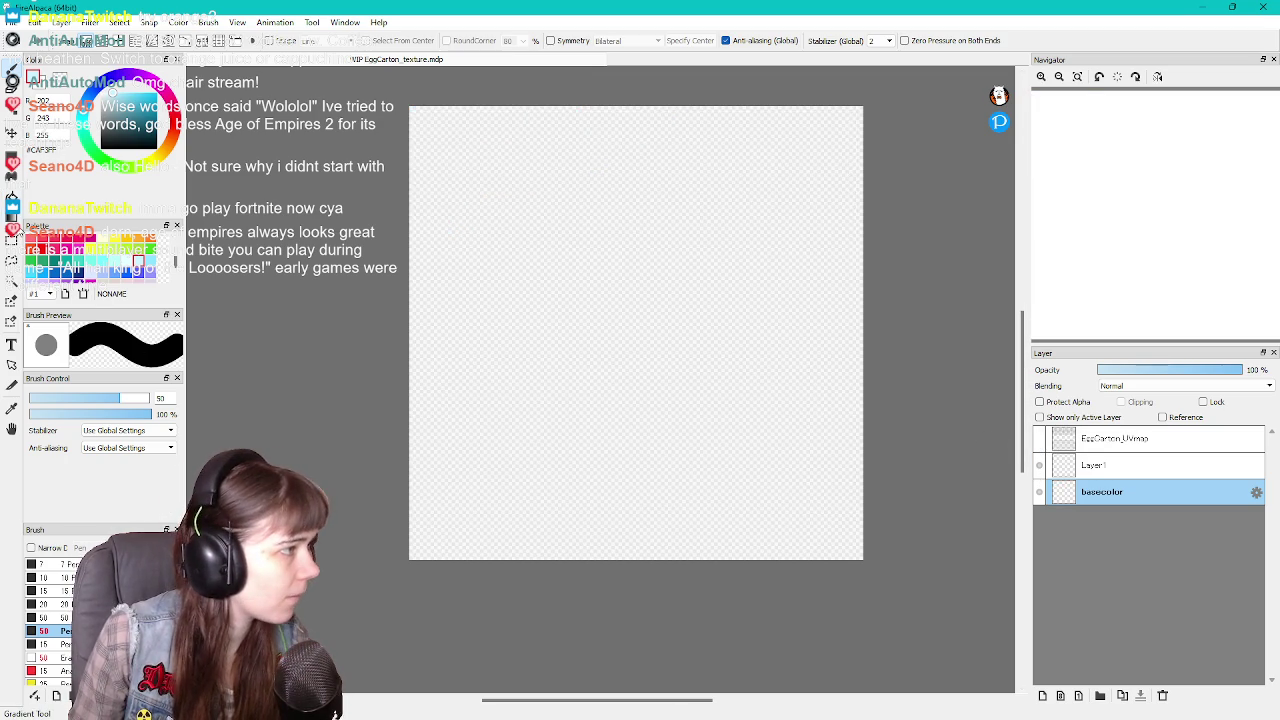
{"action": "left_click", "coordinate": [11, 197]}
{"action": "left_click", "coordinate": [427, 225]}
Return to the brush, select Layer1, and show the EggCarton_UVmap line art again
{"action": "key", "text": "b"}
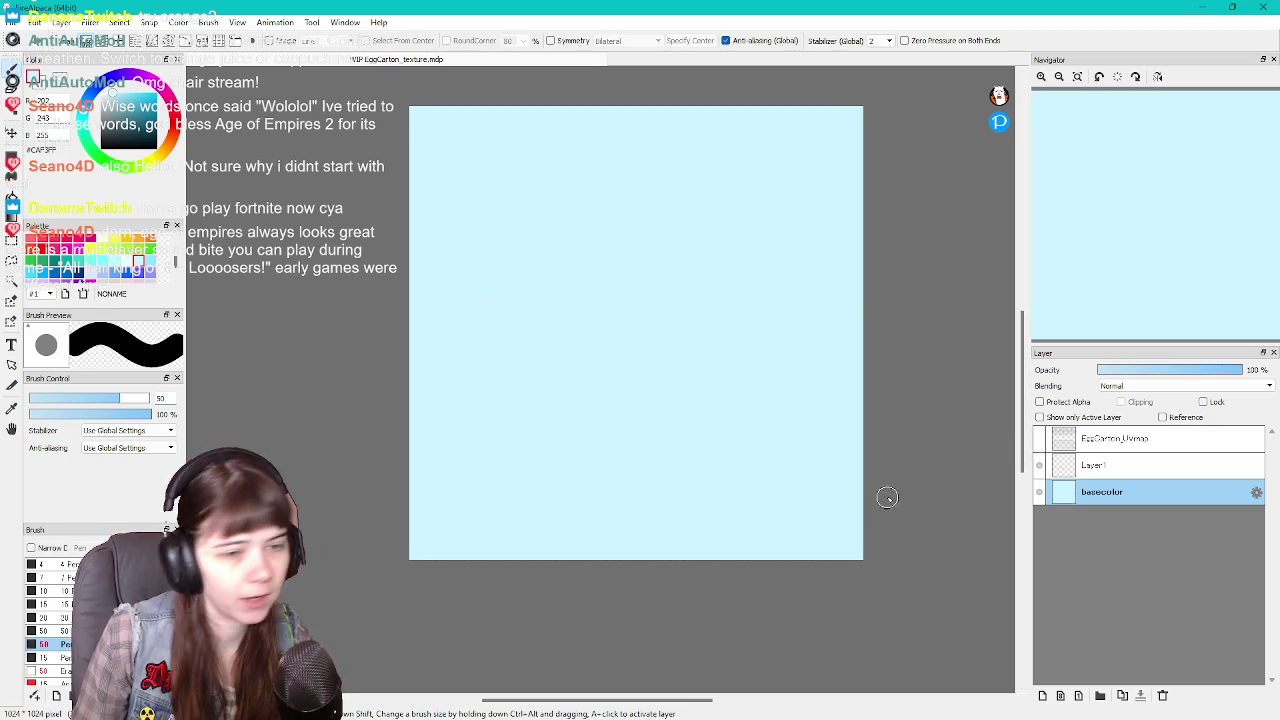
{"action": "left_click", "coordinate": [1140, 466]}
{"action": "left_click", "coordinate": [1040, 440]}
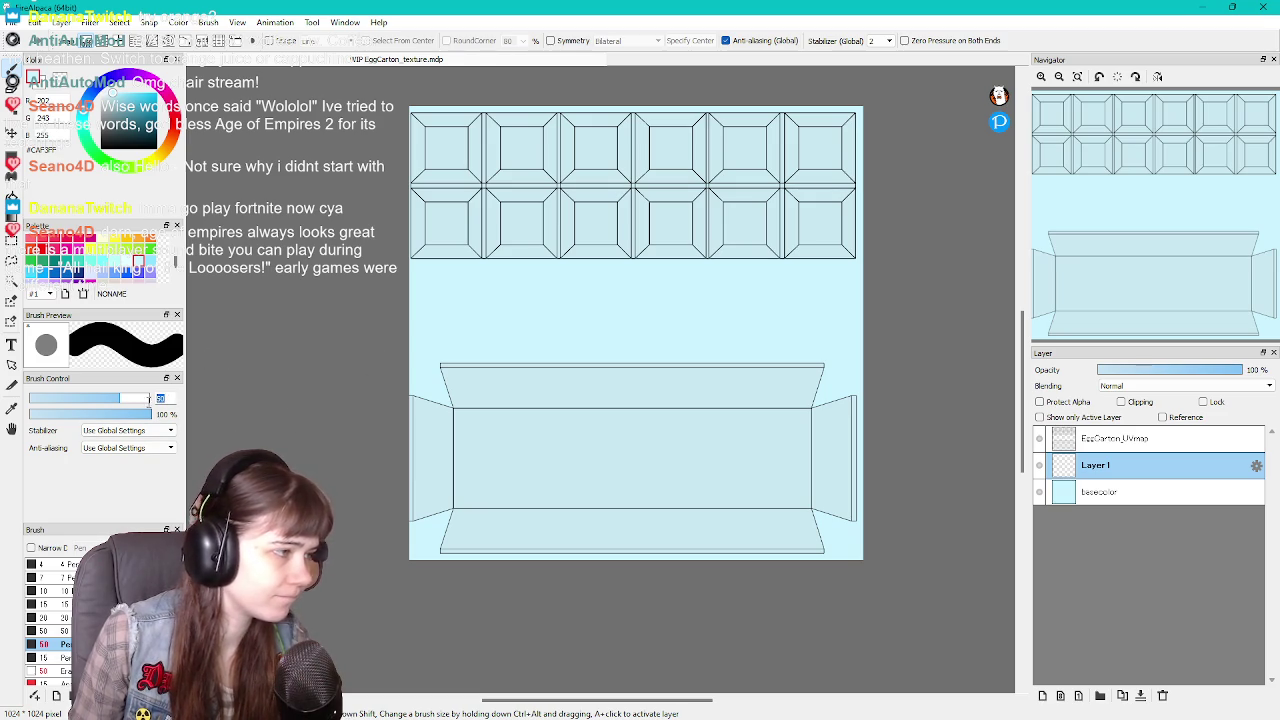
Drag the Brush Control size slider down to 10
{"action": "left_click_drag", "start_coordinate": [152, 400], "coordinate": [147, 406]}
{"action": "type", "text": "10"}
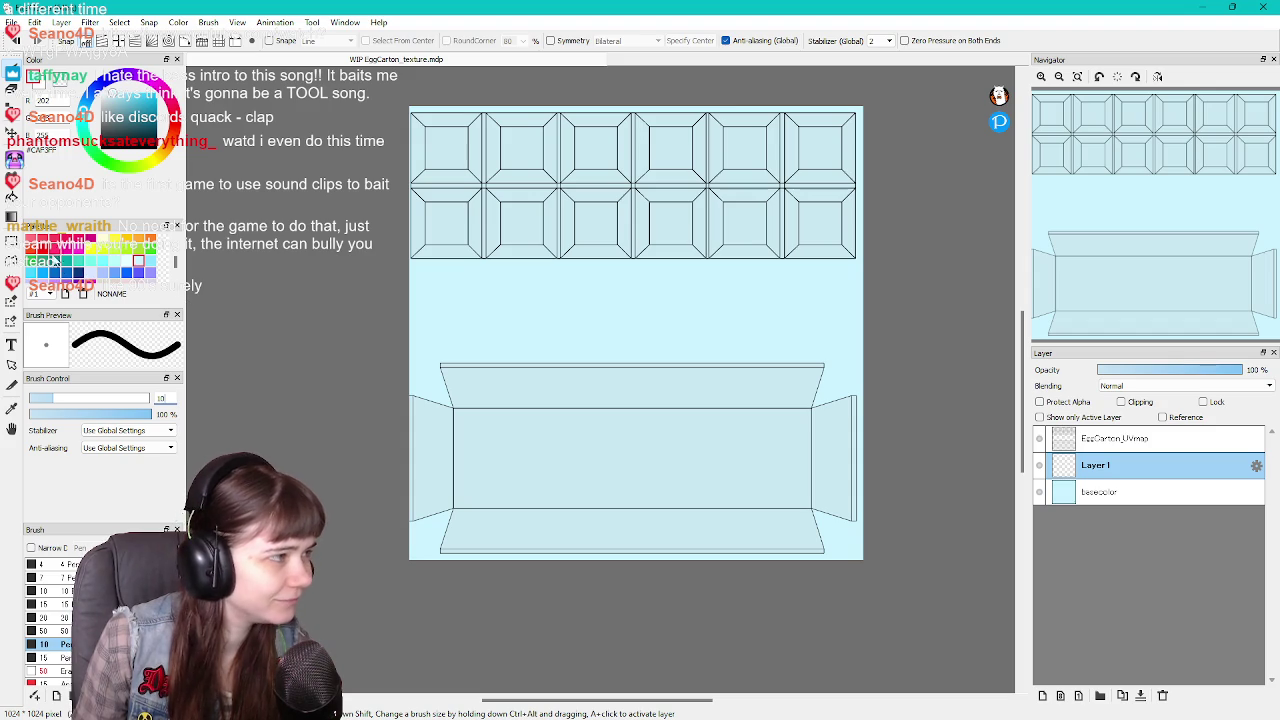
Switch to colour palette #2 and set the current colour to pure black
{"action": "left_click", "coordinate": [42, 293]}
{"action": "left_click", "coordinate": [42, 308]}
{"action": "left_click", "coordinate": [33, 241]}
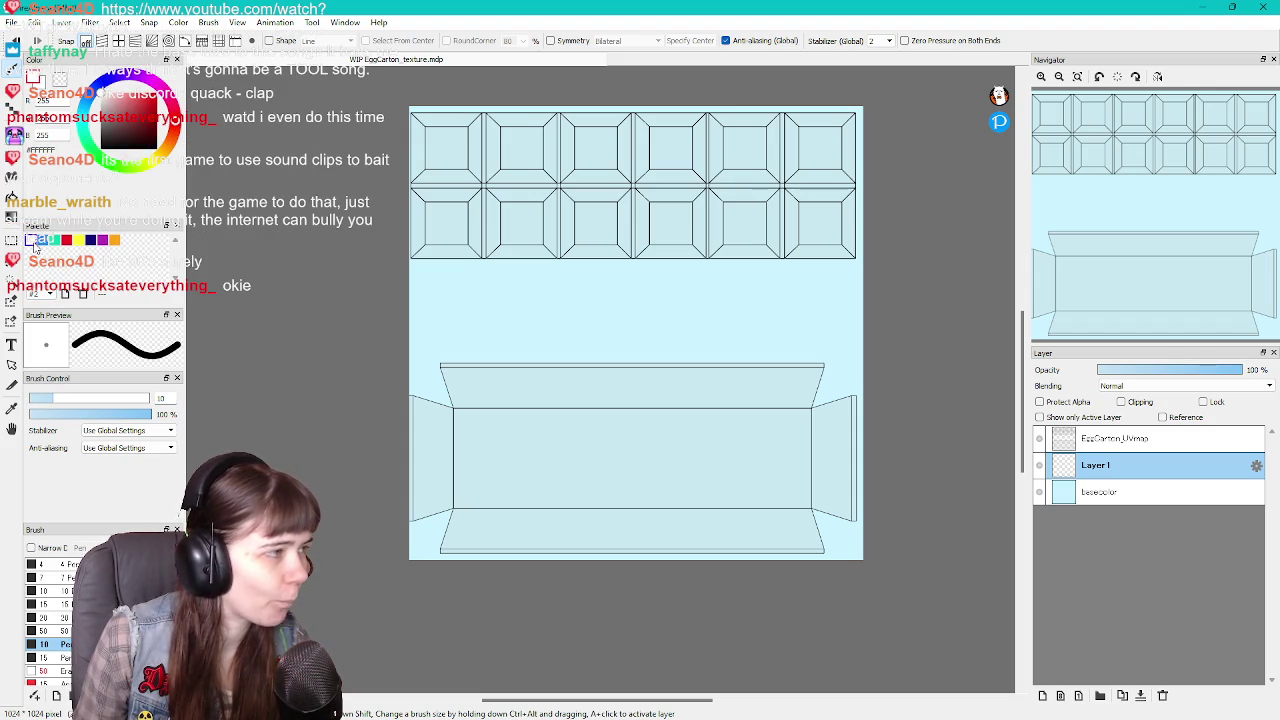
{"action": "left_click_drag", "start_coordinate": [126, 131], "coordinate": [100, 148]}
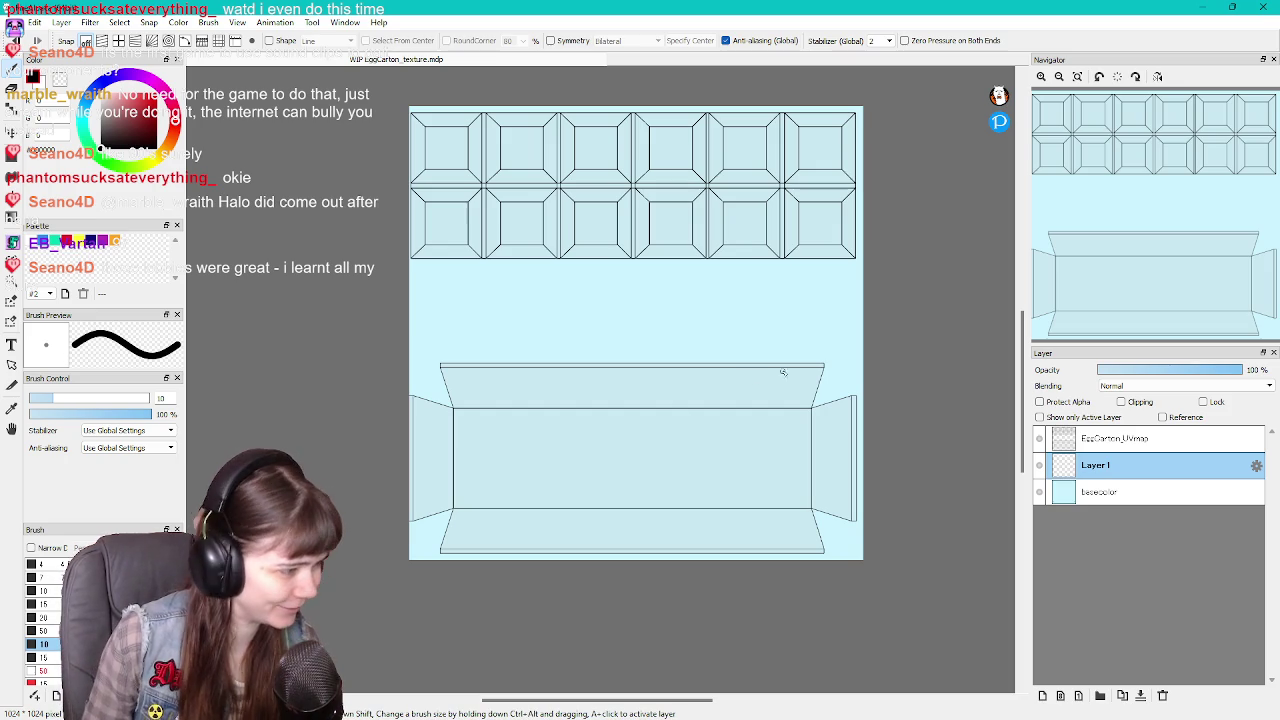
Enter 20 as the Brush Control brush size
{"action": "left_click", "coordinate": [160, 398]}
{"action": "type", "text": "20"}
{"action": "key", "text": "Return"}
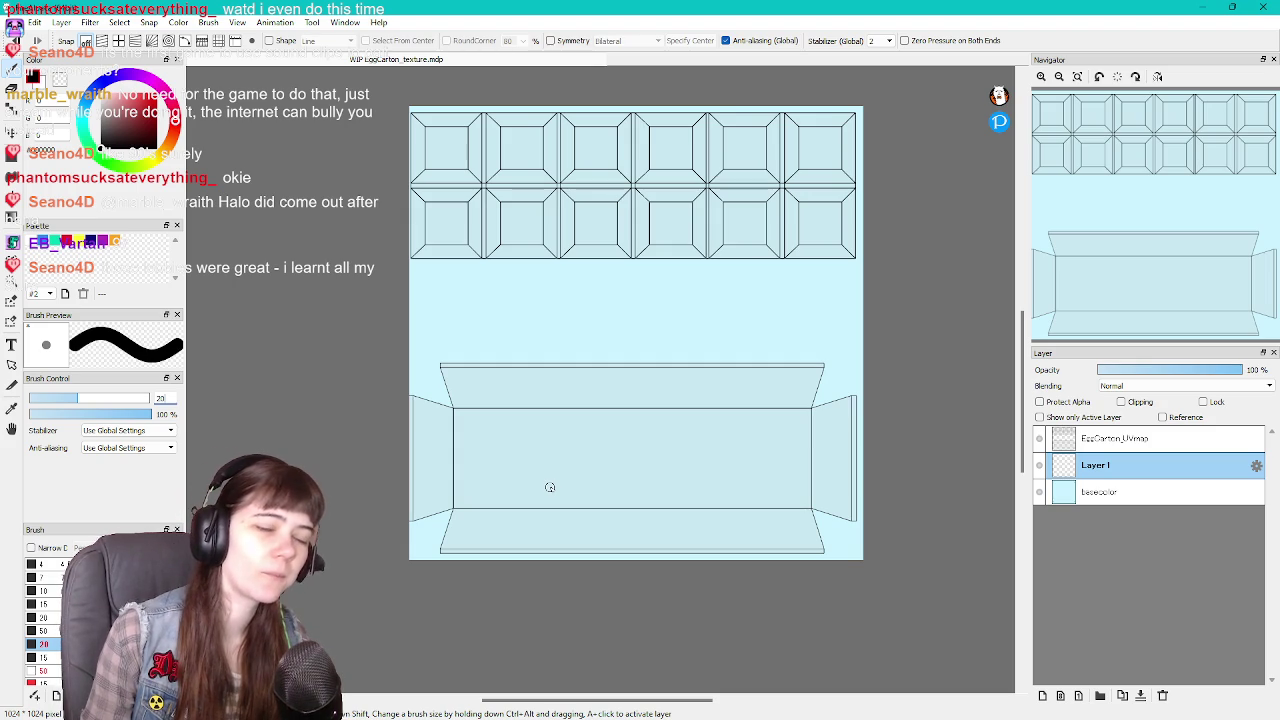
Rename Layer1 to 'Label' and swap the painting colour to white
{"action": "double_click", "coordinate": [1098, 463]}
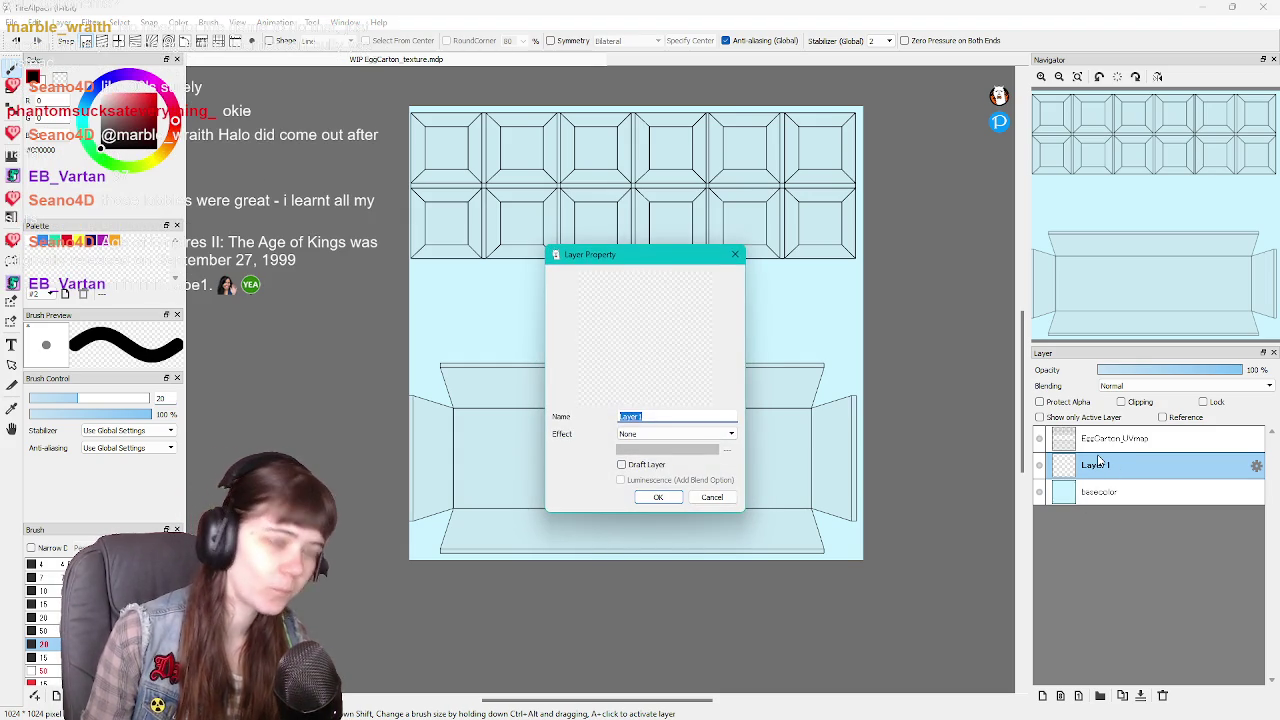
{"action": "type", "text": "Label"}
{"action": "key", "text": "Return"}
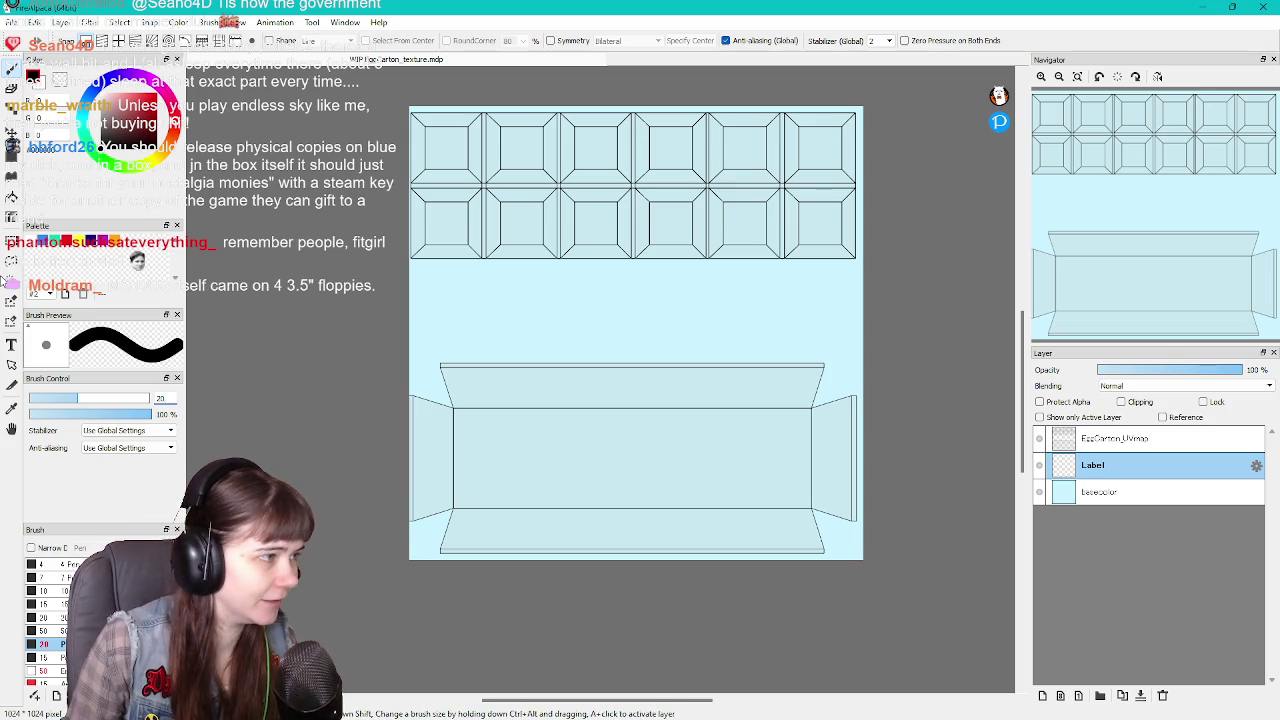
{"action": "key", "text": "x"}
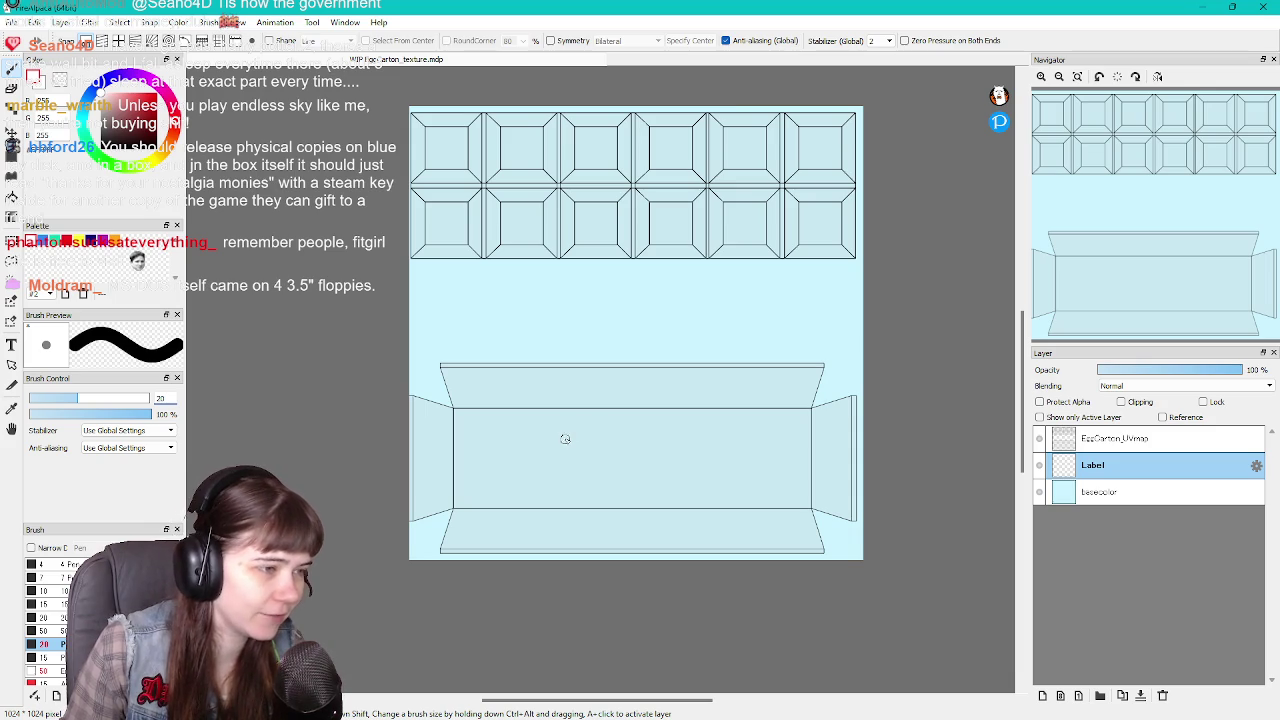
Draw a four-sided white label rectangle with straight edges on the carton's front panel
{"action": "left_click", "coordinate": [684, 441], "text": "shift"}
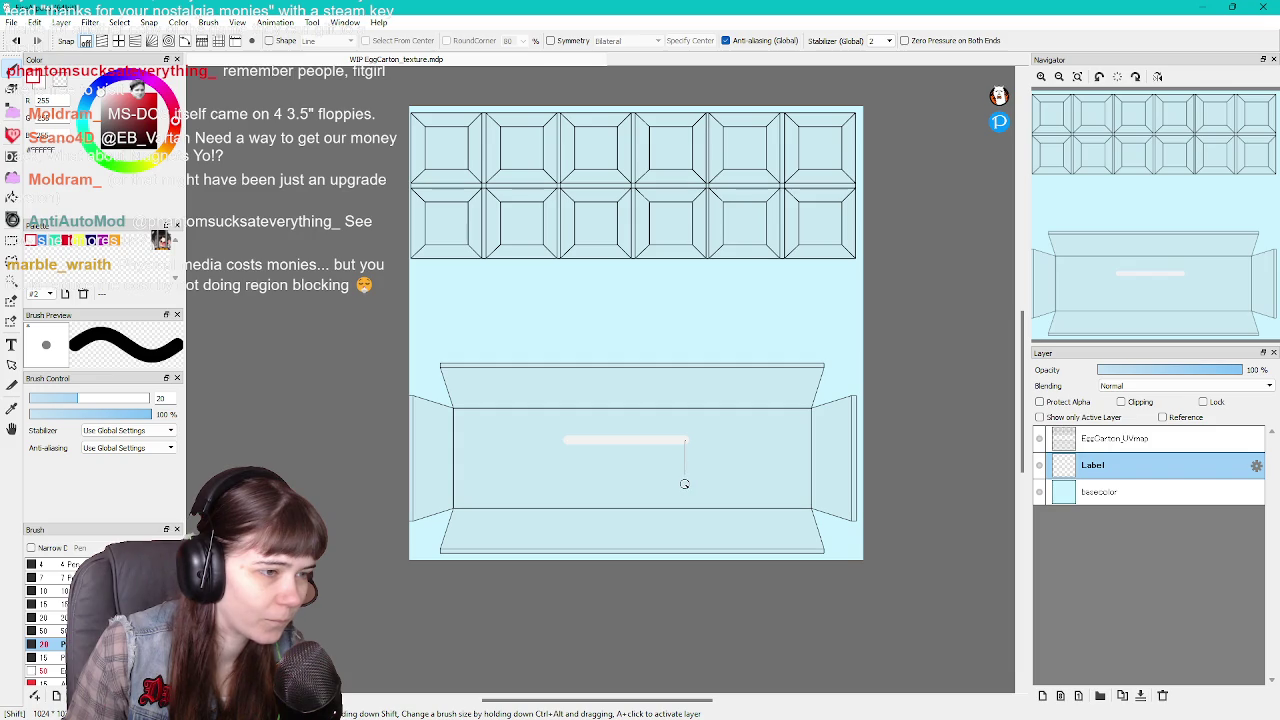
{"action": "left_click", "coordinate": [684, 484], "text": "shift"}
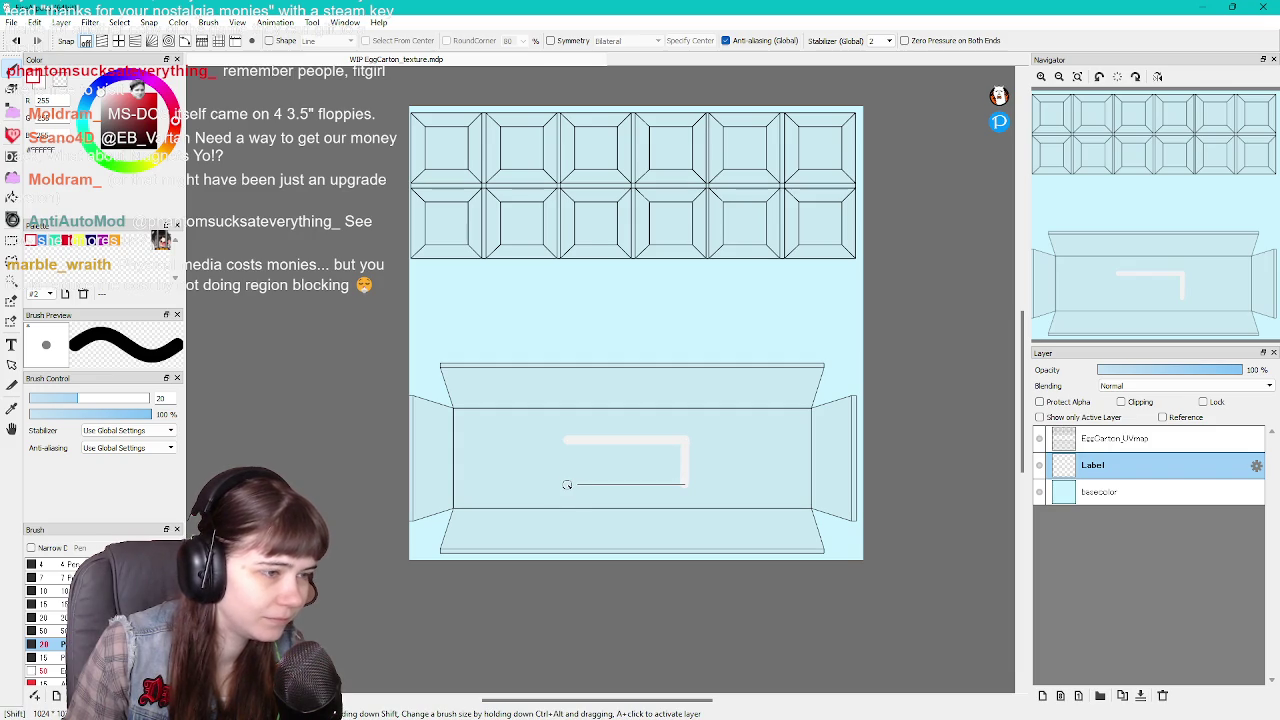
{"action": "left_click", "coordinate": [567, 483], "text": "shift"}
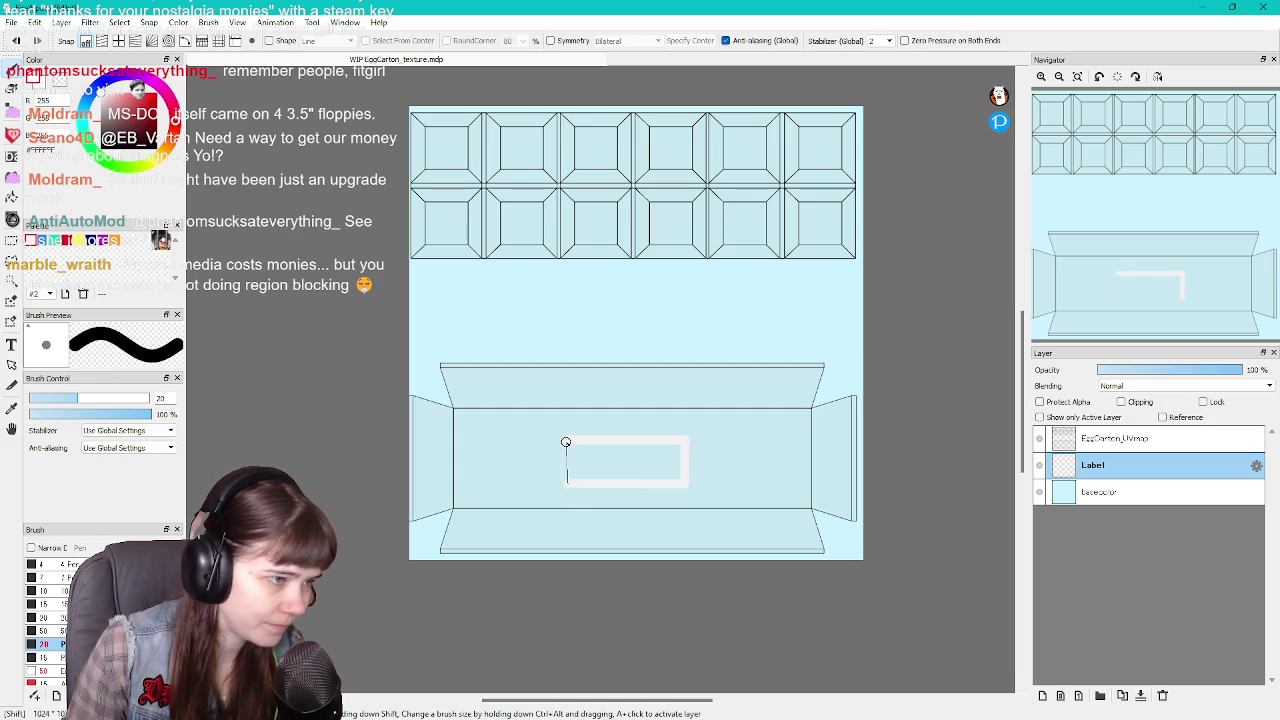
{"action": "left_click", "coordinate": [567, 440], "text": "shift"}
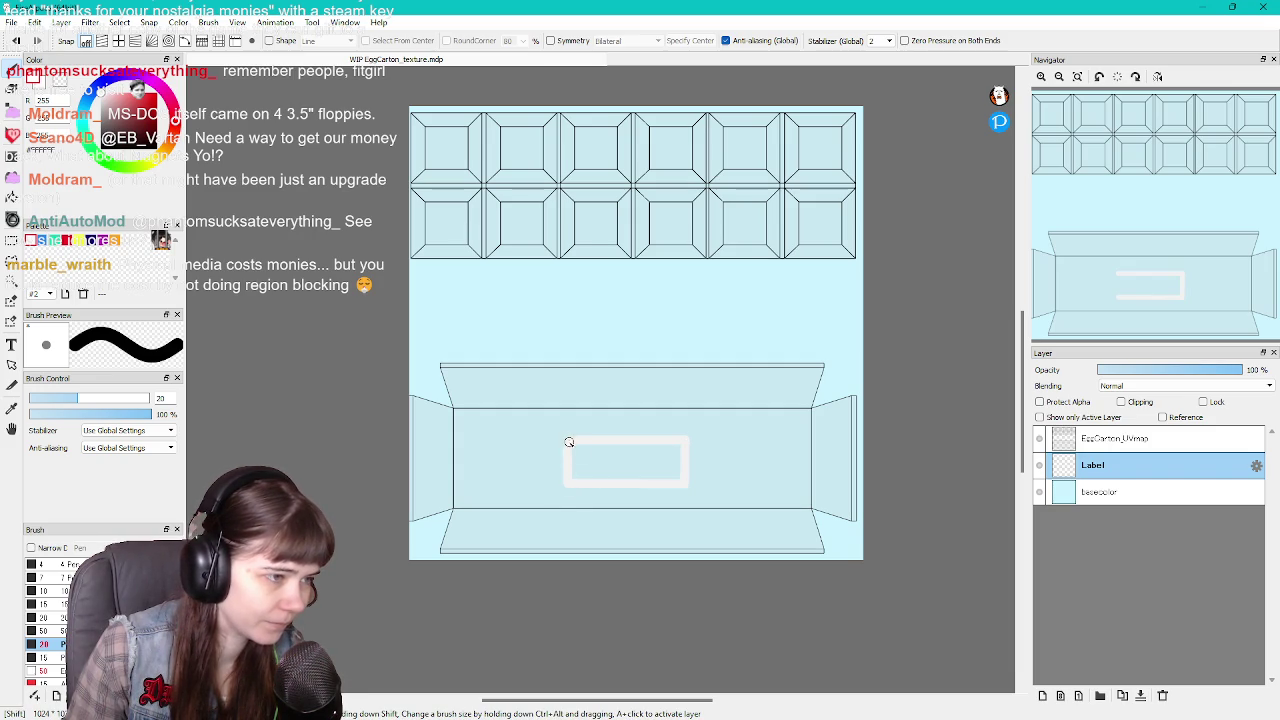
{"action": "scroll", "coordinate": [570, 448], "scroll_direction": "up", "scroll_amount": 1}
{"action": "scroll", "coordinate": [574, 452], "scroll_direction": "up", "scroll_amount": 2}
{"action": "scroll", "coordinate": [685, 473], "scroll_direction": "up", "scroll_amount": 1}
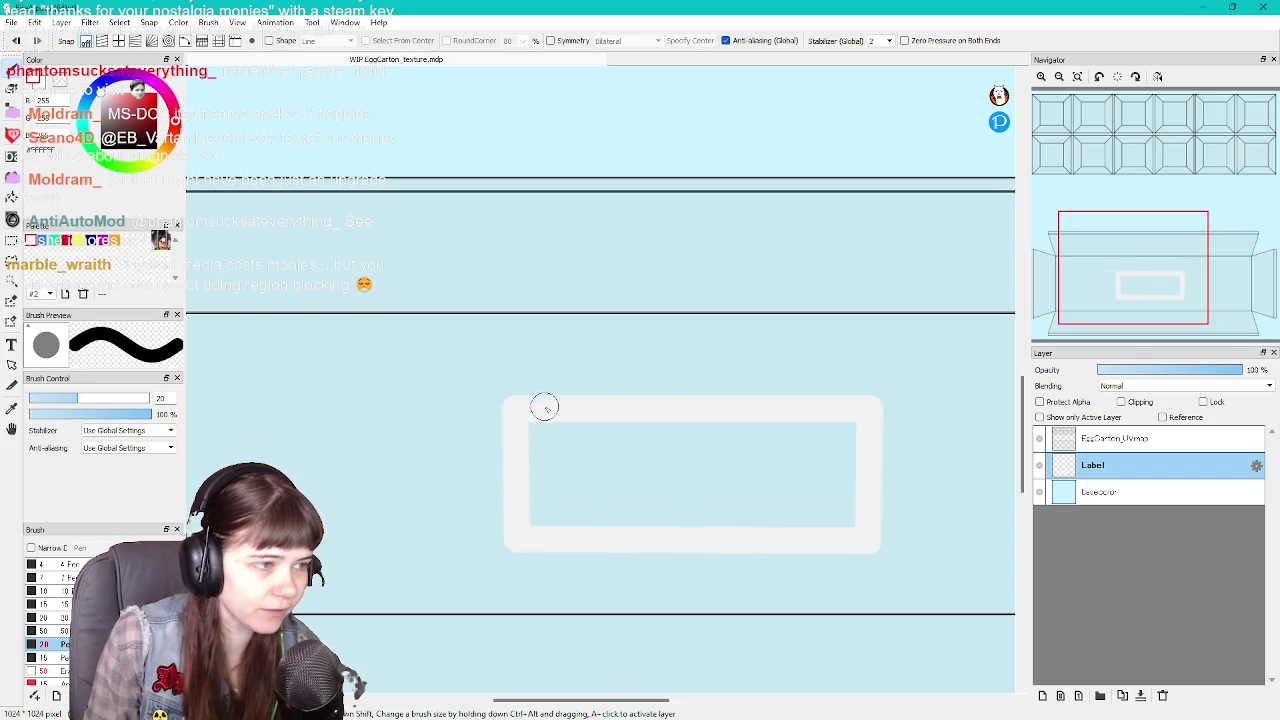
Brush white across the label rectangle's interior until it is solid
{"action": "mouse_move", "coordinate": [534, 443]}
{"action": "left_mouse_down"}
{"action": "mouse_move", "coordinate": [560, 423]}
{"action": "mouse_move", "coordinate": [694, 440]}
{"action": "mouse_move", "coordinate": [731, 420]}
{"action": "mouse_move", "coordinate": [808, 440]}
{"action": "mouse_move", "coordinate": [800, 423]}
{"action": "mouse_move", "coordinate": [834, 429]}
{"action": "mouse_move", "coordinate": [863, 451]}
{"action": "mouse_move", "coordinate": [854, 497]}
{"action": "mouse_move", "coordinate": [814, 523]}
{"action": "mouse_move", "coordinate": [771, 509]}
{"action": "mouse_move", "coordinate": [706, 520]}
{"action": "mouse_move", "coordinate": [659, 503]}
{"action": "left_mouse_up"}
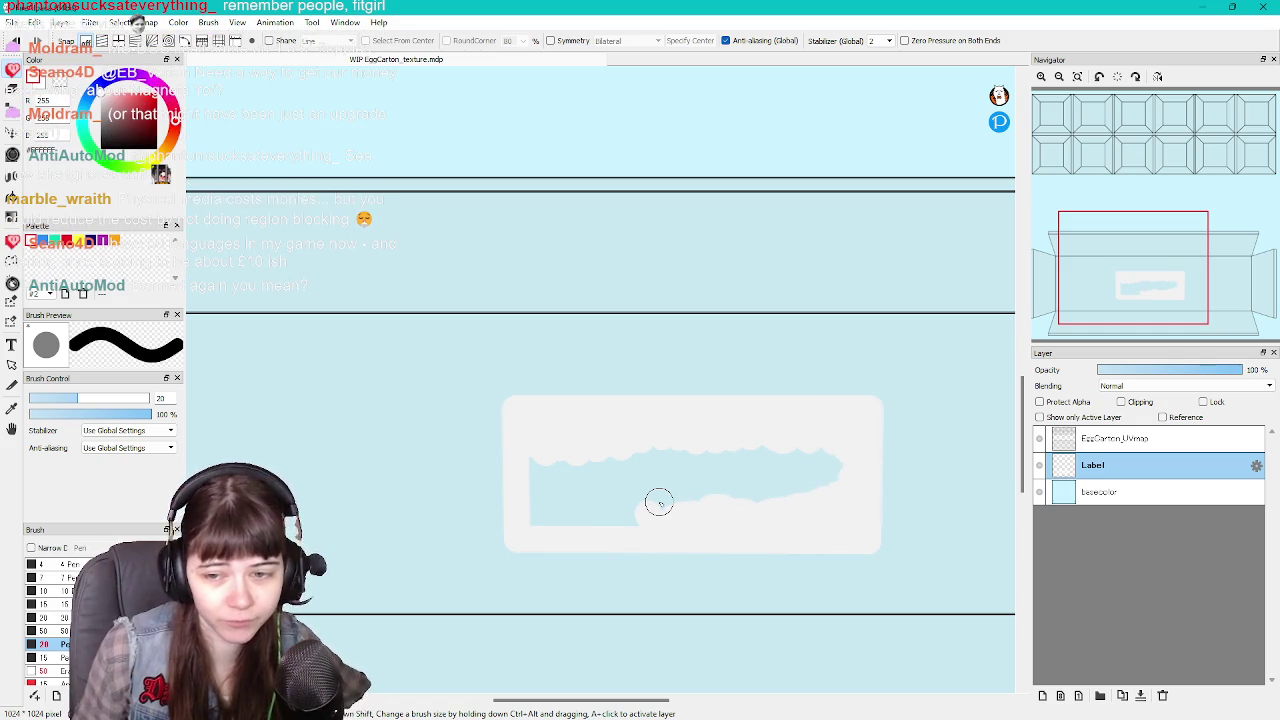
{"action": "mouse_move", "coordinate": [626, 514]}
{"action": "left_mouse_down"}
{"action": "mouse_move", "coordinate": [586, 528]}
{"action": "mouse_move", "coordinate": [526, 509]}
{"action": "mouse_move", "coordinate": [543, 511]}
{"action": "mouse_move", "coordinate": [551, 465]}
{"action": "mouse_move", "coordinate": [594, 471]}
{"action": "mouse_move", "coordinate": [634, 509]}
{"action": "mouse_move", "coordinate": [663, 440]}
{"action": "mouse_move", "coordinate": [749, 503]}
{"action": "mouse_move", "coordinate": [810, 497]}
{"action": "mouse_move", "coordinate": [826, 454]}
{"action": "mouse_move", "coordinate": [817, 466]}
{"action": "left_mouse_up"}
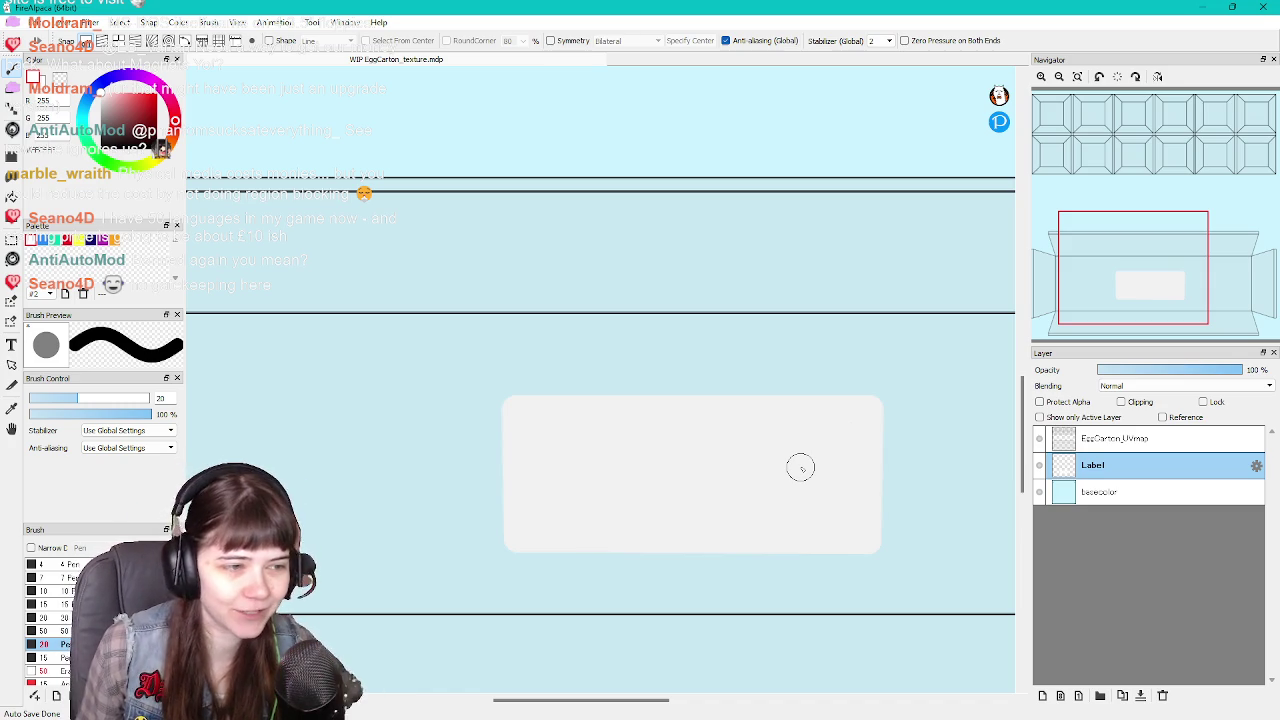
Scroll and zoom the canvas to enlarge the carton-lid section with the white label
{"action": "scroll", "coordinate": [800, 467], "scroll_direction": "down", "scroll_amount": 2}
{"action": "scroll", "coordinate": [800, 465], "scroll_direction": "up", "scroll_amount": 1}
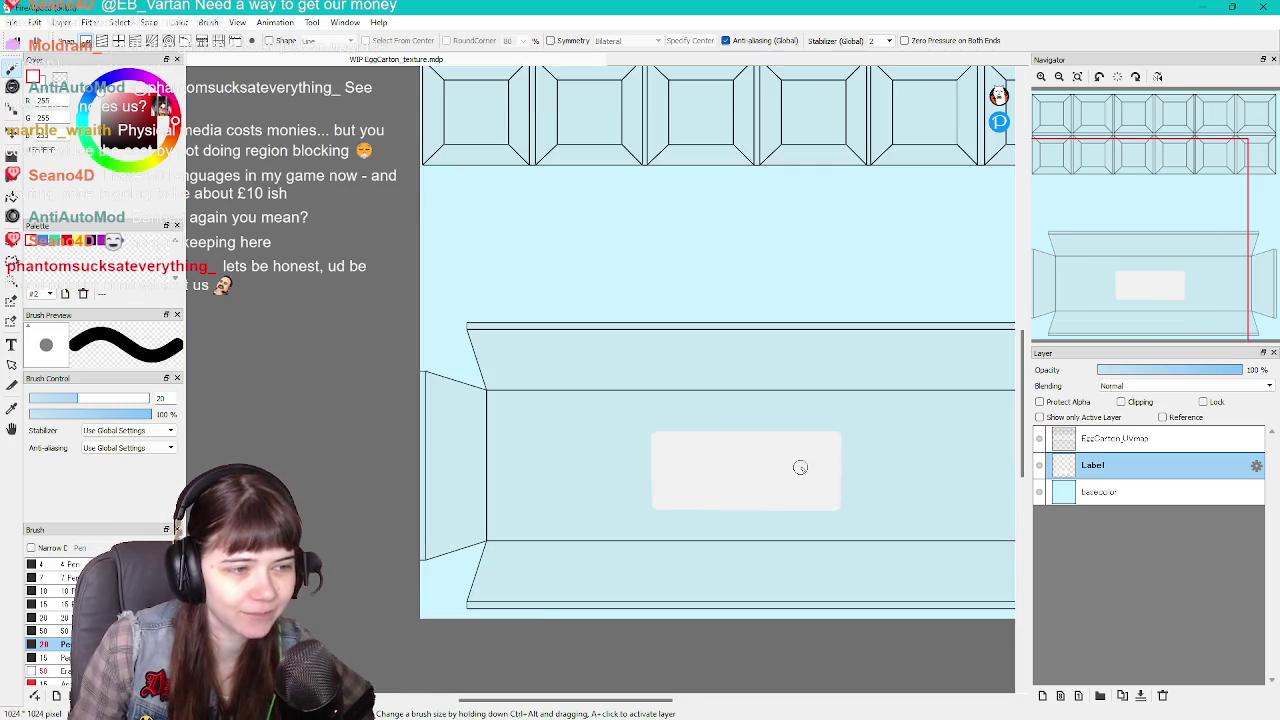
{"action": "scroll", "coordinate": [800, 465], "scroll_direction": "down", "scroll_amount": 1}
{"action": "scroll", "coordinate": [583, 606], "scroll_direction": "right", "scroll_amount": 3, "text": "shift"}
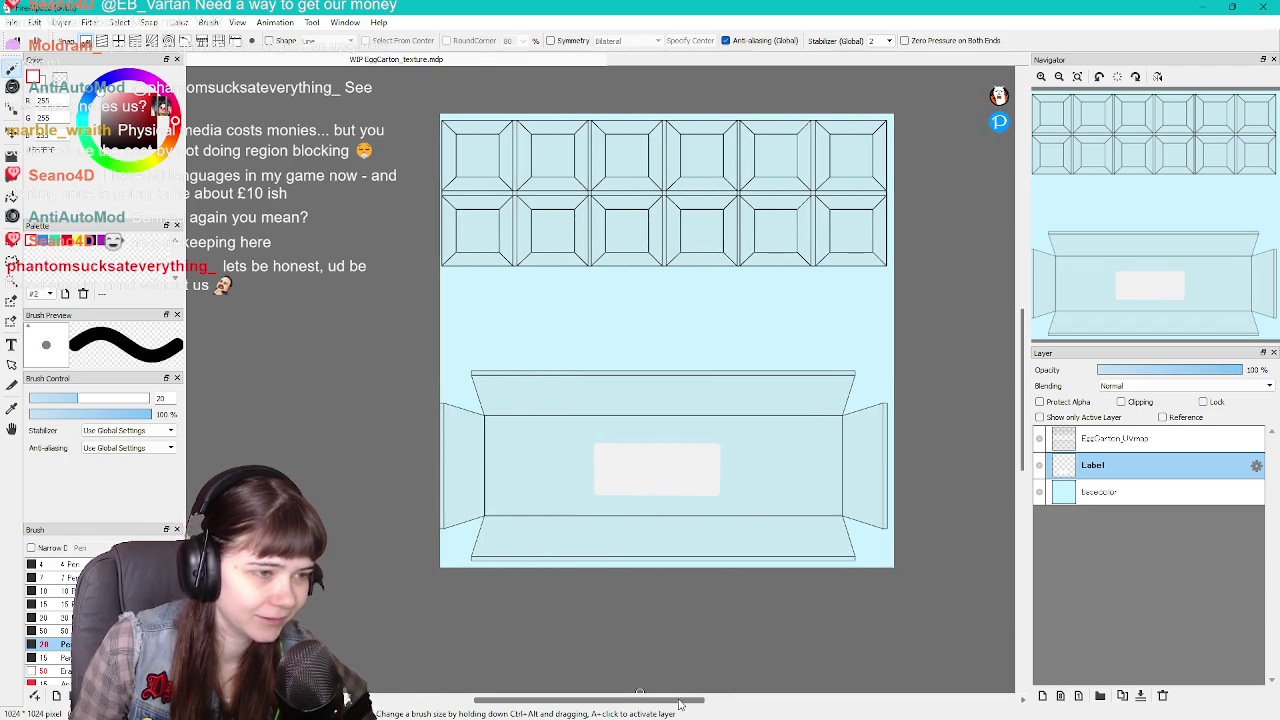
{"action": "scroll", "coordinate": [582, 605], "scroll_direction": "up", "scroll_amount": 1}
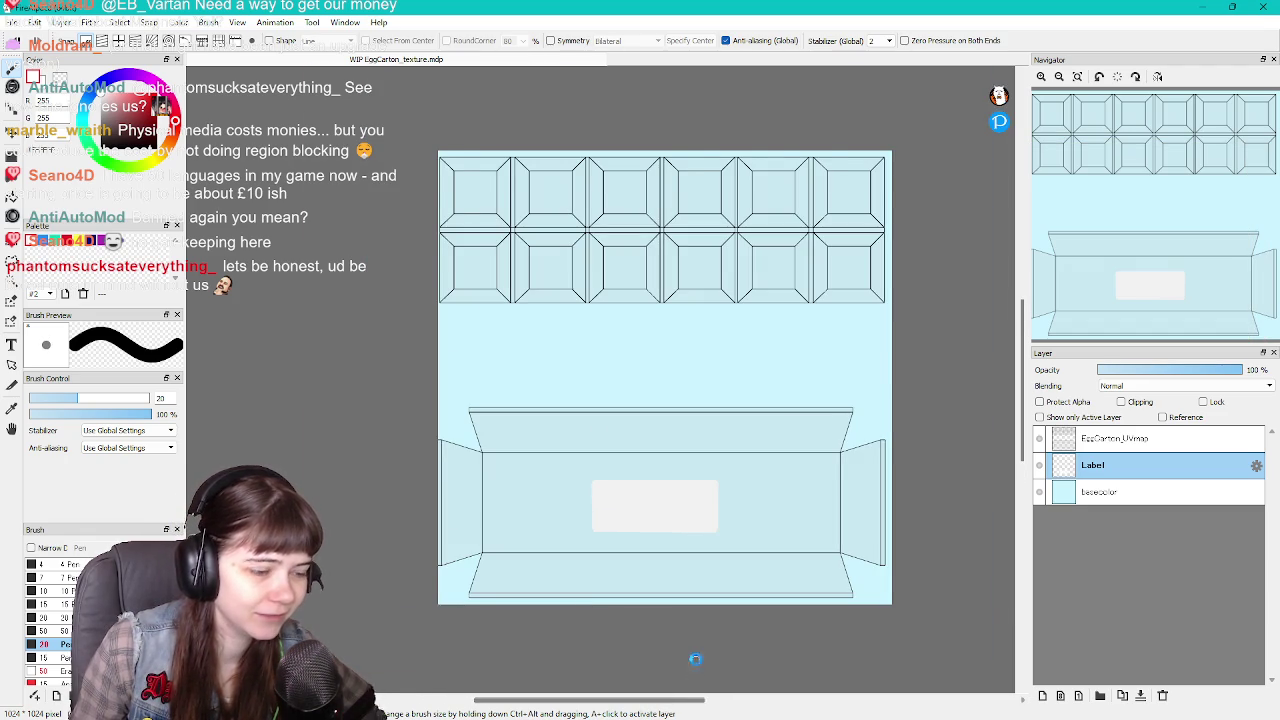
{"action": "scroll", "coordinate": [694, 658], "scroll_direction": "up", "scroll_amount": 1}
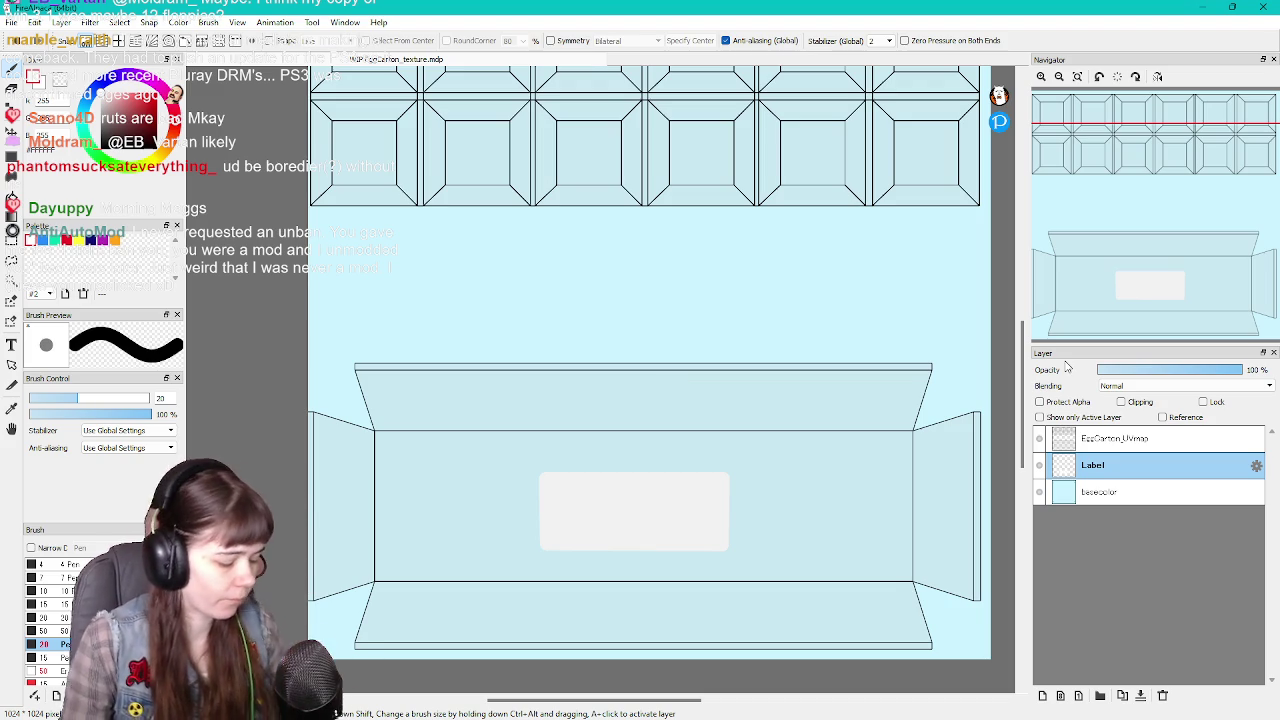
Add a new layer above Label and rename it 'LabelText'
{"action": "left_click", "coordinate": [1043, 695]}
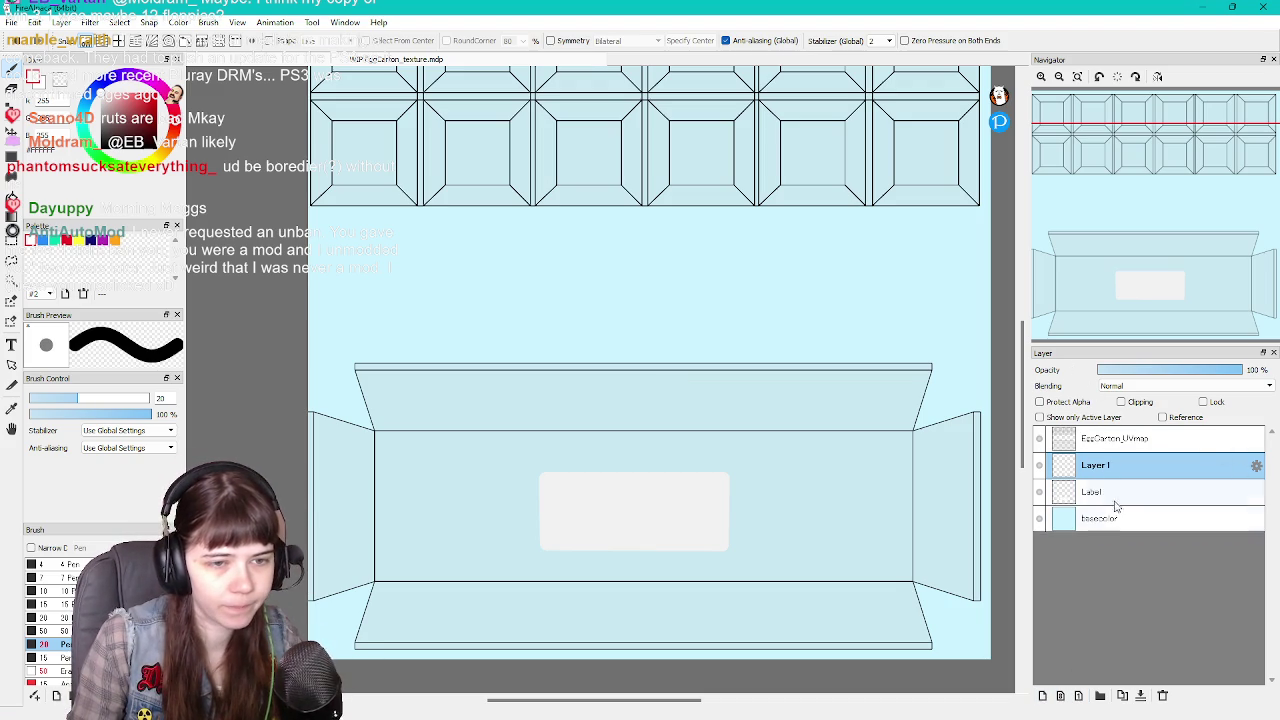
{"action": "double_click", "coordinate": [1112, 470]}
{"action": "type", "text": "La"}
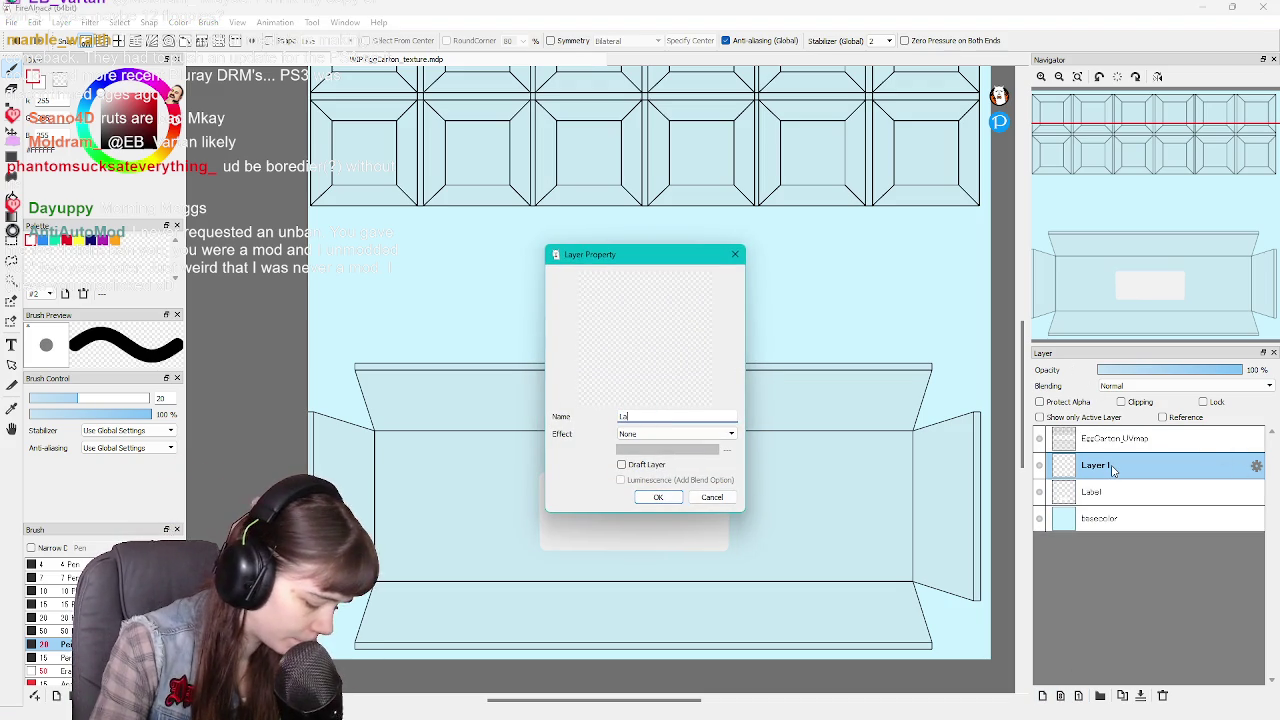
{"action": "type", "text": "belText"}
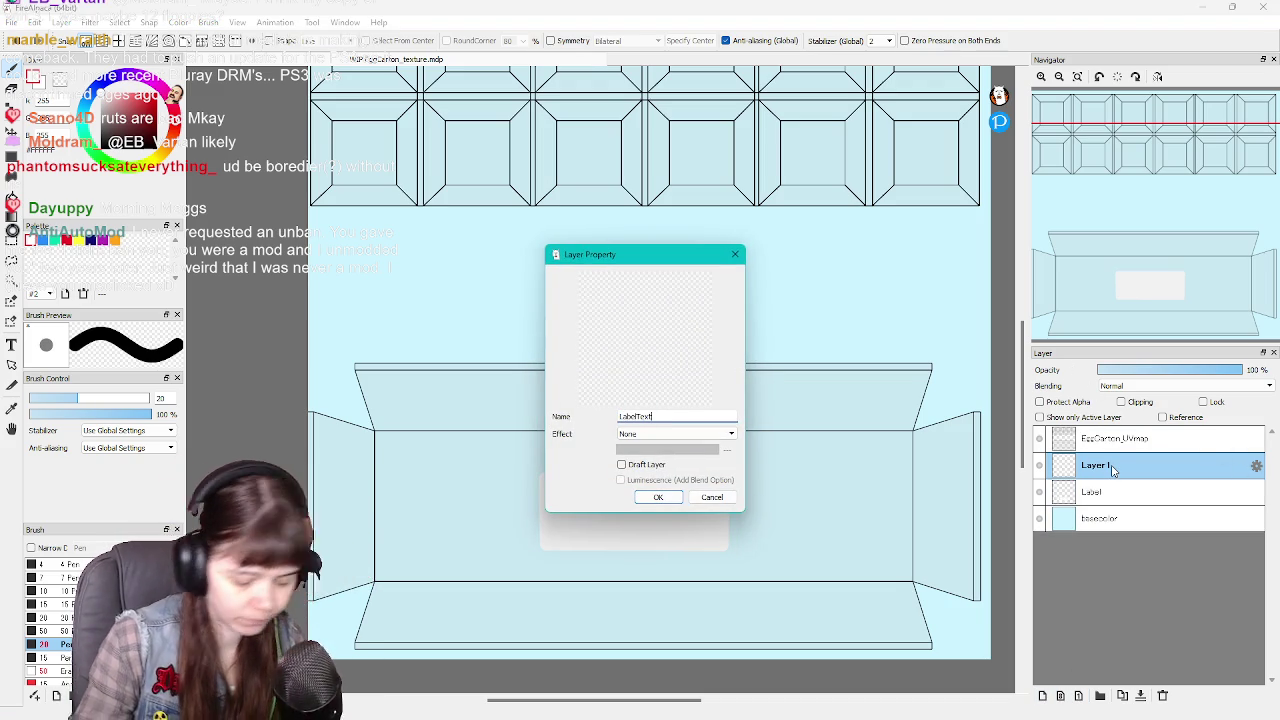
{"action": "key", "text": "Return"}
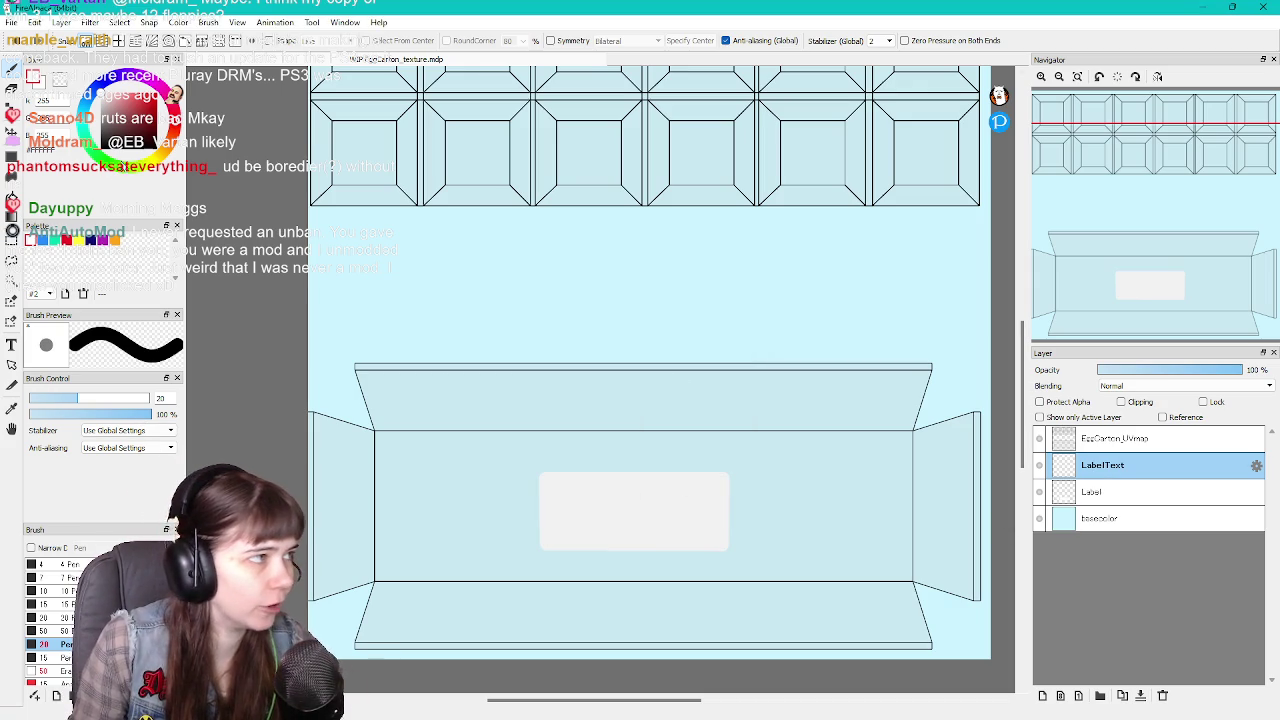
Switch the drawing colour to black and set the brush size to 10
{"action": "key", "text": "x"}
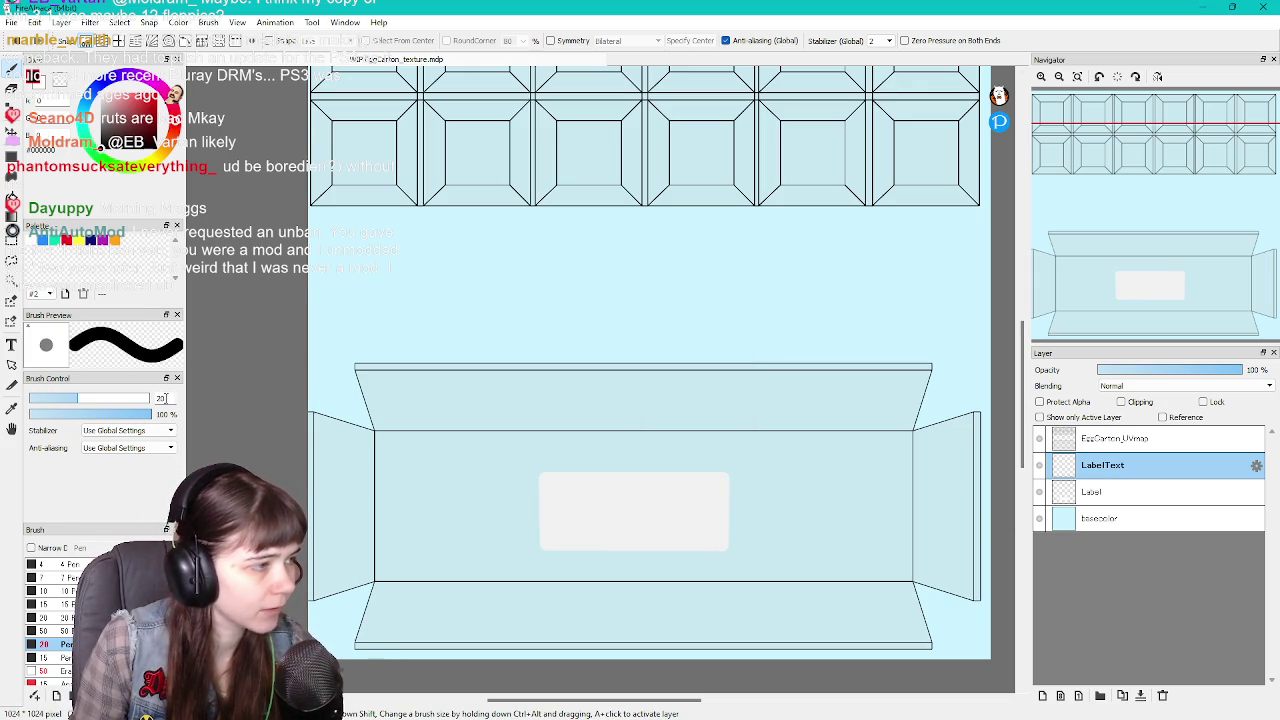
{"action": "double_click", "coordinate": [163, 398]}
{"action": "type", "text": "10"}
{"action": "key", "text": "Return"}
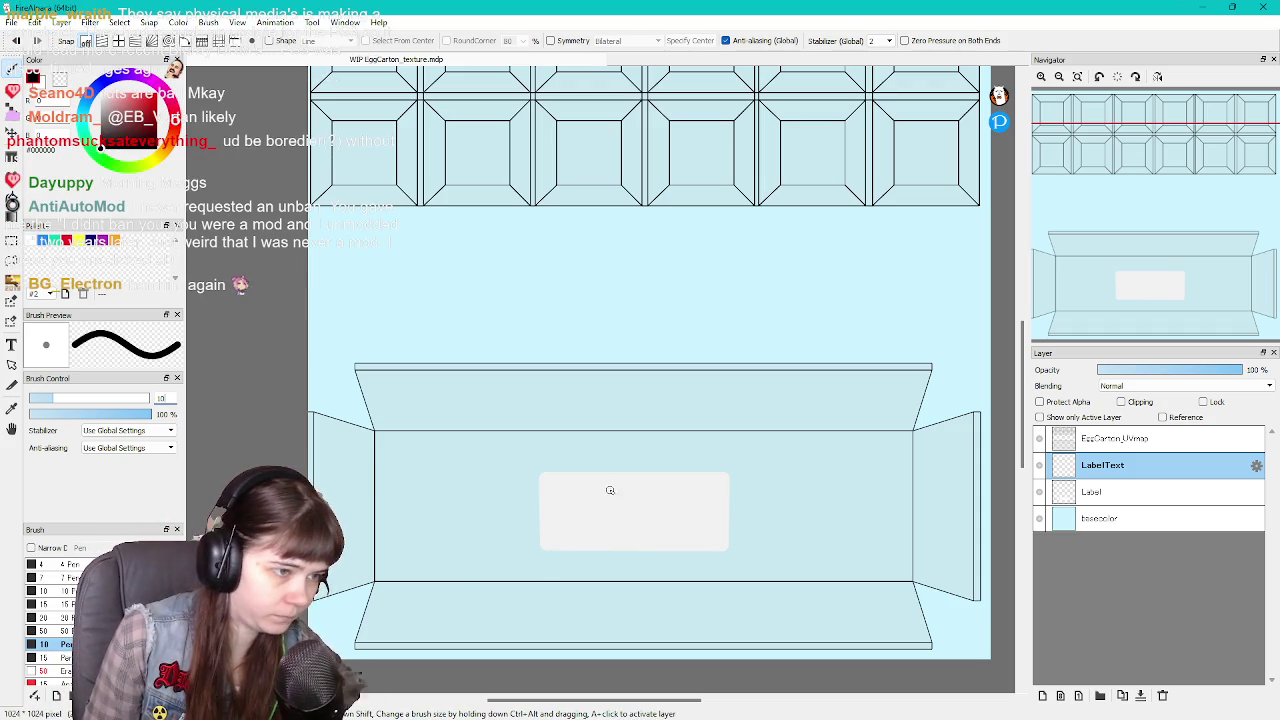
Try several black letter strokes on the white label, undoing each one
{"action": "mouse_move", "coordinate": [597, 490]}
{"action": "left_mouse_down"}
{"action": "mouse_move", "coordinate": [561, 491]}
{"action": "mouse_move", "coordinate": [592, 530]}
{"action": "left_mouse_up"}
{"action": "key", "text": "ctrl+z"}
{"action": "key", "text": "ctrl+z"}
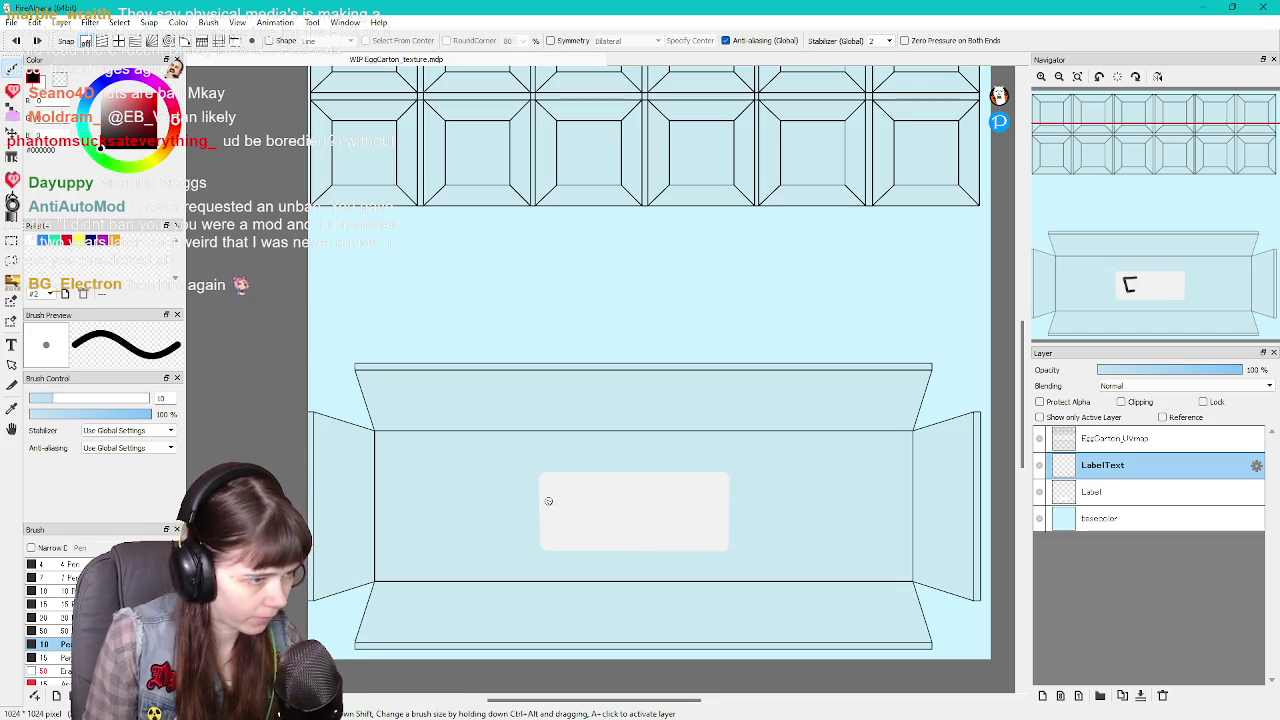
{"action": "left_click_drag", "start_coordinate": [588, 490], "coordinate": [566, 530]}
{"action": "key", "text": "ctrl+z"}
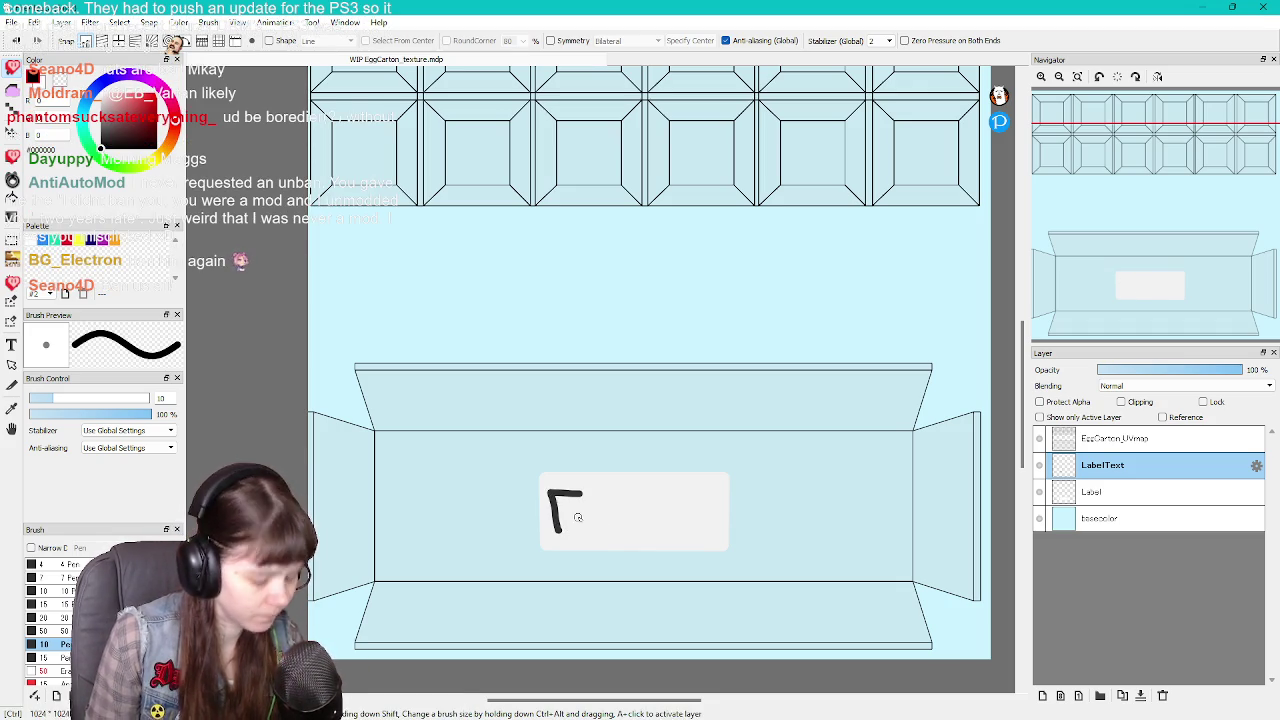
{"action": "key", "text": "ctrl+z"}
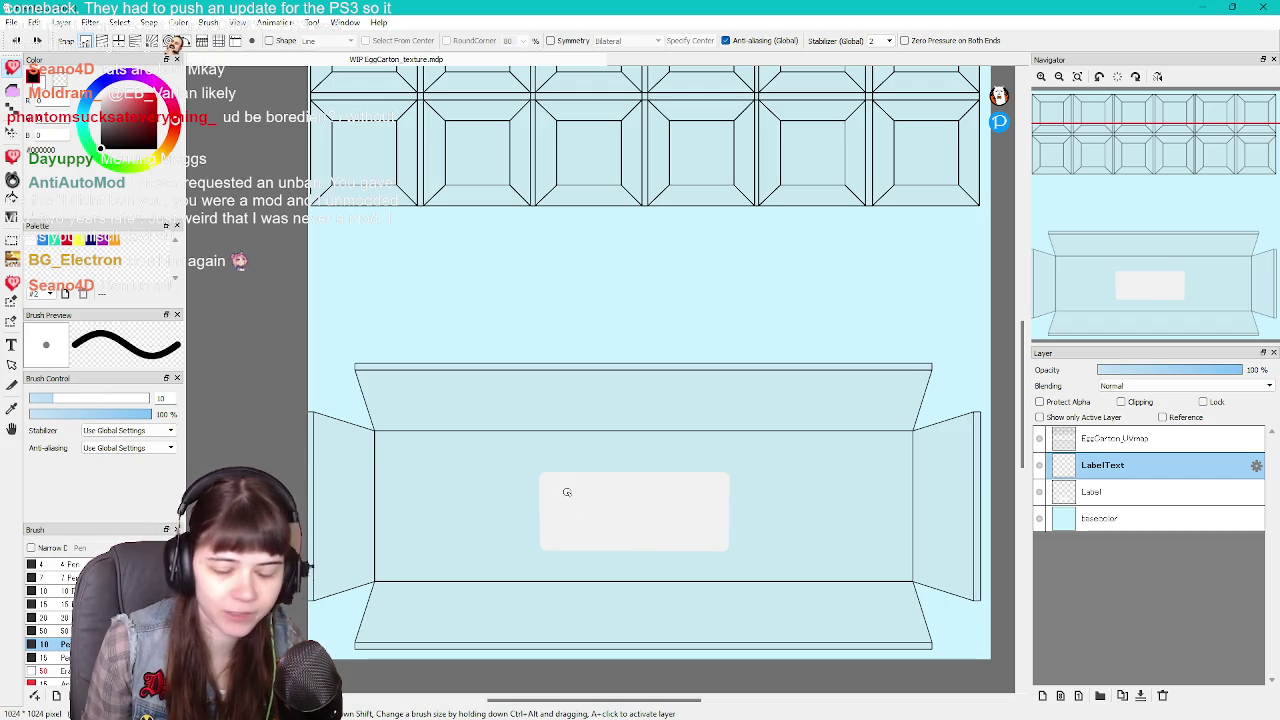
{"action": "left_click_drag", "start_coordinate": [580, 486], "coordinate": [586, 540]}
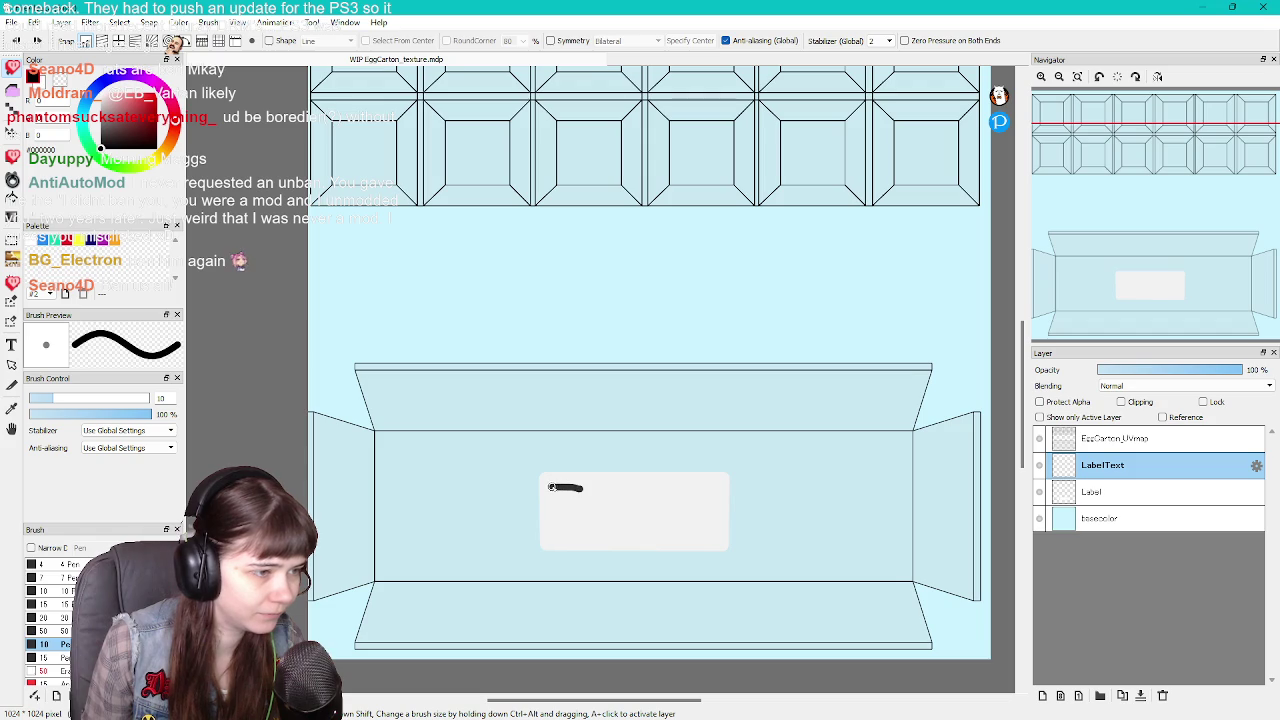
{"action": "key", "text": "ctrl+z"}
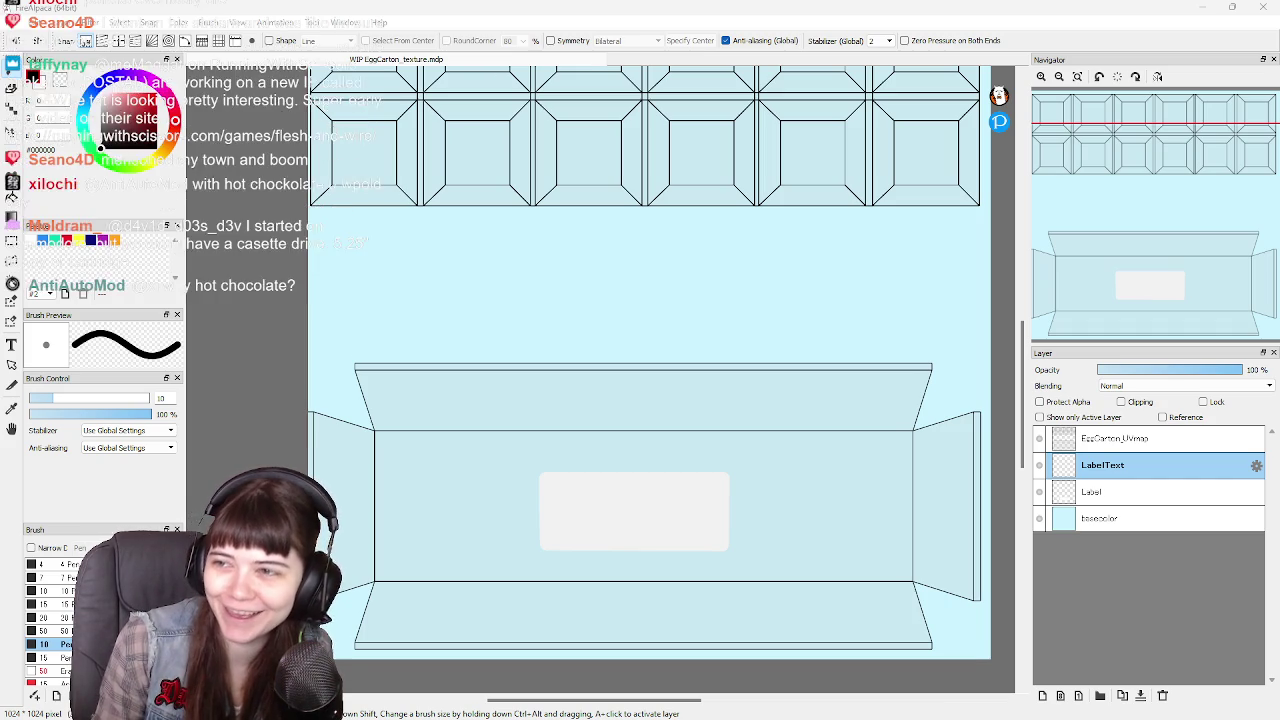
Switch from FireAlpaca to the browser showing the Running With Scissors website
{"action": "key", "text": "alt+Tab"}
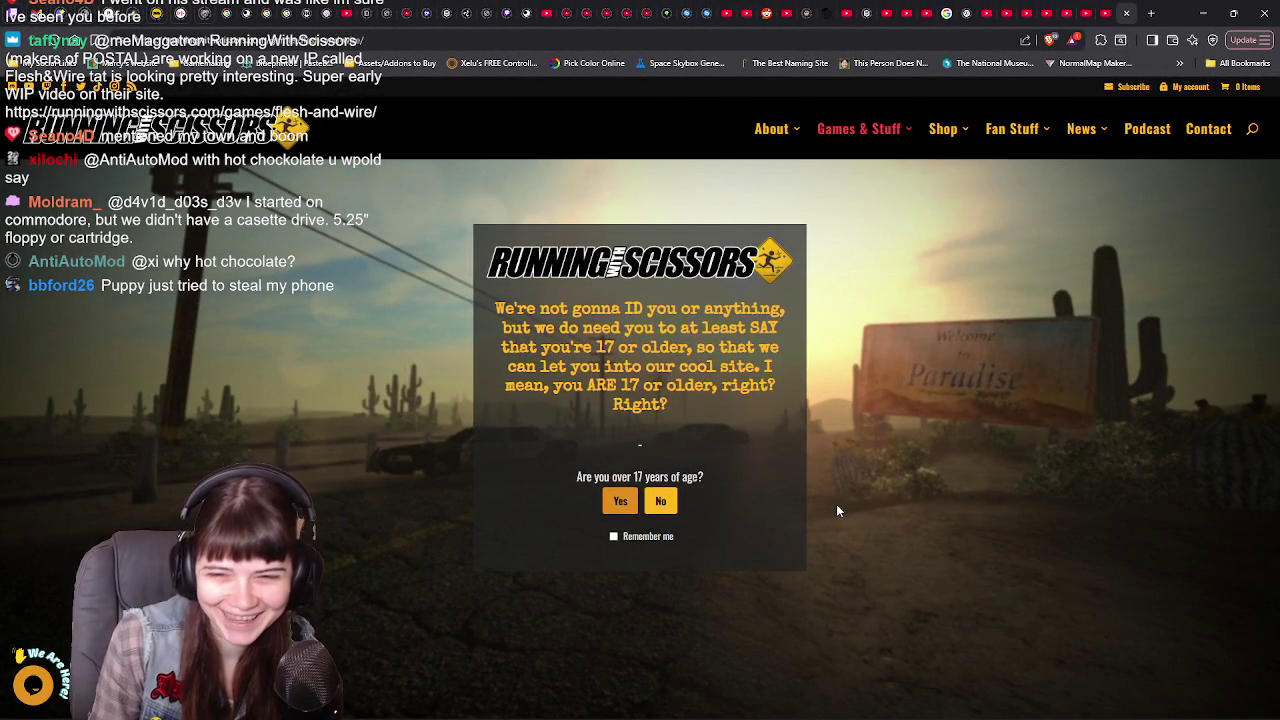
Pass the 17+ age gate with Remember me ticked, browse Flesh&Wire, and follow WISHLIST NOW!
{"action": "left_click", "coordinate": [635, 543]}
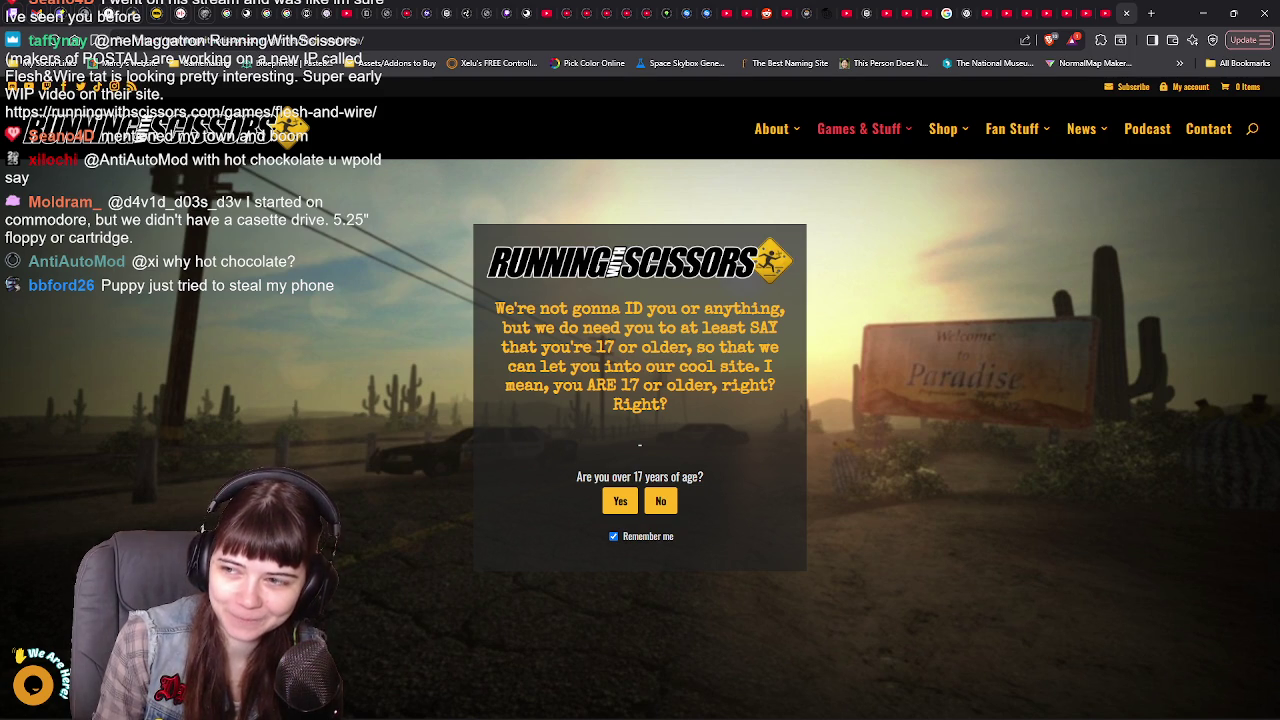
{"action": "left_click", "coordinate": [622, 502]}
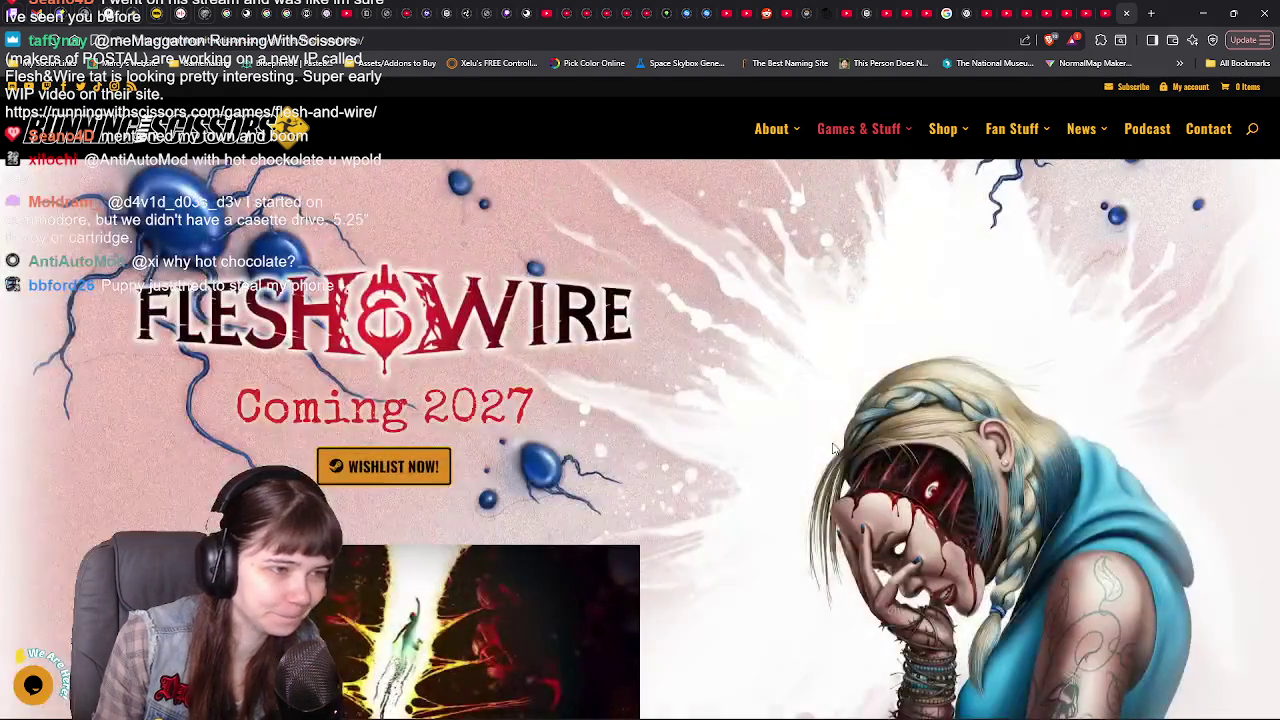
{"action": "scroll", "coordinate": [737, 415], "scroll_direction": "down", "scroll_amount": 1}
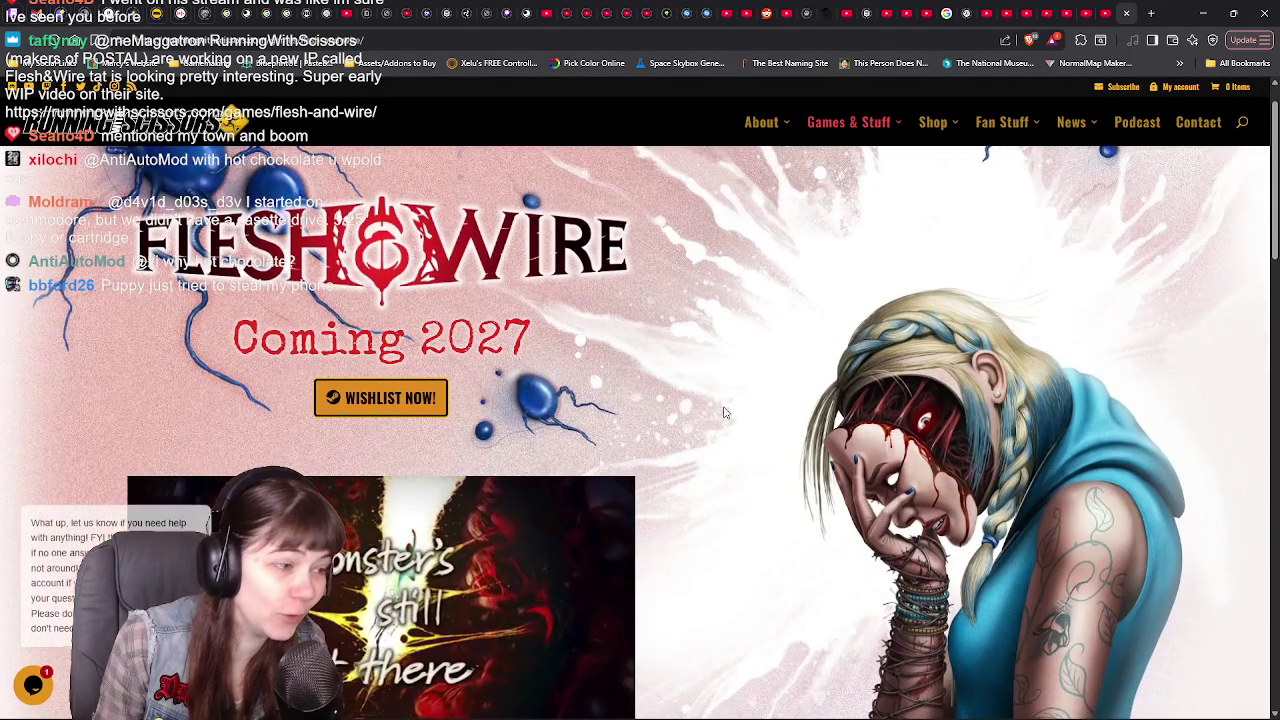
{"action": "scroll", "coordinate": [735, 414], "scroll_direction": "down", "scroll_amount": 1}
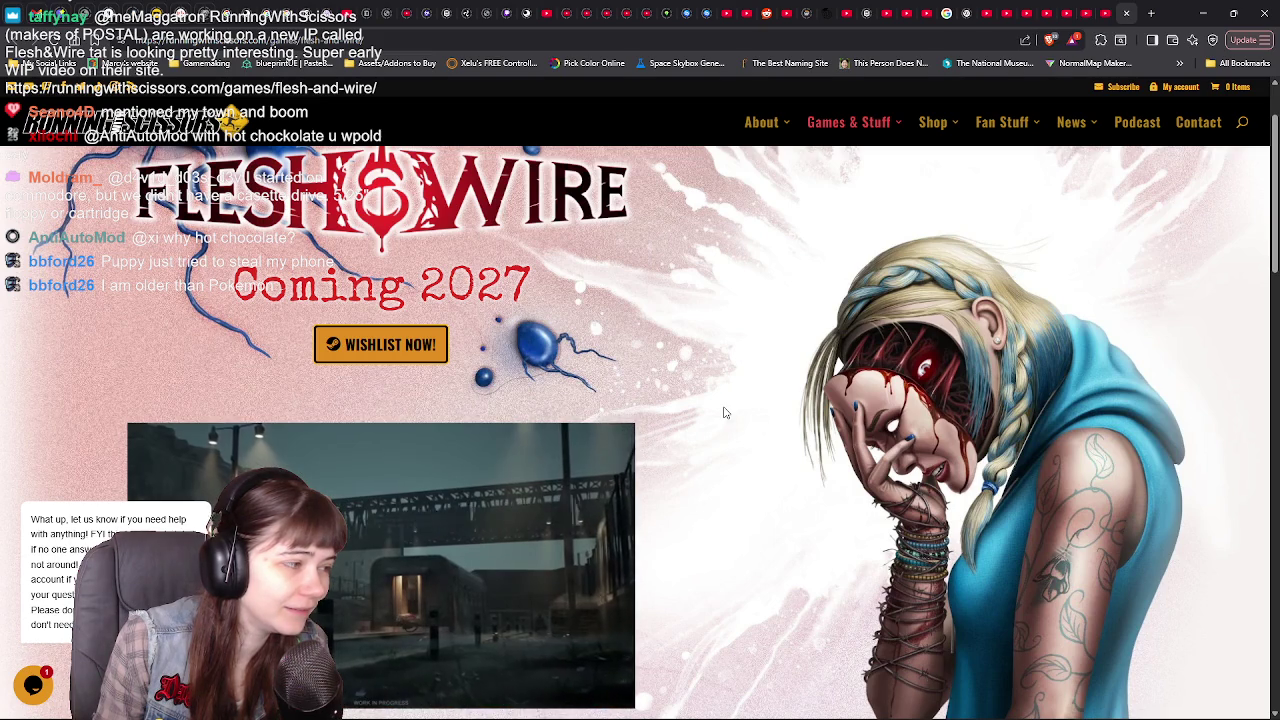
{"action": "scroll", "coordinate": [725, 412], "scroll_direction": "up", "scroll_amount": 1}
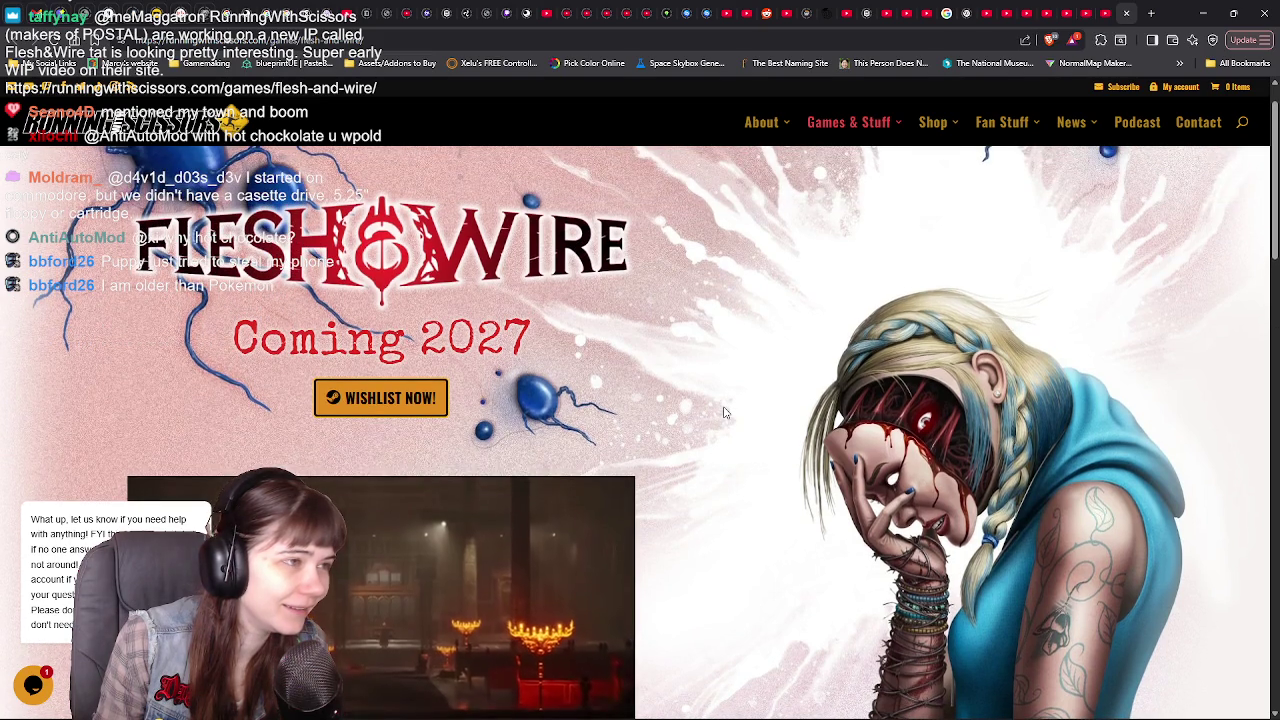
{"action": "scroll", "coordinate": [725, 412], "scroll_direction": "down", "scroll_amount": 2}
{"action": "scroll", "coordinate": [724, 412], "scroll_direction": "down", "scroll_amount": 1}
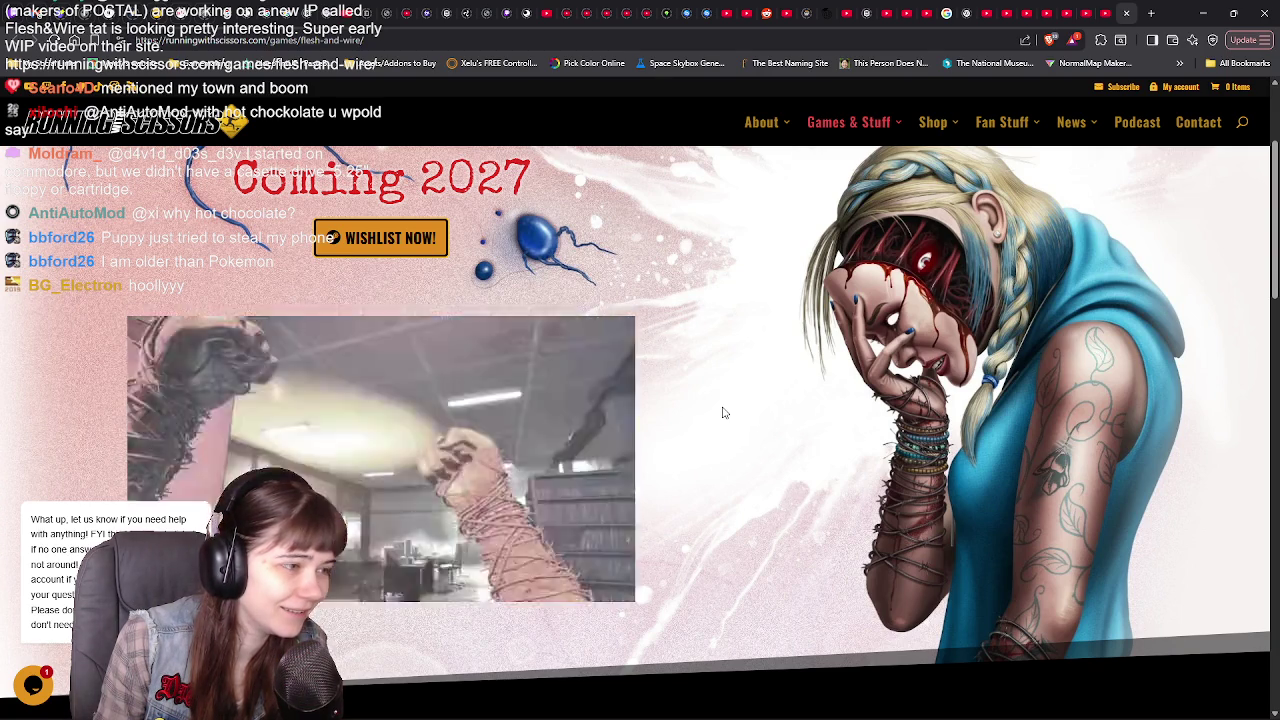
{"action": "mouse_move", "coordinate": [560, 520]}
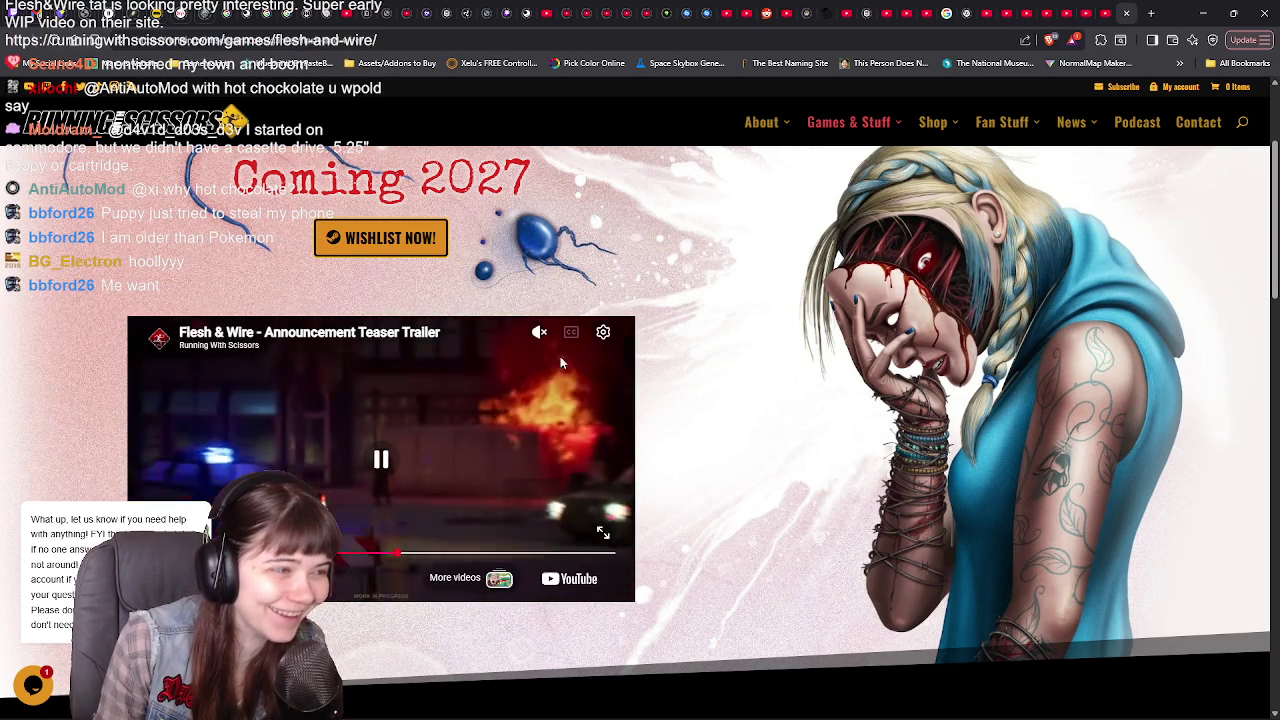
{"action": "left_click", "coordinate": [600, 350]}
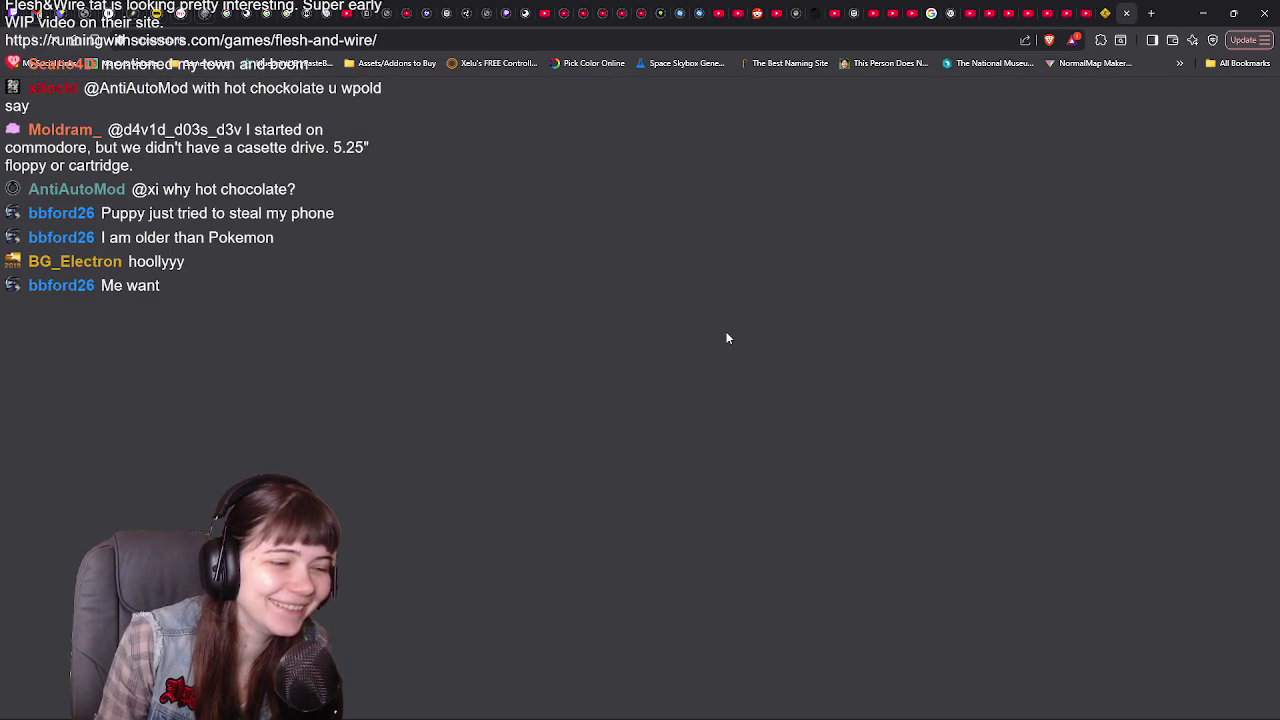
Add Flesh & Wire to the Steam wishlist and scroll through its store page
{"action": "scroll", "coordinate": [238, 448], "scroll_direction": "down", "scroll_amount": 3}
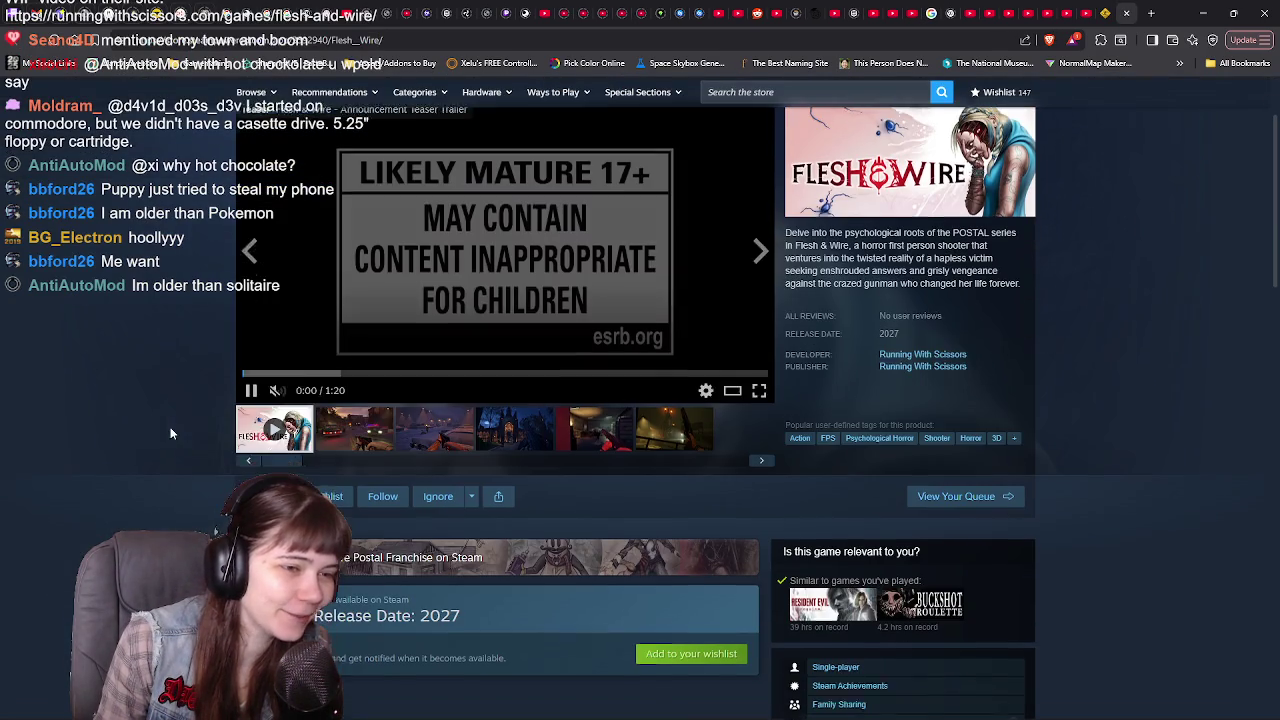
{"action": "left_click", "coordinate": [280, 414]}
{"action": "scroll", "coordinate": [205, 466], "scroll_direction": "down", "scroll_amount": 3}
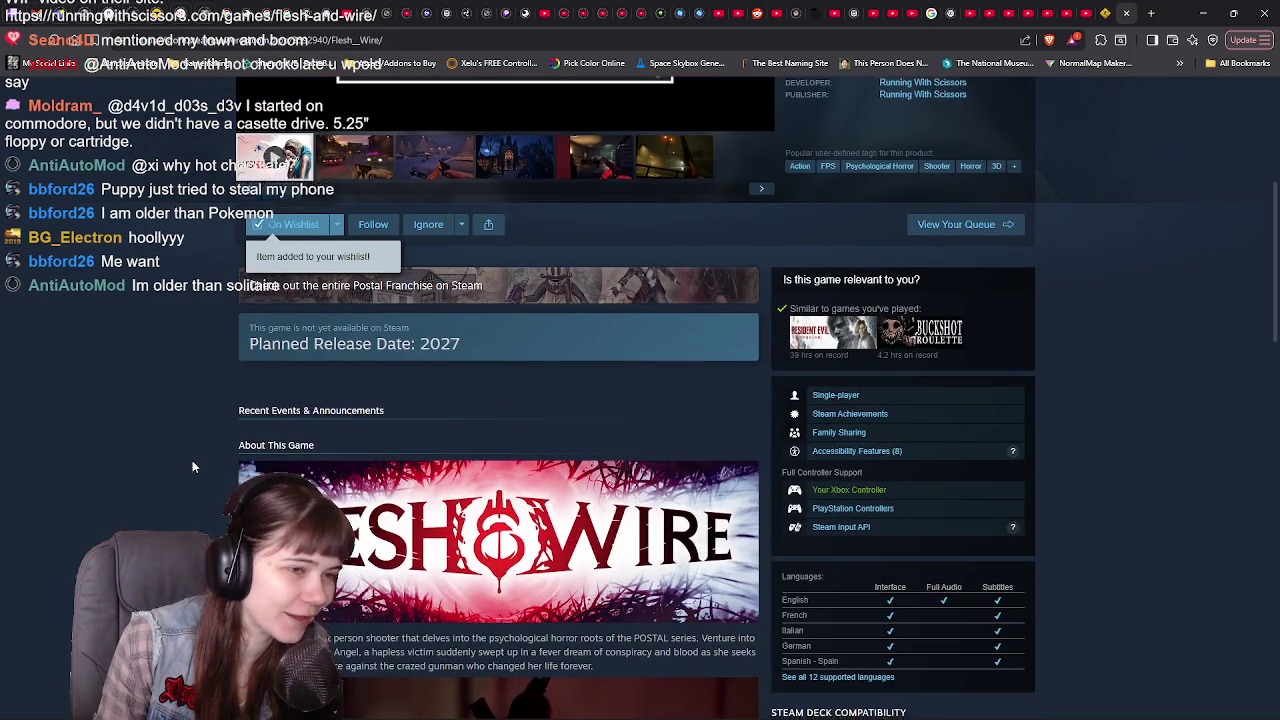
{"action": "scroll", "coordinate": [192, 464], "scroll_direction": "down", "scroll_amount": 5}
{"action": "scroll", "coordinate": [193, 465], "scroll_direction": "down", "scroll_amount": 10}
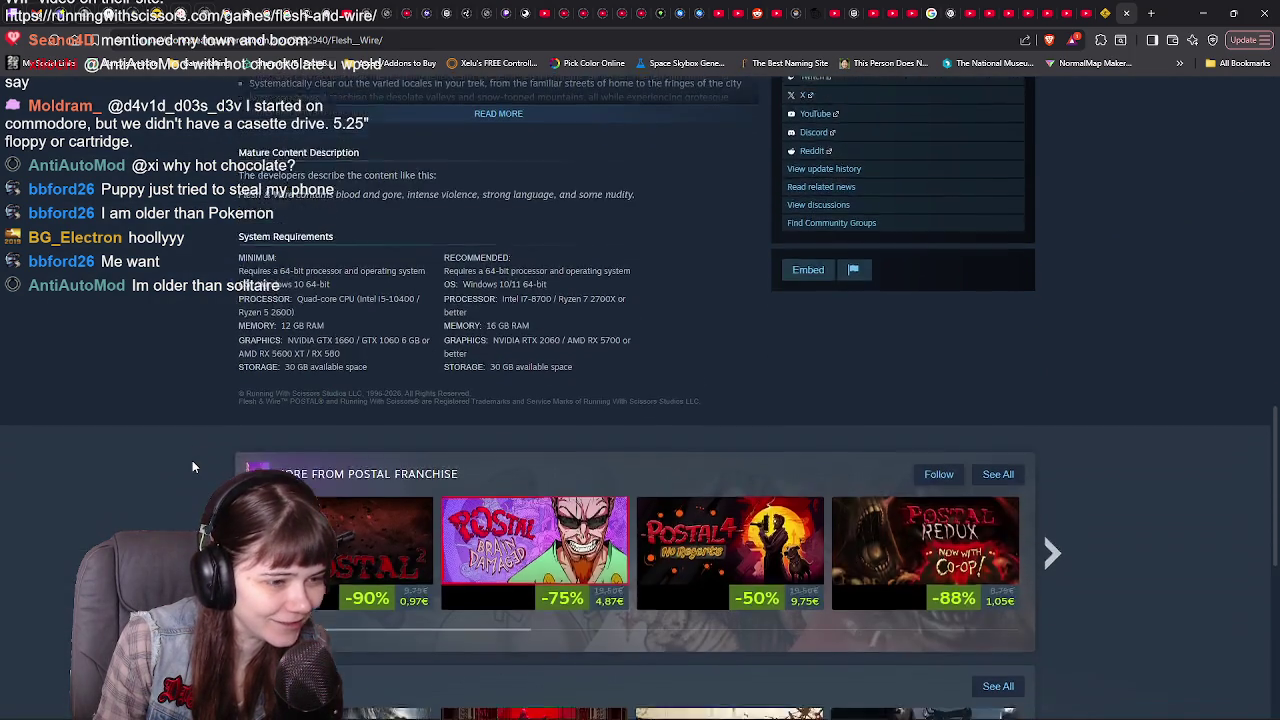
{"action": "scroll", "coordinate": [193, 466], "scroll_direction": "down", "scroll_amount": 4}
{"action": "scroll", "coordinate": [193, 466], "scroll_direction": "down", "scroll_amount": 4}
{"action": "scroll", "coordinate": [200, 467], "scroll_direction": "up", "scroll_amount": 10}
{"action": "scroll", "coordinate": [200, 465], "scroll_direction": "up", "scroll_amount": 10}
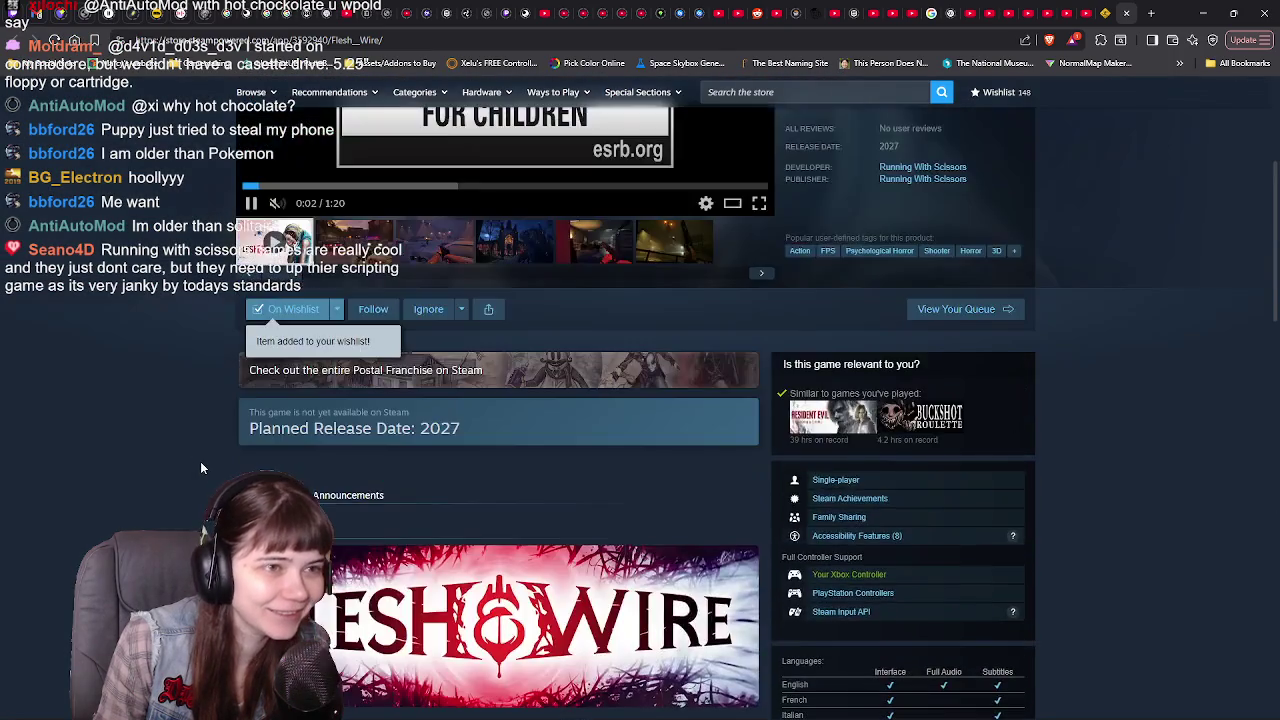
{"action": "scroll", "coordinate": [200, 461], "scroll_direction": "up", "scroll_amount": 5}
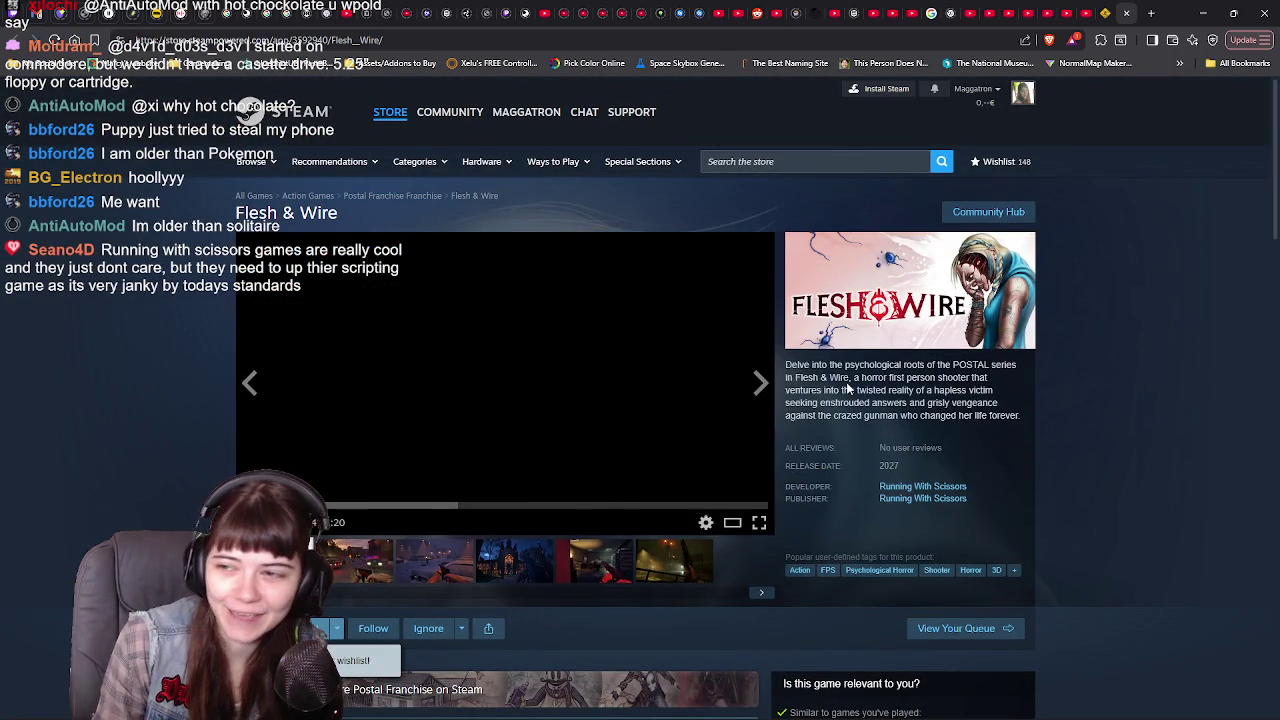
Copy the Steam store page URL and close the Steam tab
{"action": "left_click", "coordinate": [372, 44]}
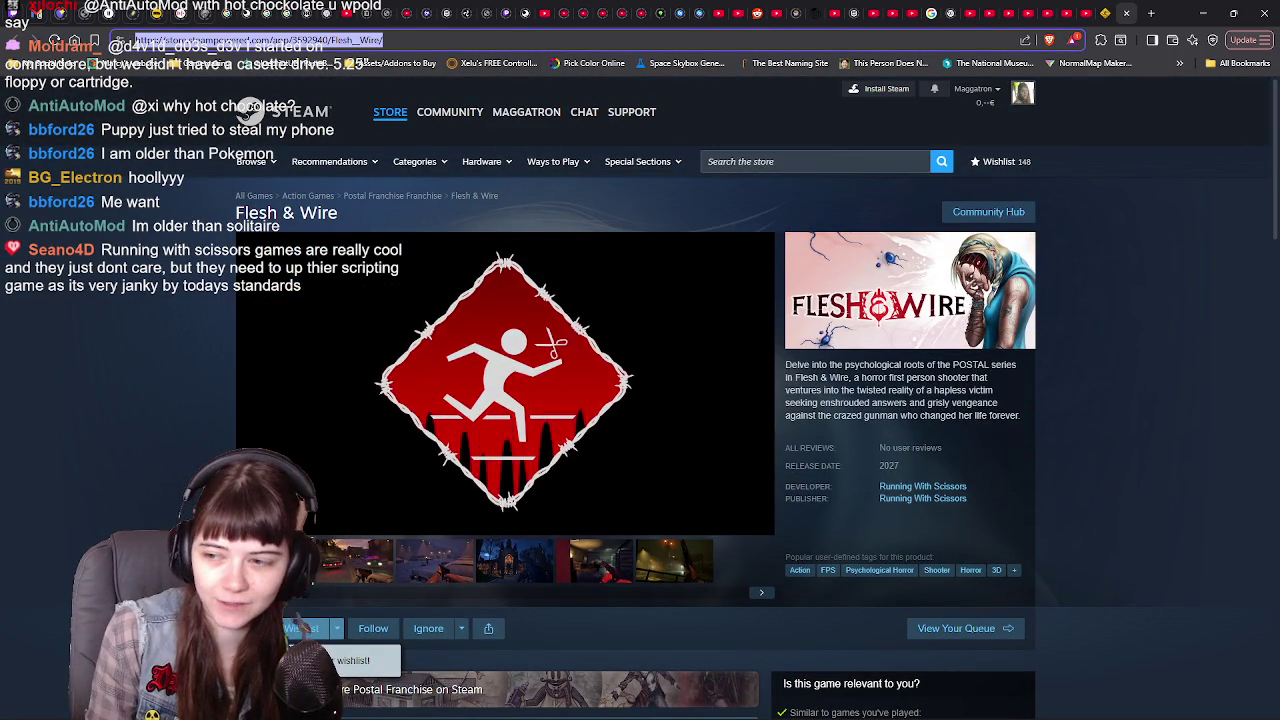
{"action": "key", "text": "alt+Tab"}
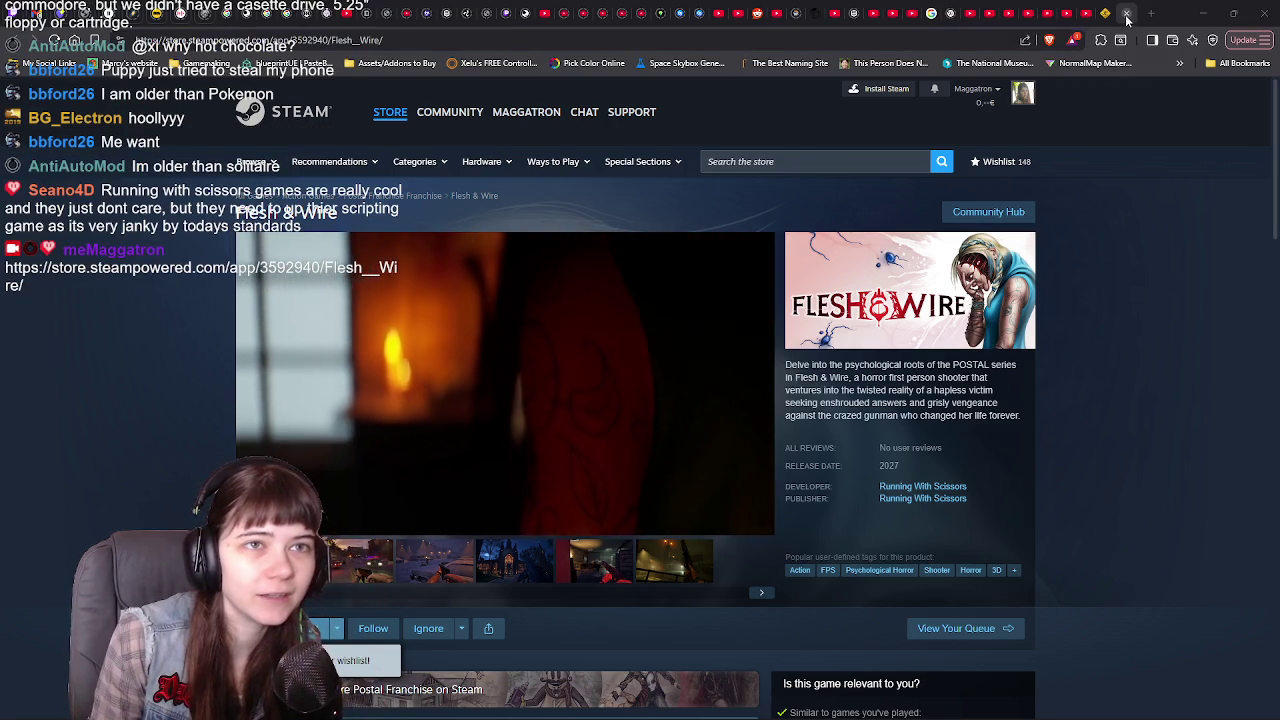
{"action": "key", "text": "ctrl+w"}
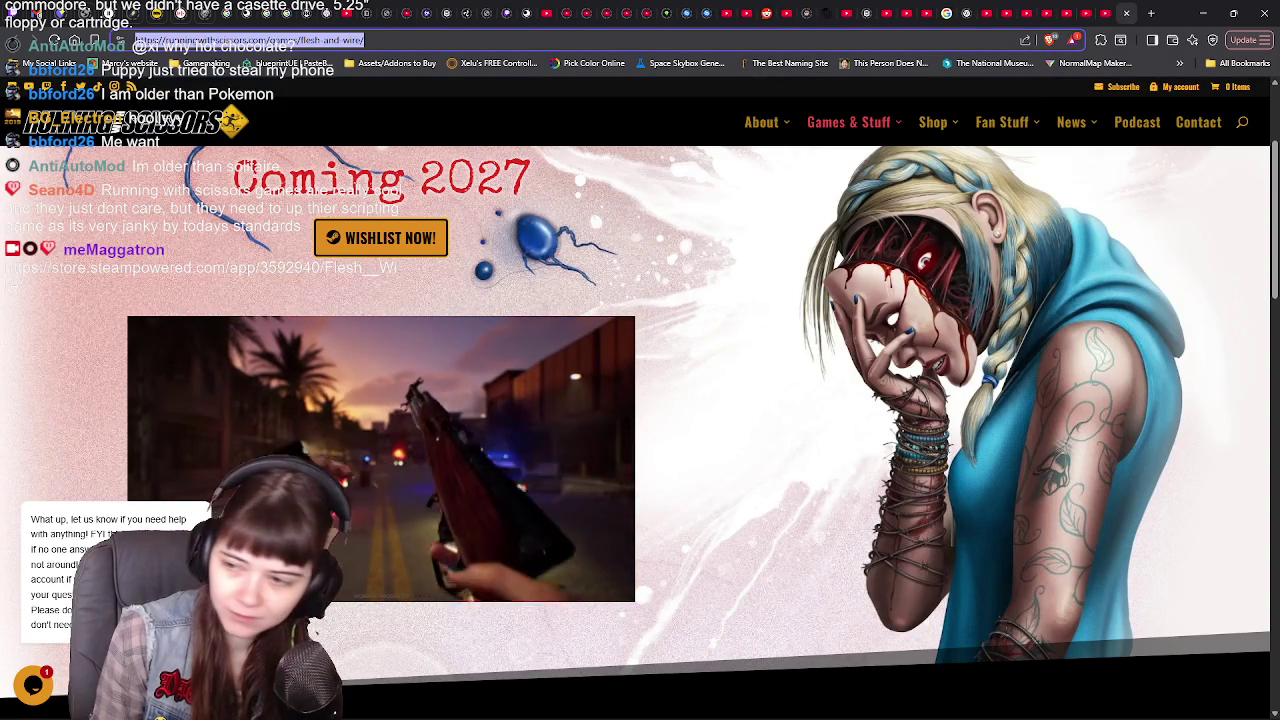
Copy the Flesh & Wire page URL, scroll the page, and go back to FireAlpaca
{"action": "key", "text": "alt+Tab"}
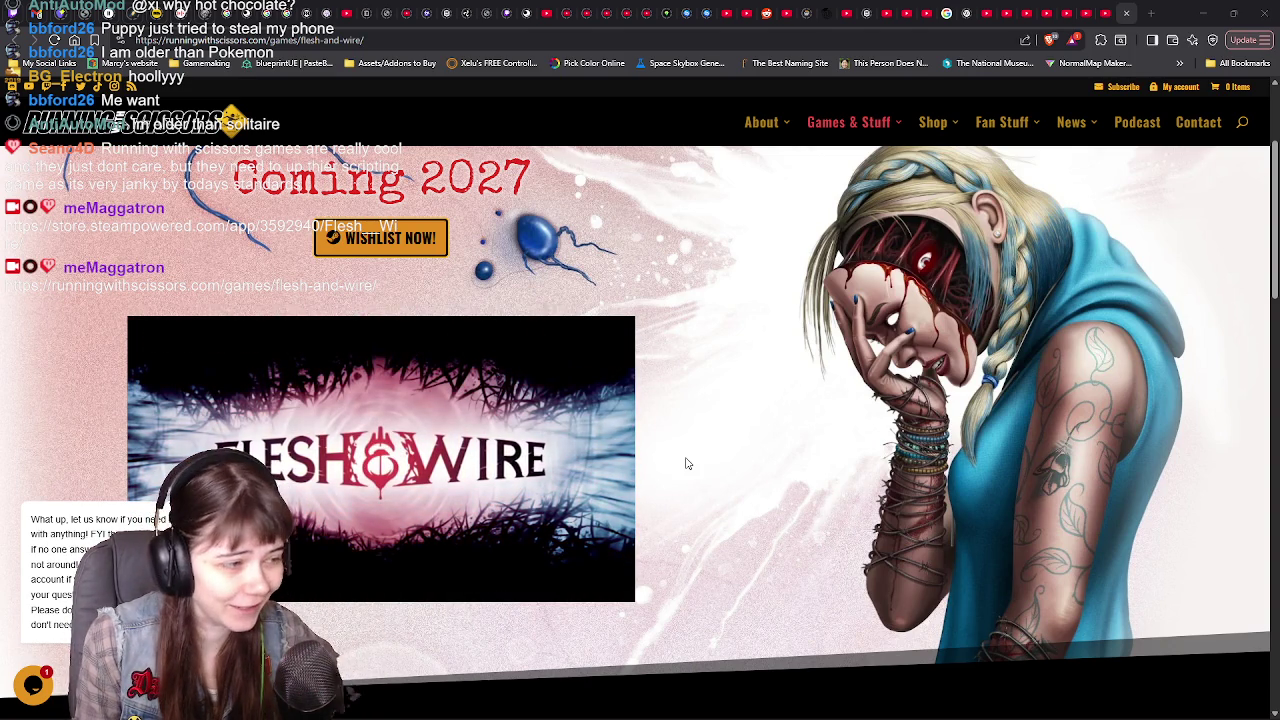
{"action": "scroll", "coordinate": [720, 472], "scroll_direction": "up", "scroll_amount": 1}
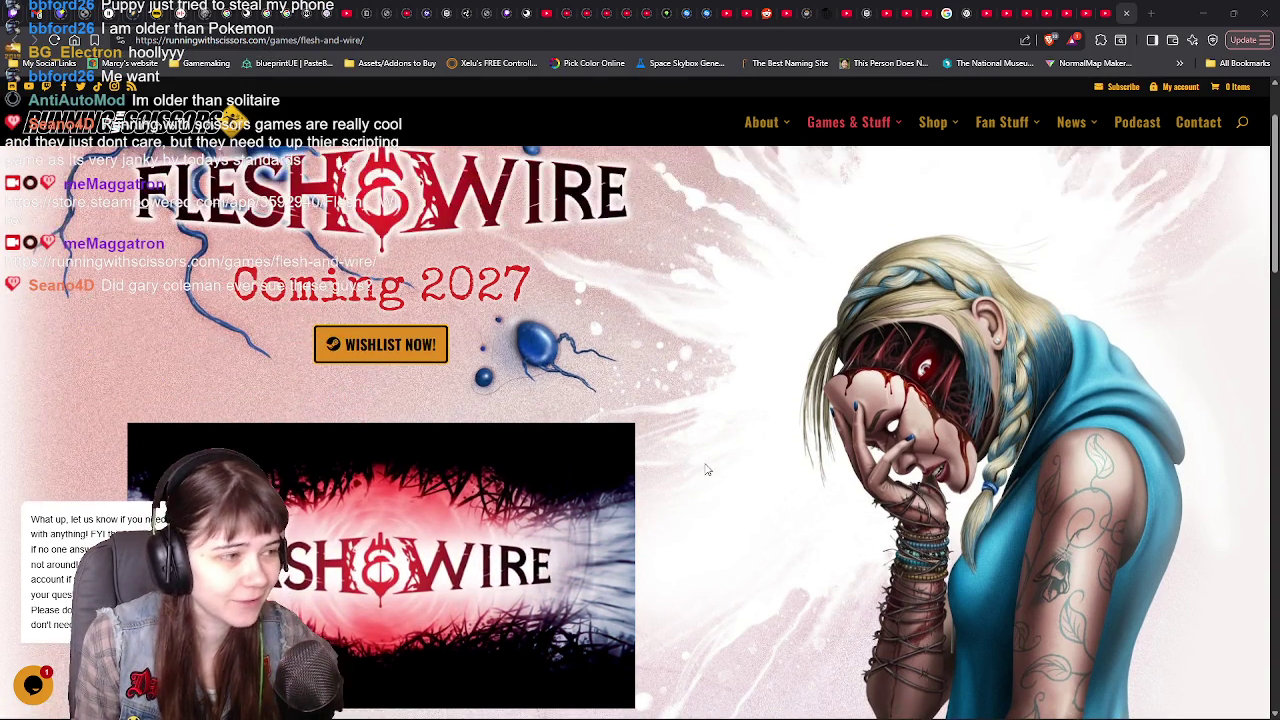
{"action": "scroll", "coordinate": [766, 486], "scroll_direction": "down", "scroll_amount": 1}
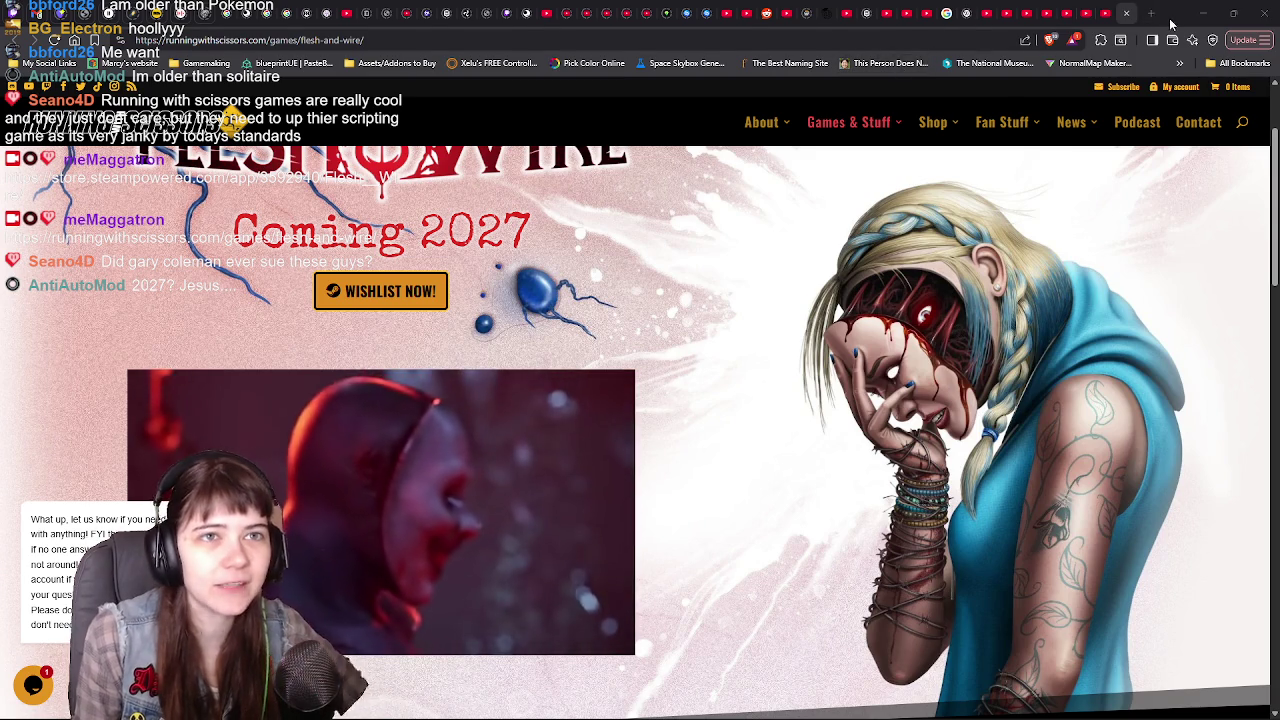
{"action": "key", "text": "alt+Tab"}
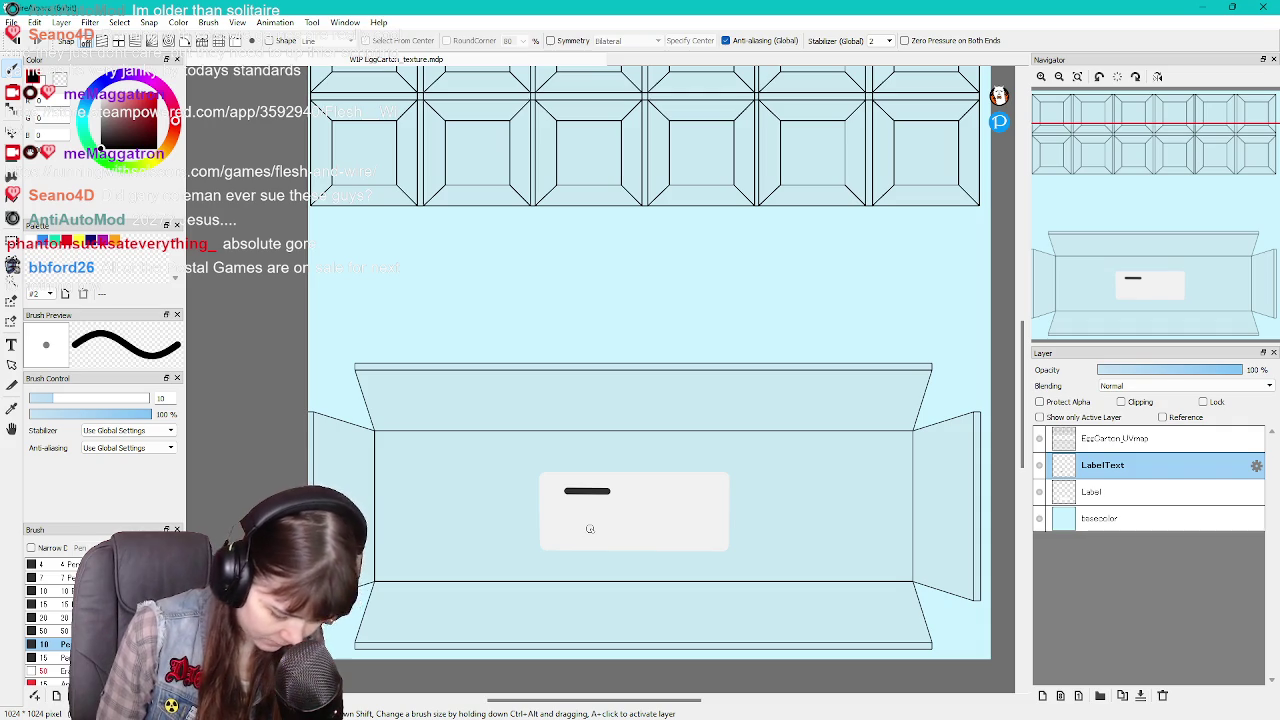
Undo the short and bracket-shaped label strokes, draw a first letter stroke, then undo it
{"action": "key", "text": "ctrl+z"}
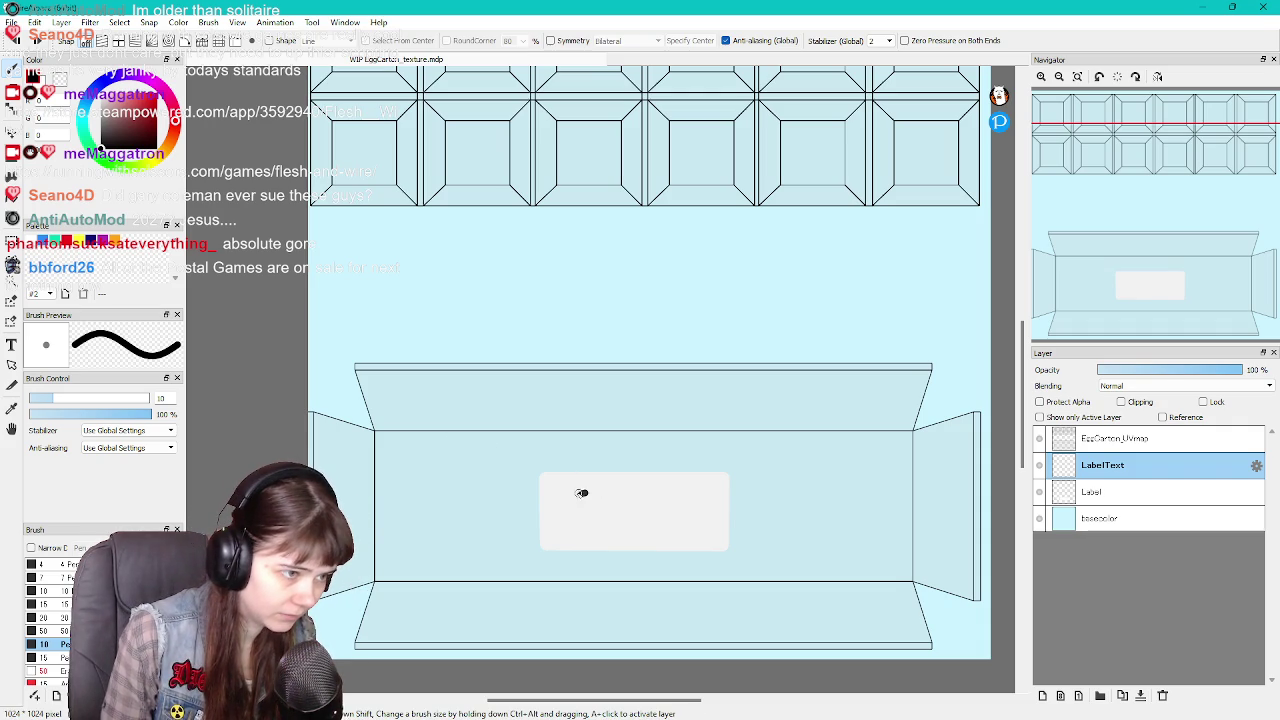
{"action": "key", "text": "ctrl+z"}
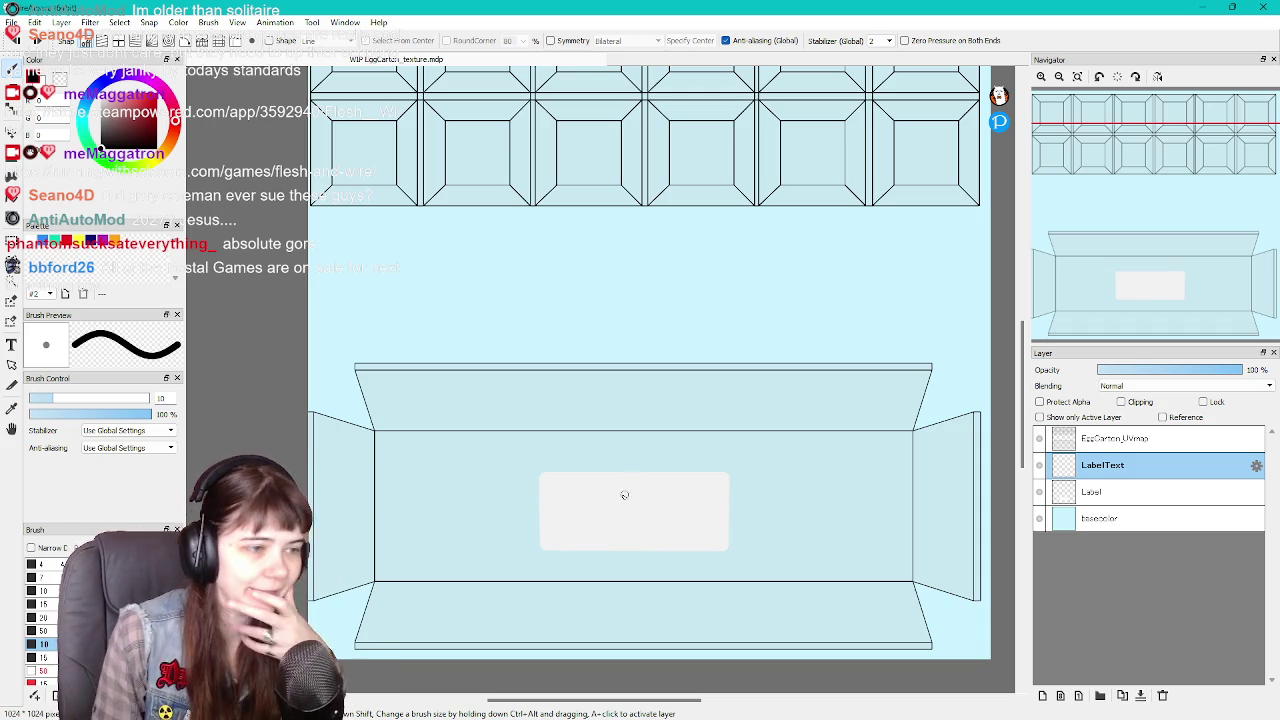
{"action": "left_click_drag", "start_coordinate": [581, 491], "coordinate": [567, 520]}
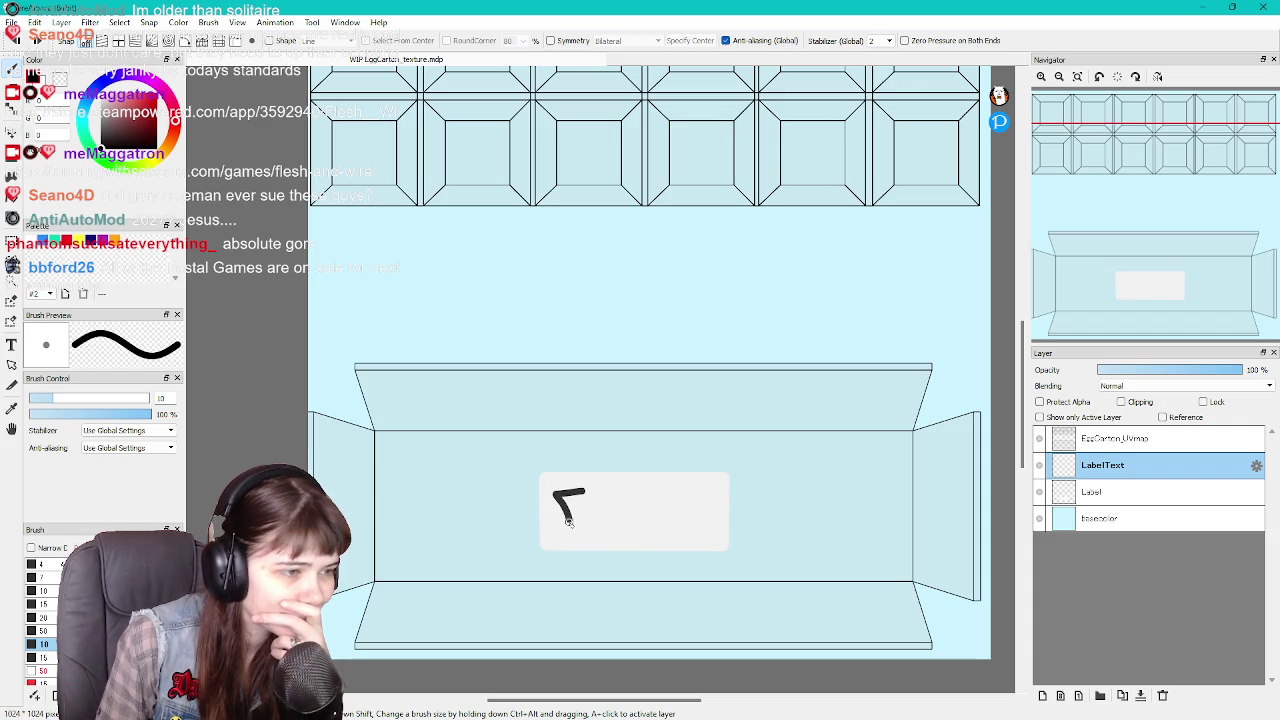
{"action": "key", "text": "ctrl+z"}
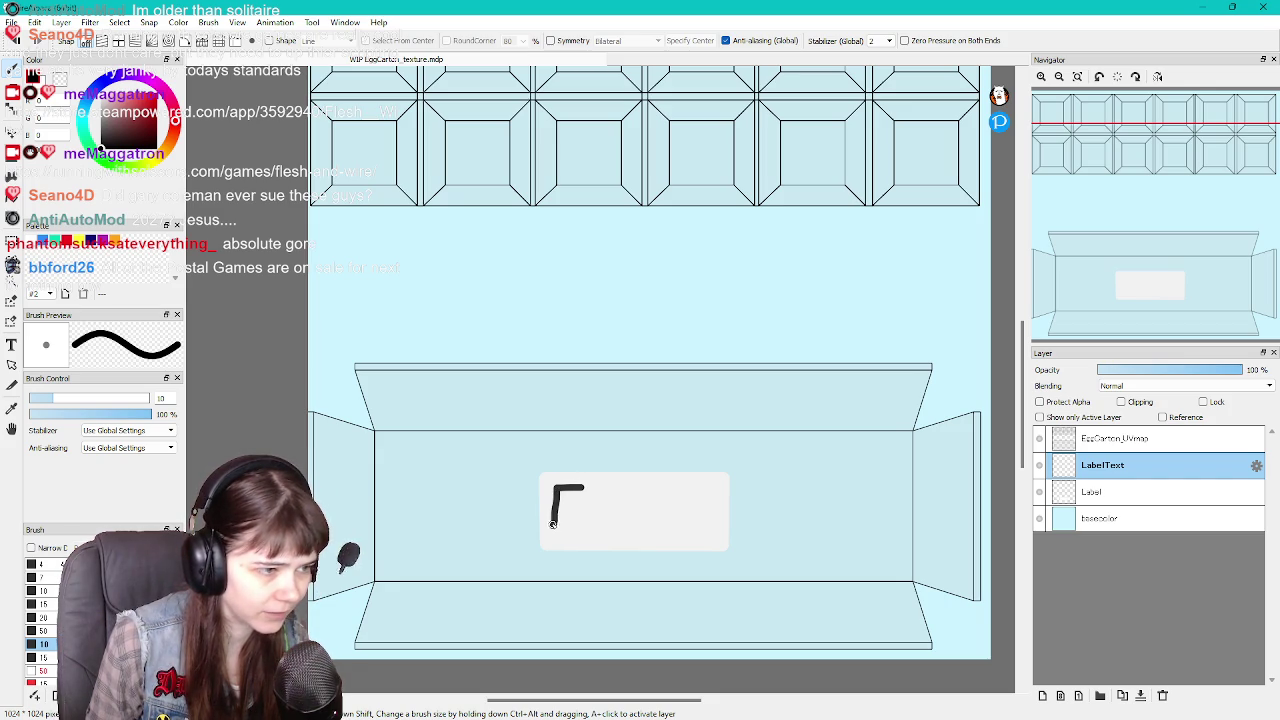
Undo the corner stroke and a further trial letter stroke until the white label is empty
{"action": "key", "text": "ctrl+z"}
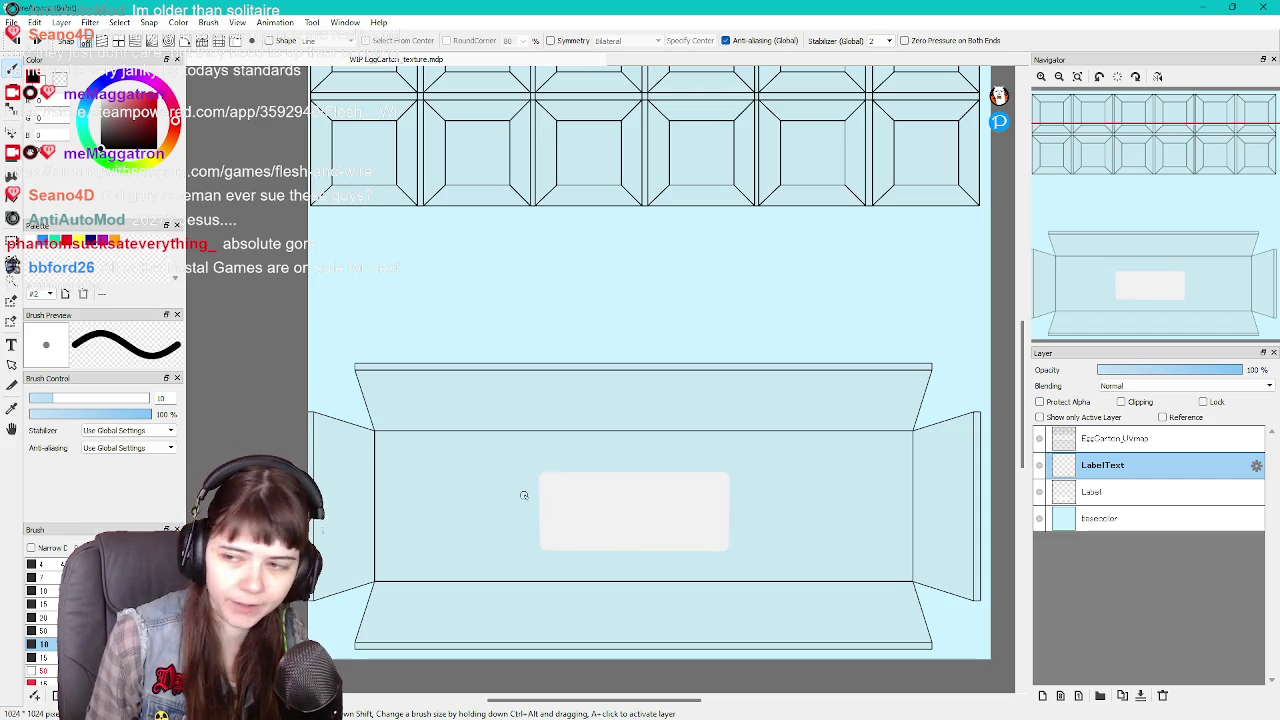
{"action": "mouse_move", "coordinate": [576, 488]}
{"action": "left_mouse_down"}
{"action": "mouse_move", "coordinate": [557, 521]}
{"action": "mouse_move", "coordinate": [551, 490]}
{"action": "mouse_move", "coordinate": [578, 531]}
{"action": "mouse_move", "coordinate": [548, 494]}
{"action": "left_mouse_up"}
{"action": "key", "text": "ctrl+z"}
{"action": "key", "text": "ctrl+z"}
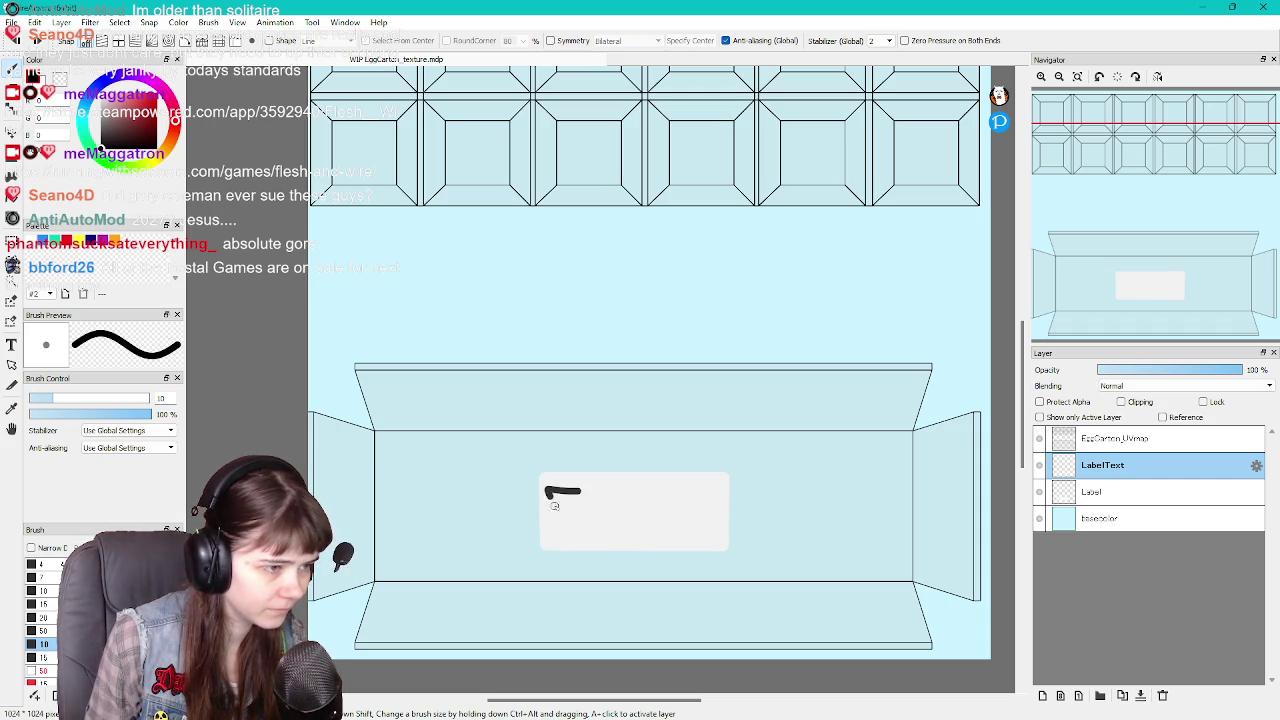
{"action": "key", "text": "ctrl+z"}
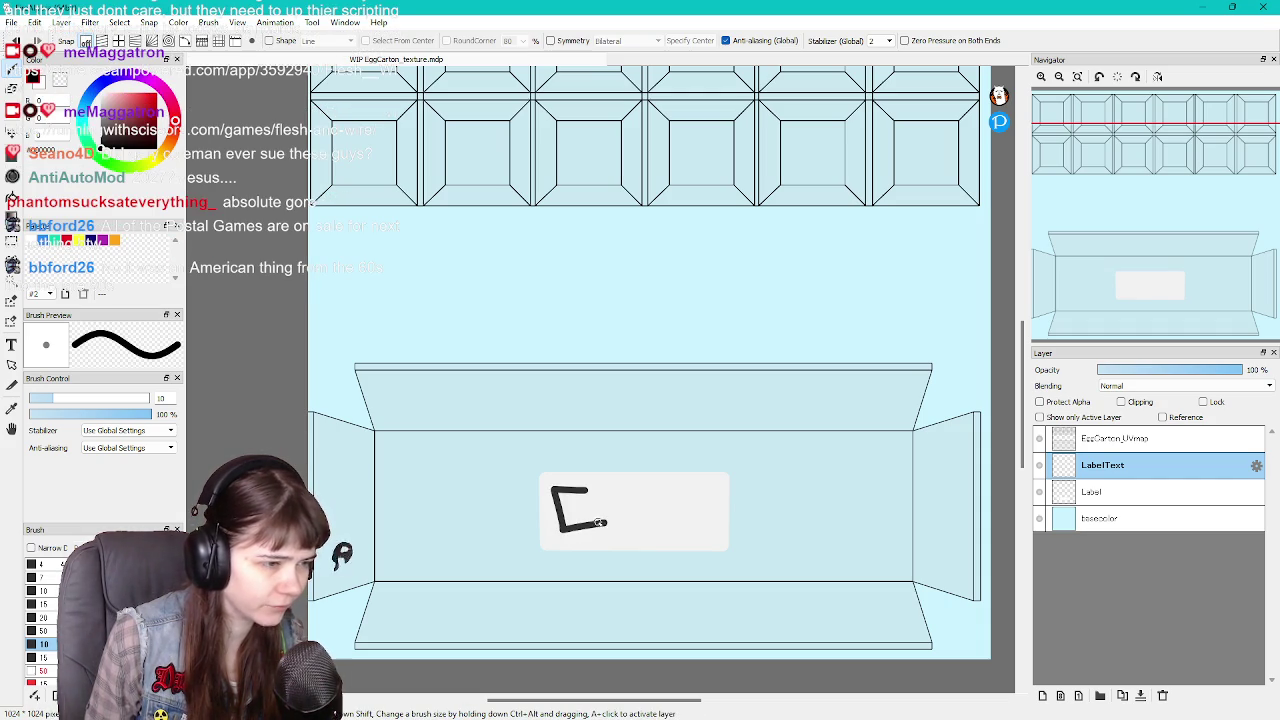
{"action": "key", "text": "ctrl+z"}
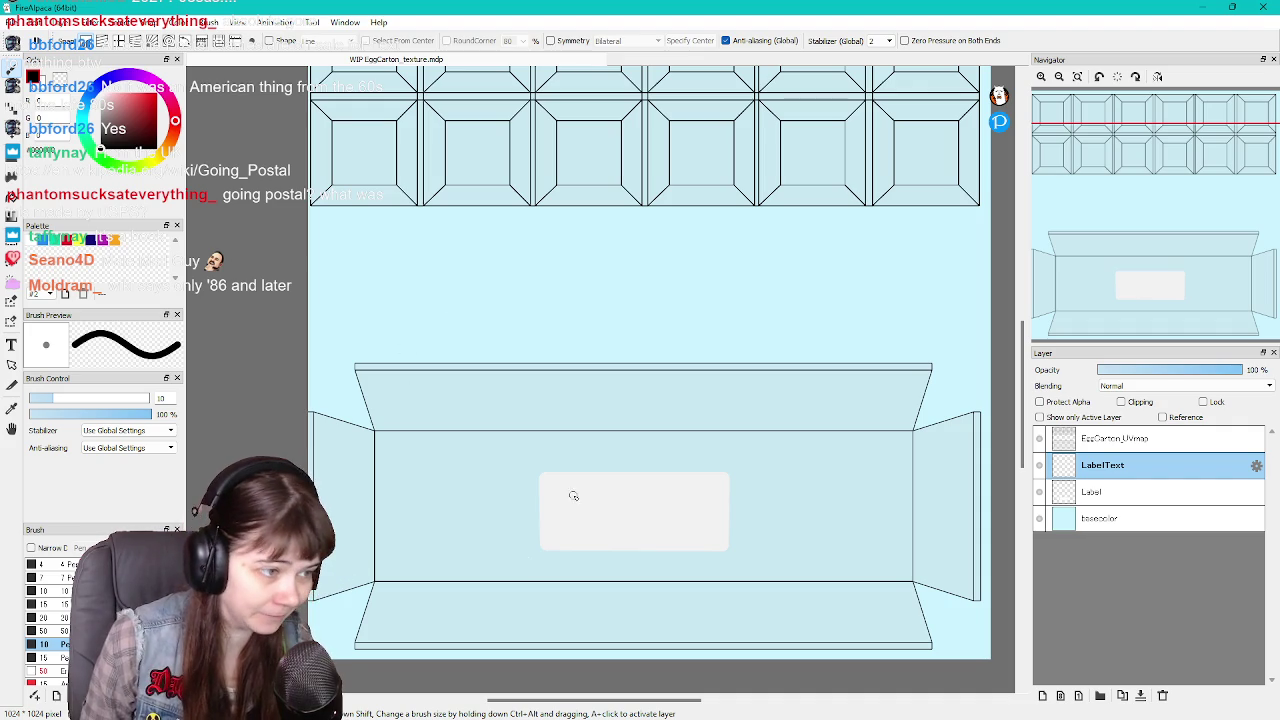
Letter the E and the first upright of the H on the label, undoing stray strokes
{"action": "key", "text": "ctrl+z"}
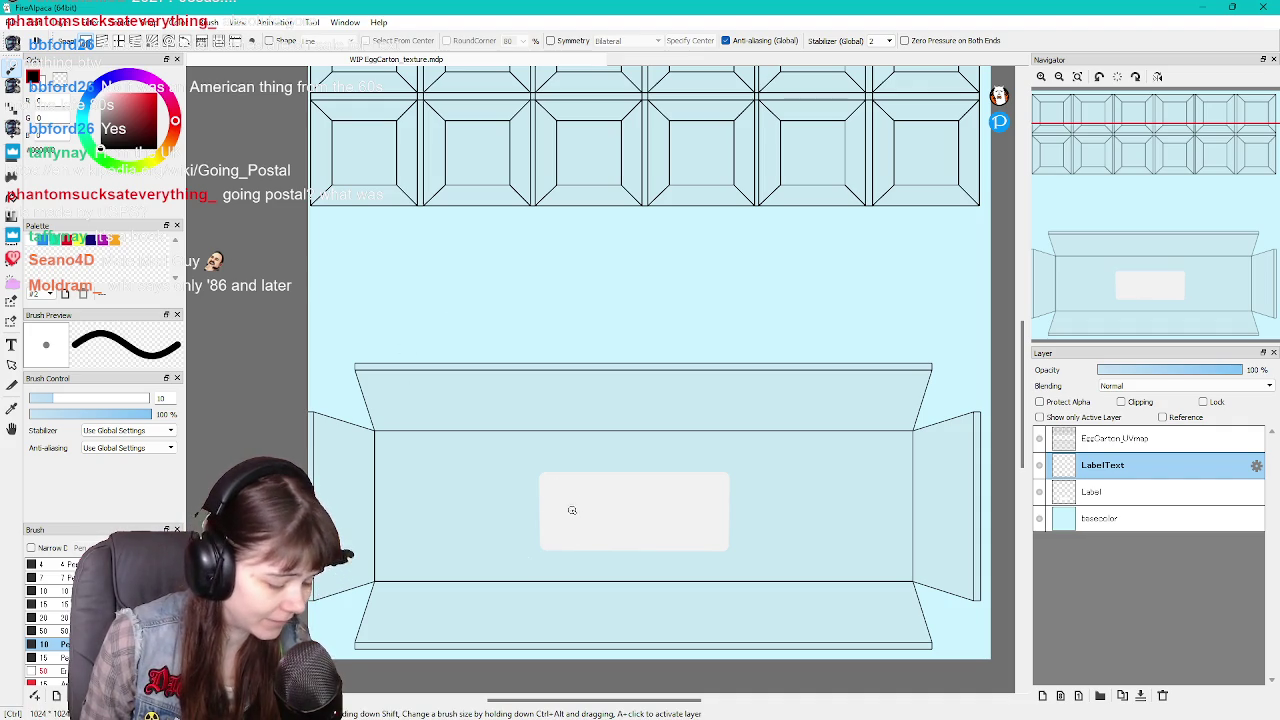
{"action": "left_click_drag", "start_coordinate": [584, 492], "coordinate": [561, 521]}
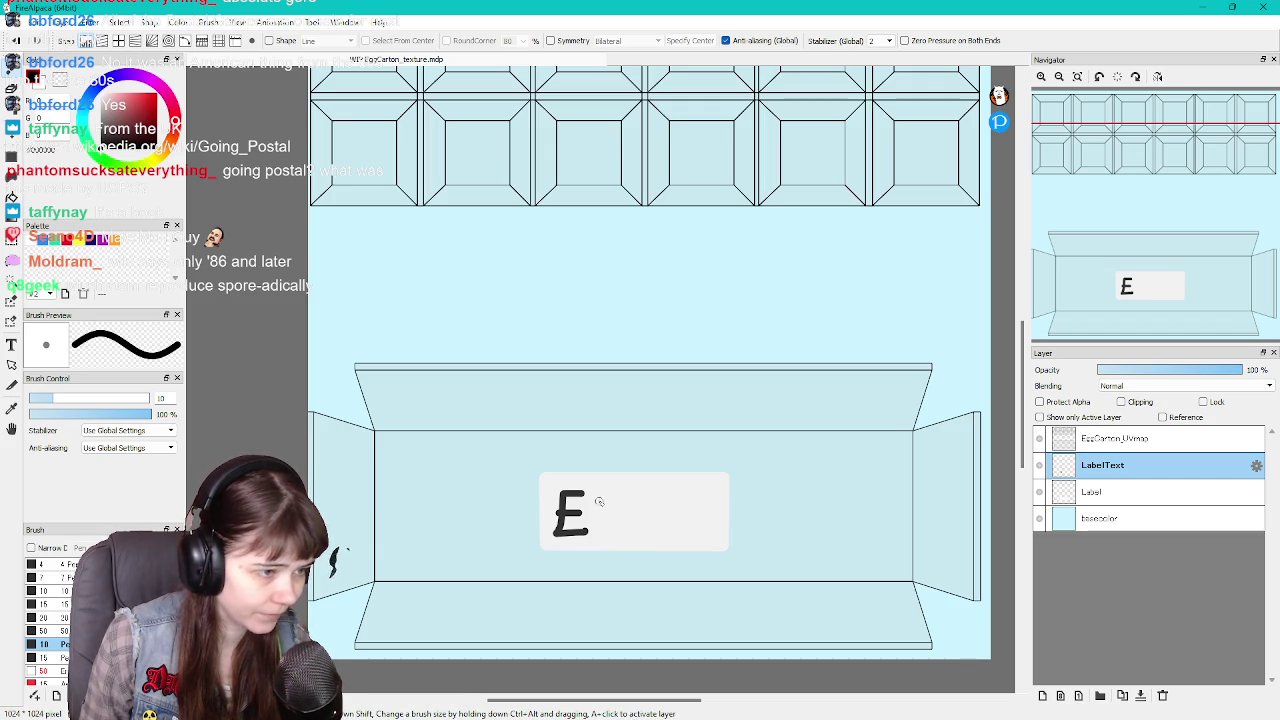
{"action": "key", "text": "ctrl+z"}
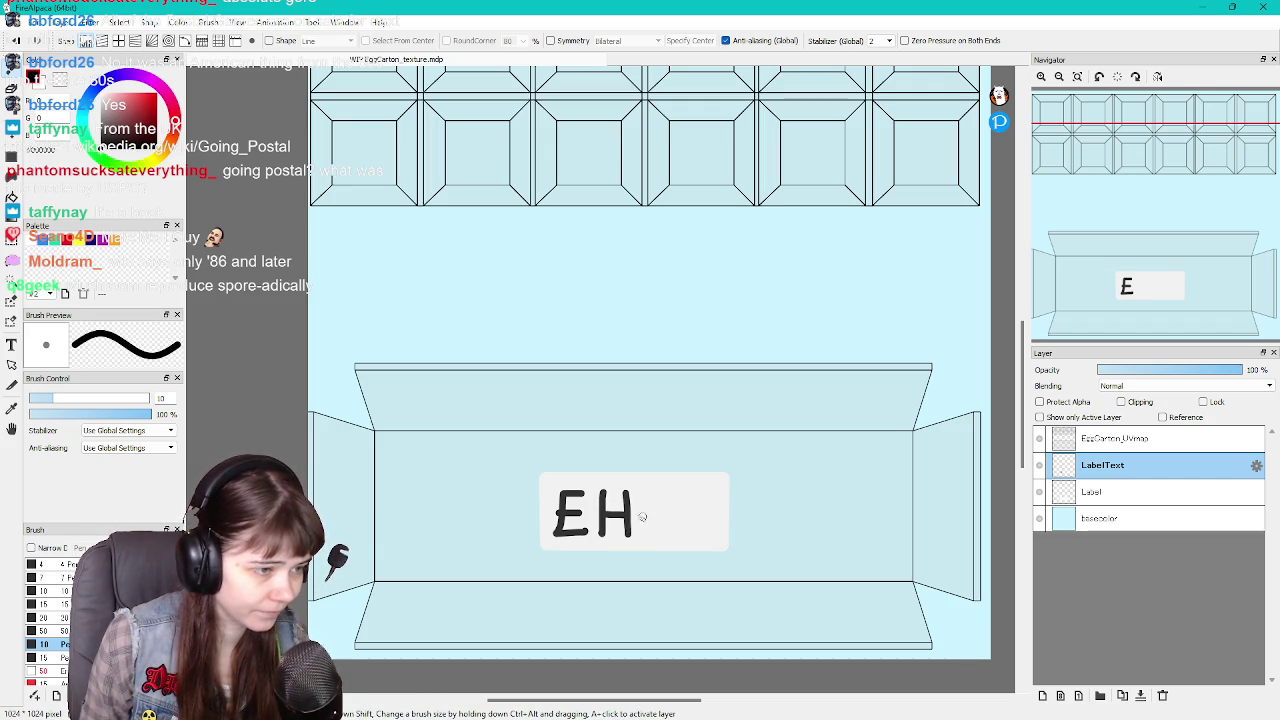
{"action": "key", "text": "ctrl+z"}
{"action": "key", "text": "ctrl+z"}
{"action": "key", "text": "ctrl+z"}
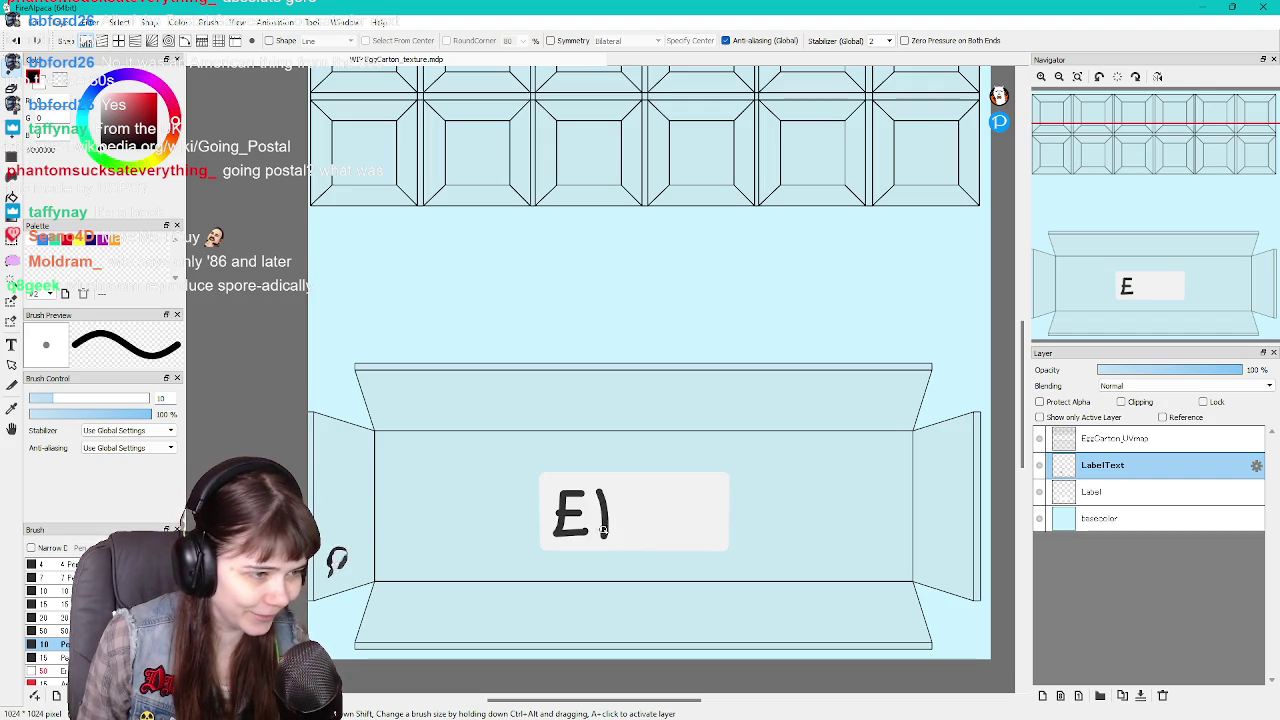
{"action": "key", "text": "ctrl+z"}
{"action": "left_click_drag", "start_coordinate": [601, 493], "coordinate": [600, 535]}
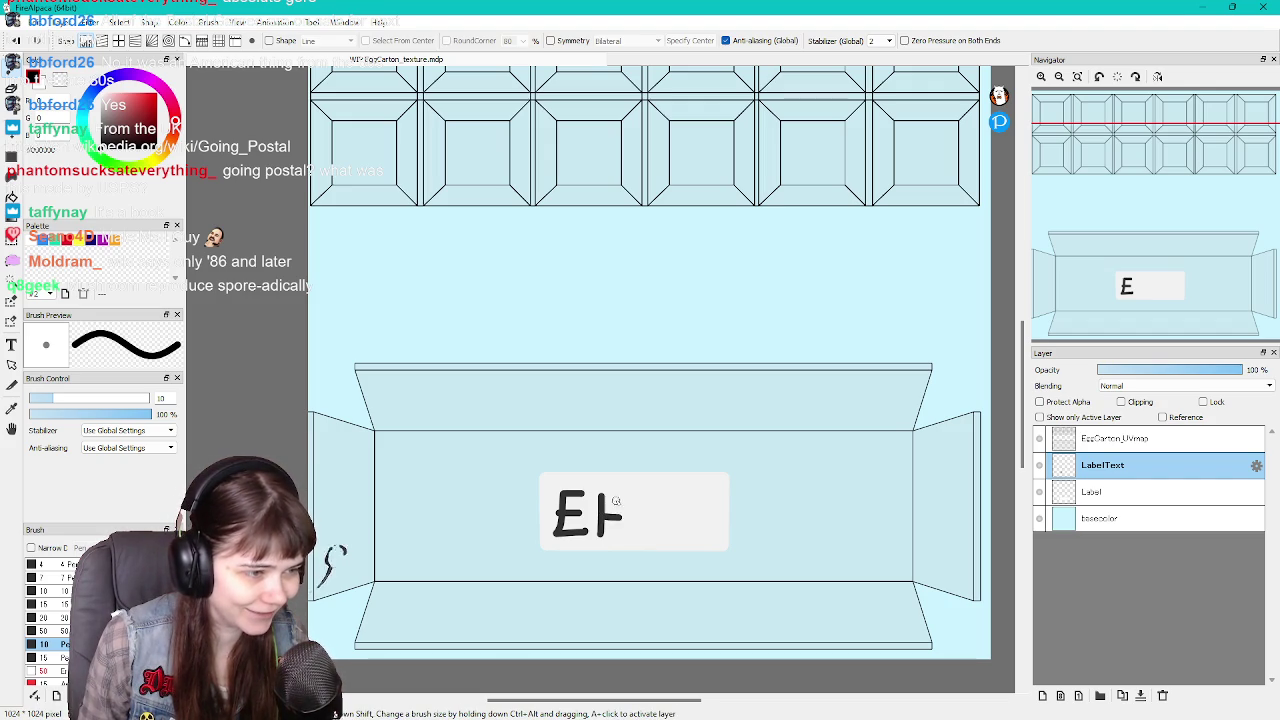
{"action": "key", "text": "ctrl+z"}
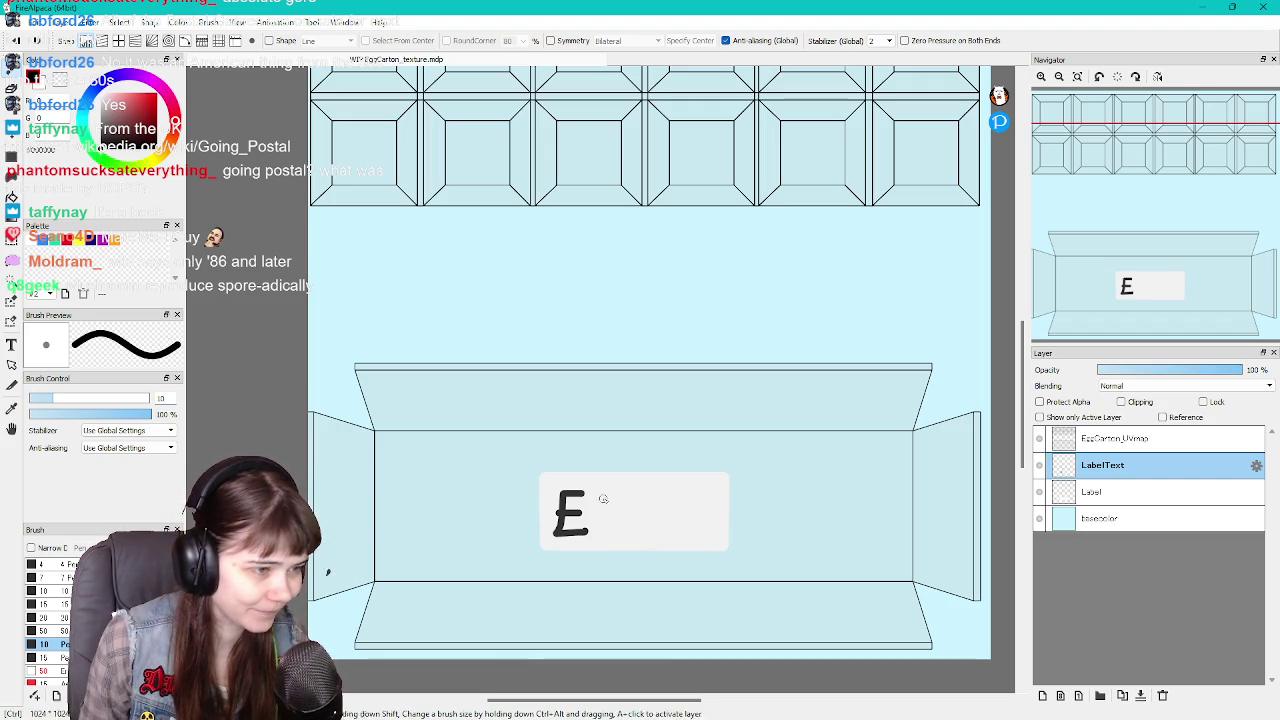
{"action": "left_click_drag", "start_coordinate": [600, 490], "coordinate": [601, 534]}
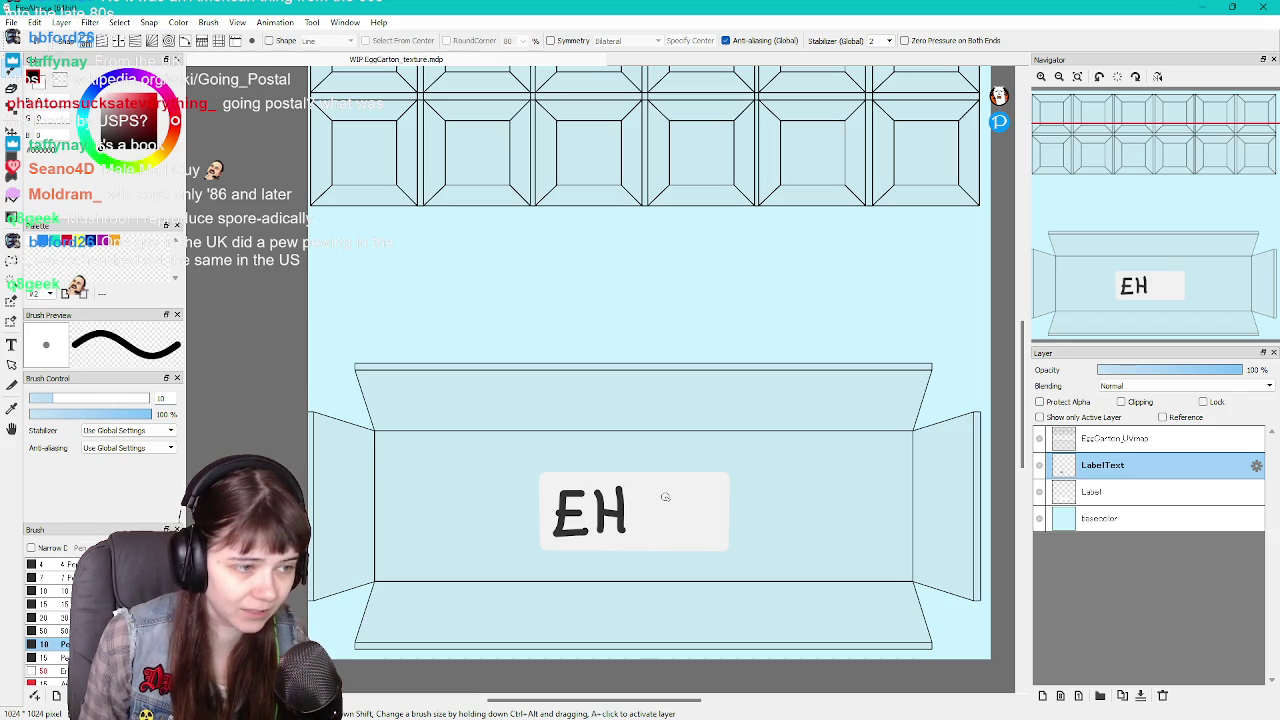
Finish the label as EHGS, redrawing the S until it looks right
{"action": "key", "text": "ctrl+z"}
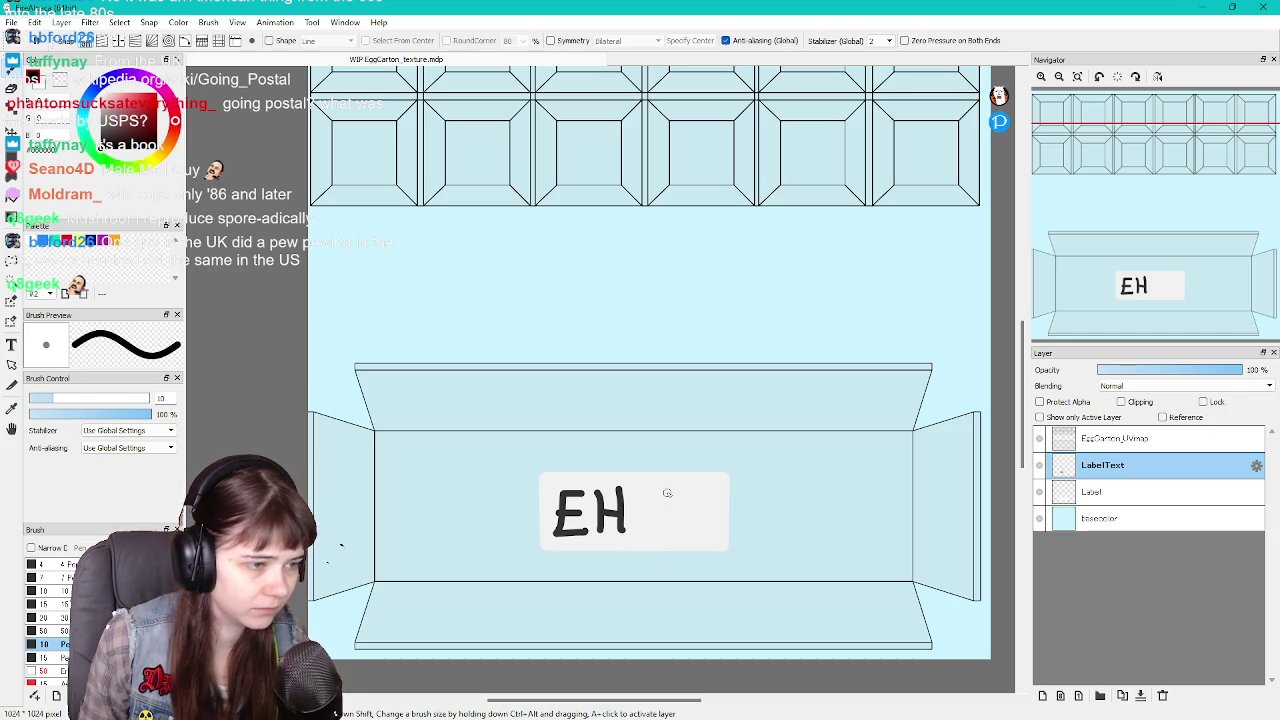
{"action": "key", "text": "ctrl+z"}
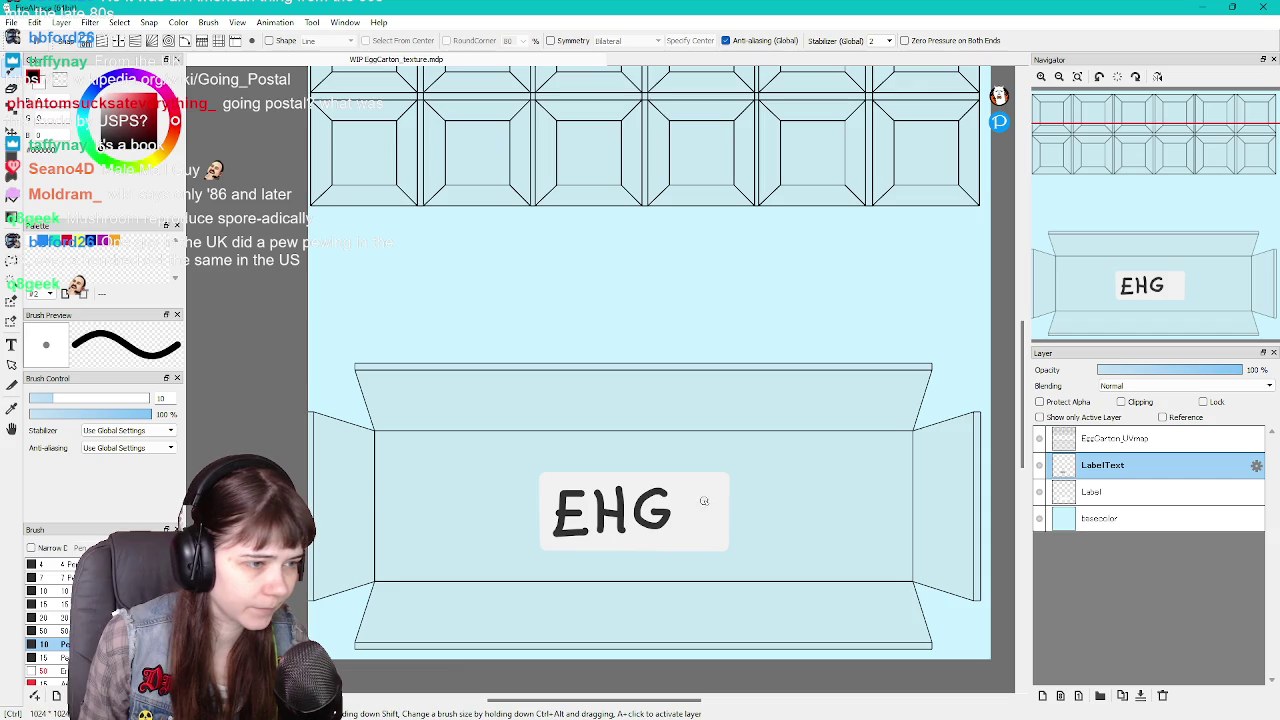
{"action": "left_click_drag", "start_coordinate": [691, 492], "coordinate": [672, 522]}
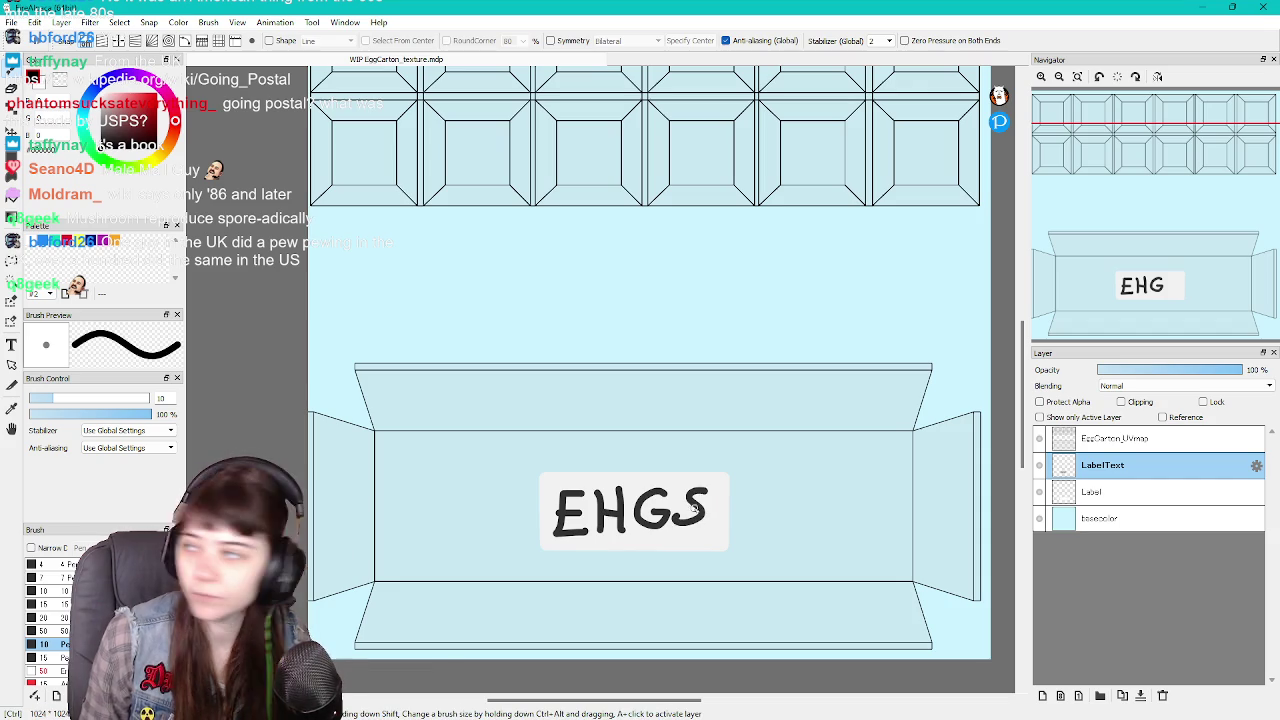
{"action": "key", "text": "ctrl+z"}
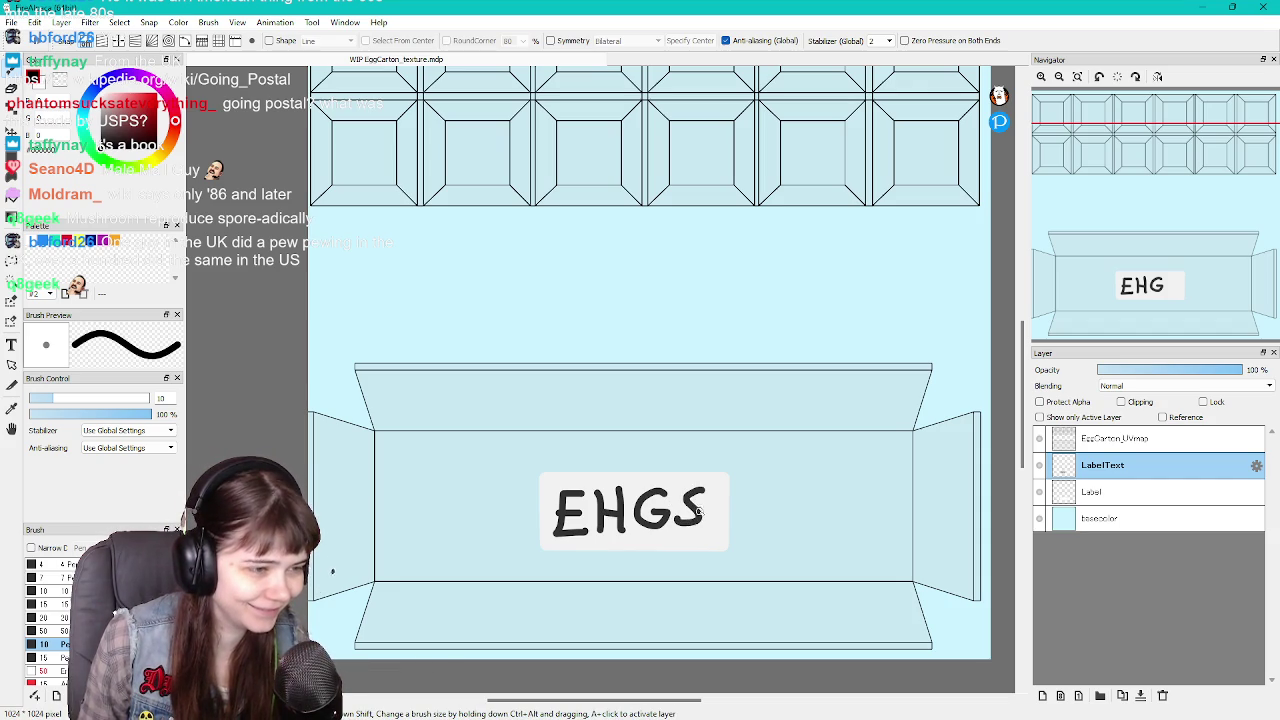
{"action": "key", "text": "ctrl+z"}
{"action": "key", "text": "ctrl+y"}
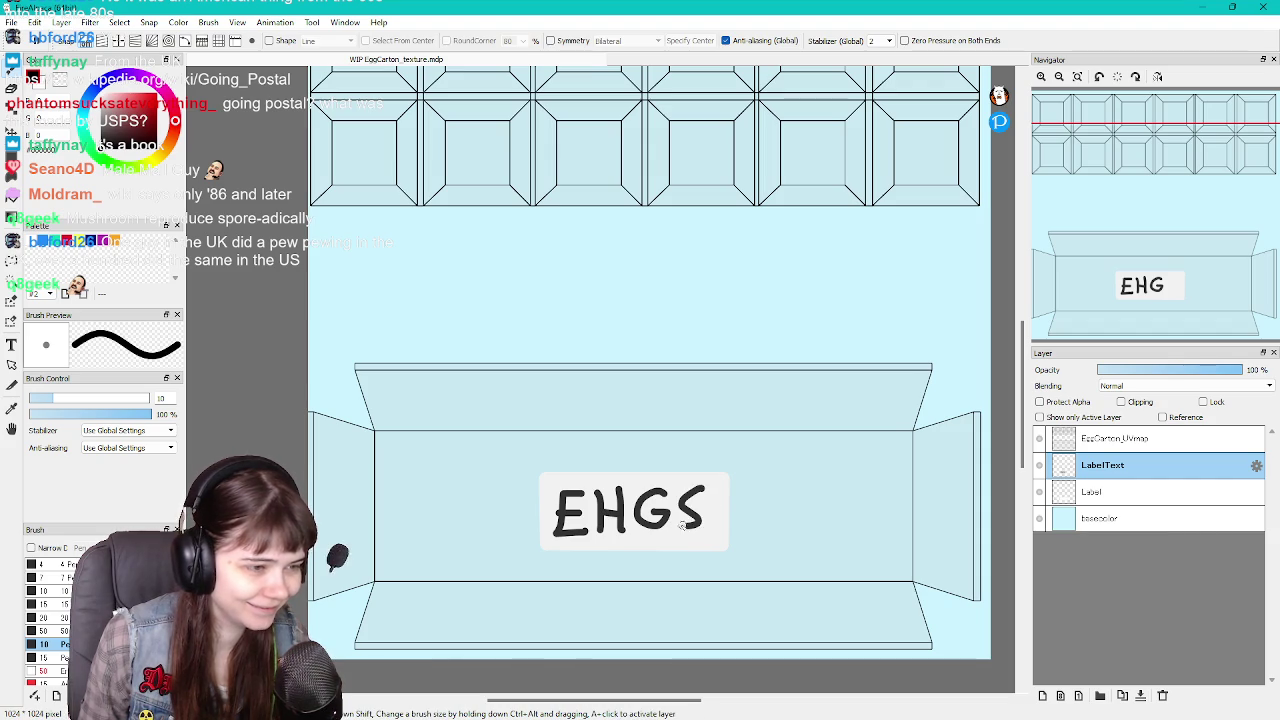
{"action": "key", "text": "ctrl+z"}
{"action": "left_click_drag", "start_coordinate": [704, 490], "coordinate": [676, 528]}
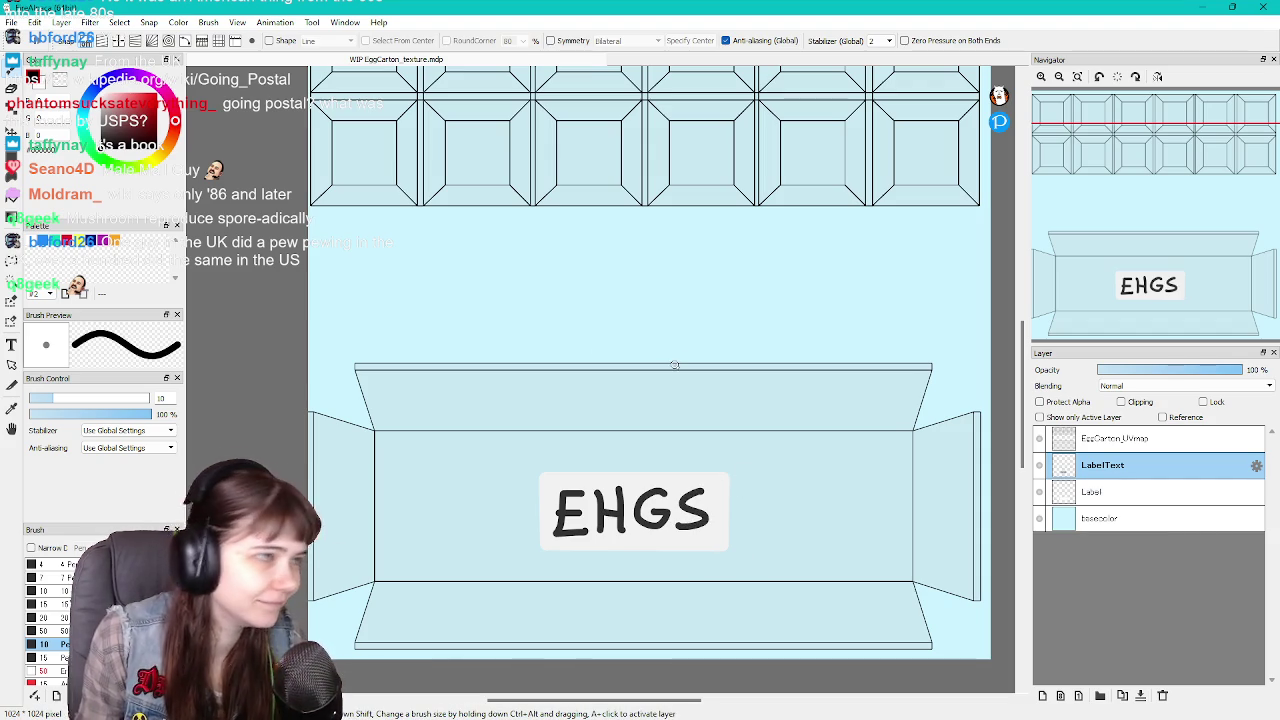
Hide the EggCarton_UVmap layer, export a 24-bit PNG texture, then show the UV outlines again
{"action": "left_click", "coordinate": [1040, 438]}
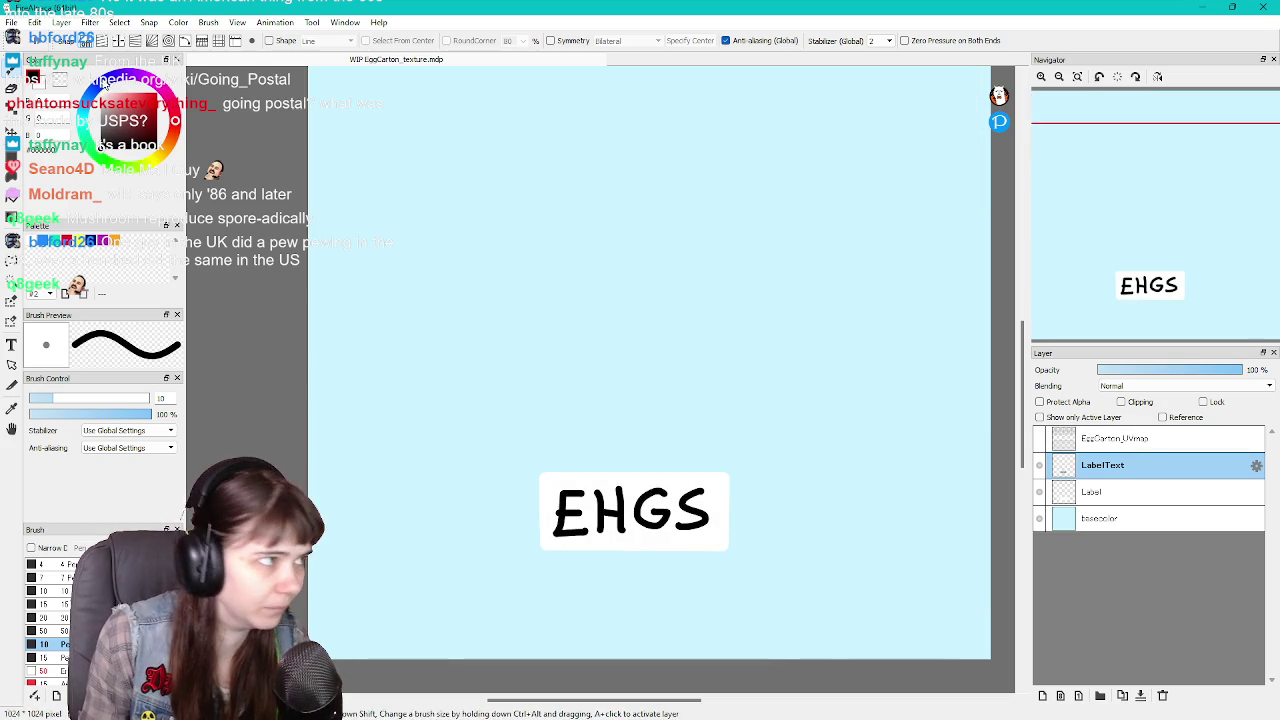
{"action": "left_click", "coordinate": [11, 22]}
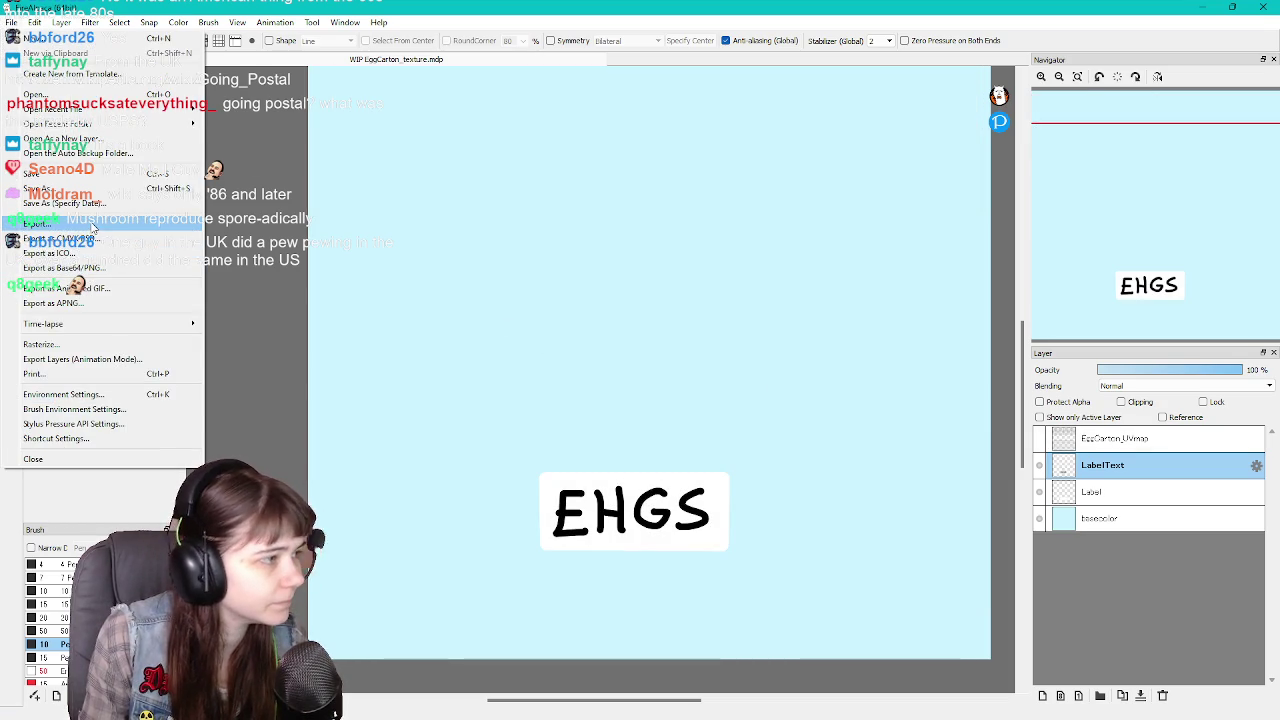
{"action": "left_click", "coordinate": [95, 224]}
{"action": "left_click", "coordinate": [645, 428]}
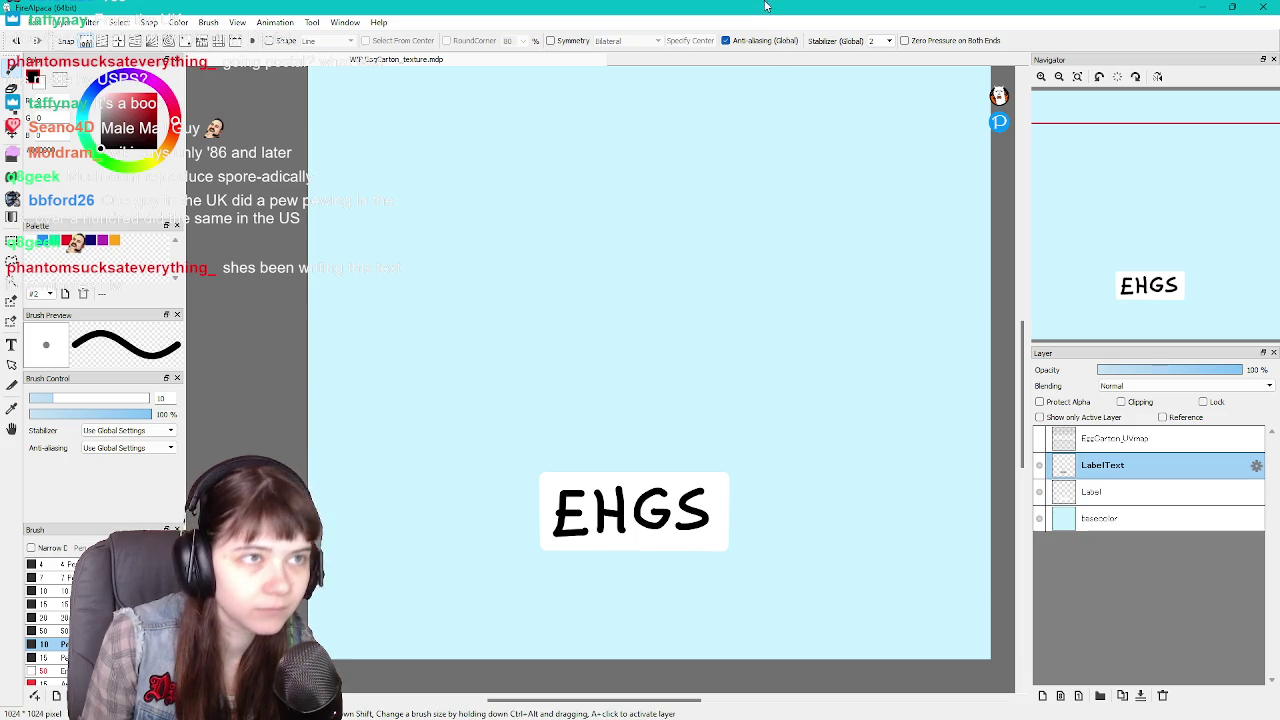
{"action": "left_click", "coordinate": [1040, 444]}
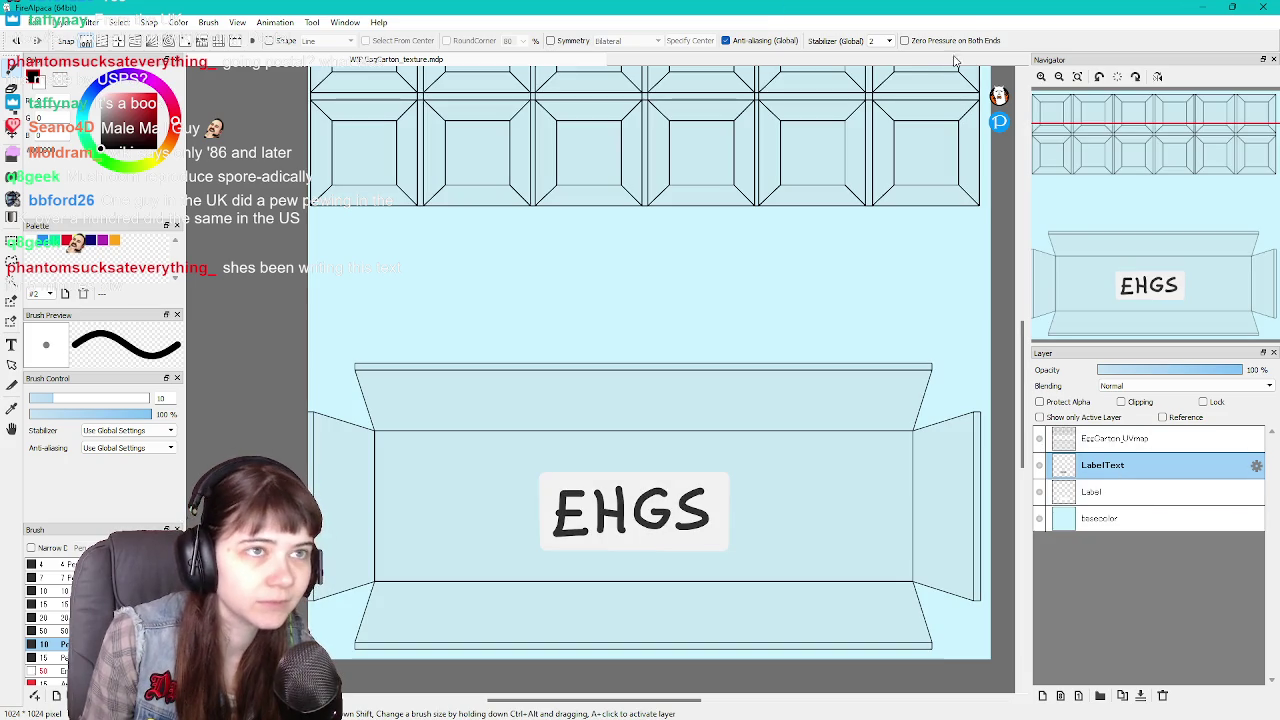
Zoom out over the full carton texture, then bring up the Unreal Editor's LetsGoShopping level
{"action": "scroll", "coordinate": [670, 338], "scroll_direction": "down", "scroll_amount": 2}
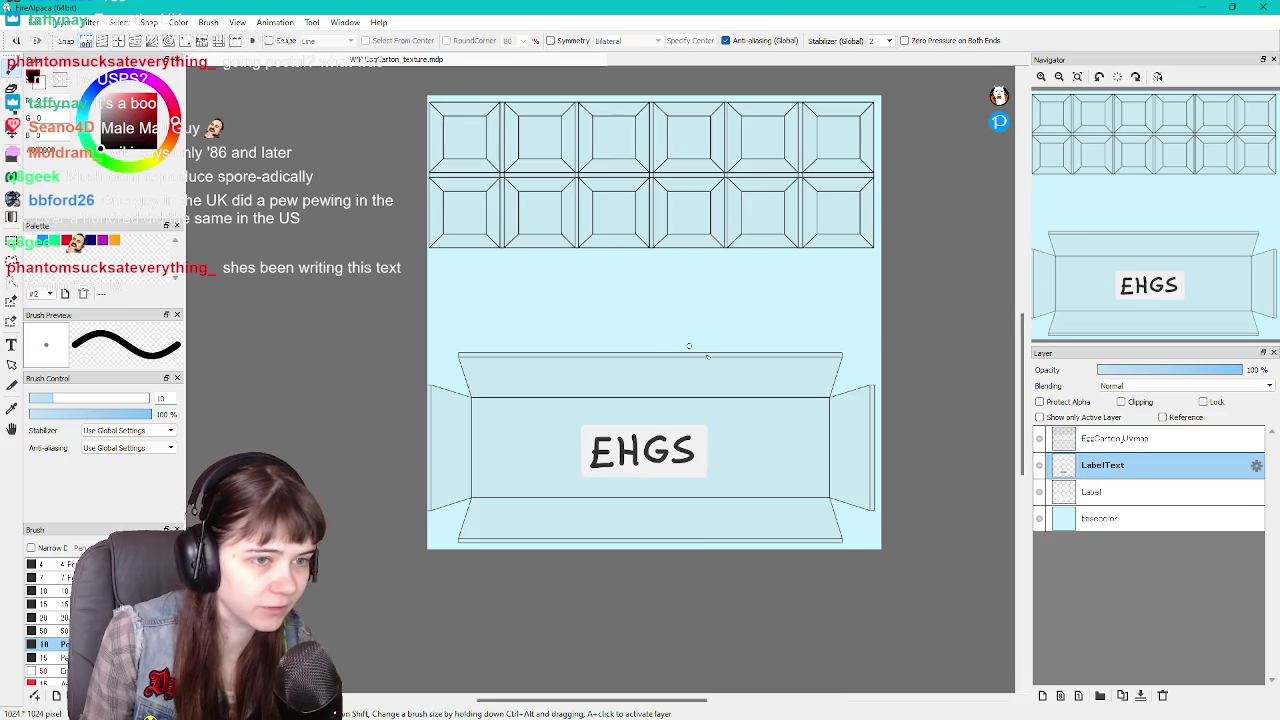
{"action": "left_click_drag", "start_coordinate": [1020, 436], "coordinate": [1020, 412]}
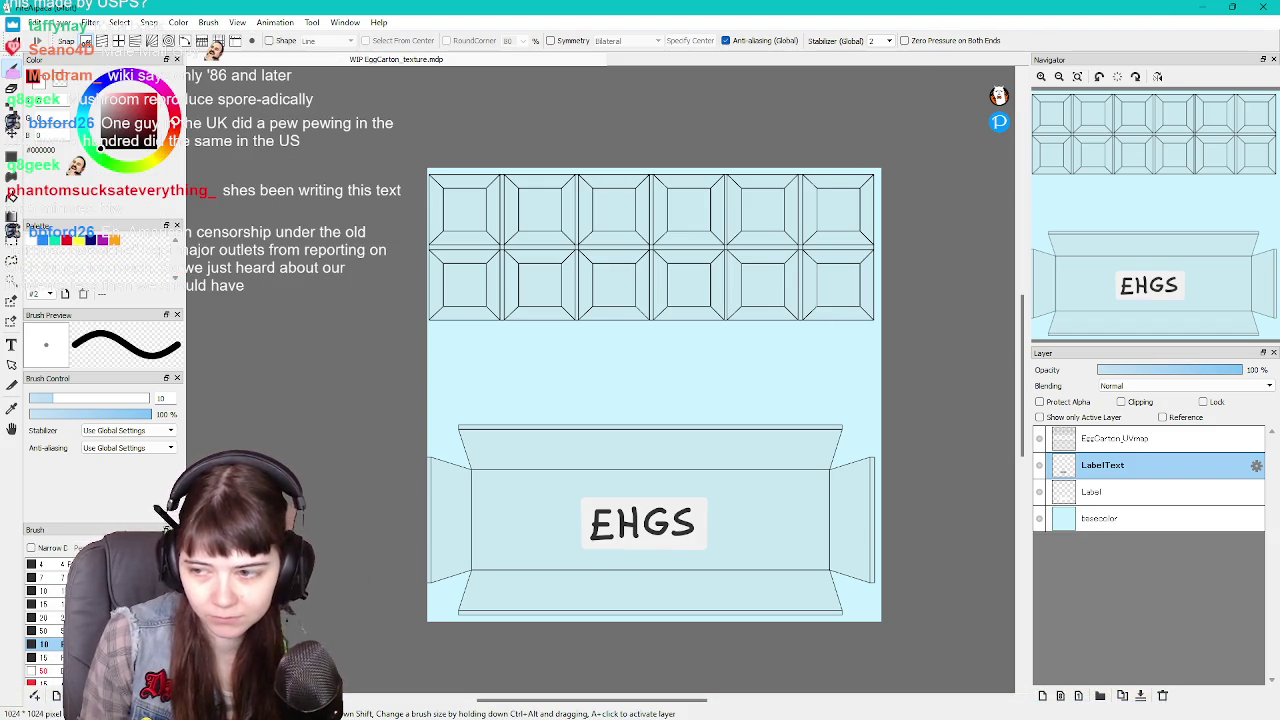
{"action": "key", "text": "alt+Tab"}
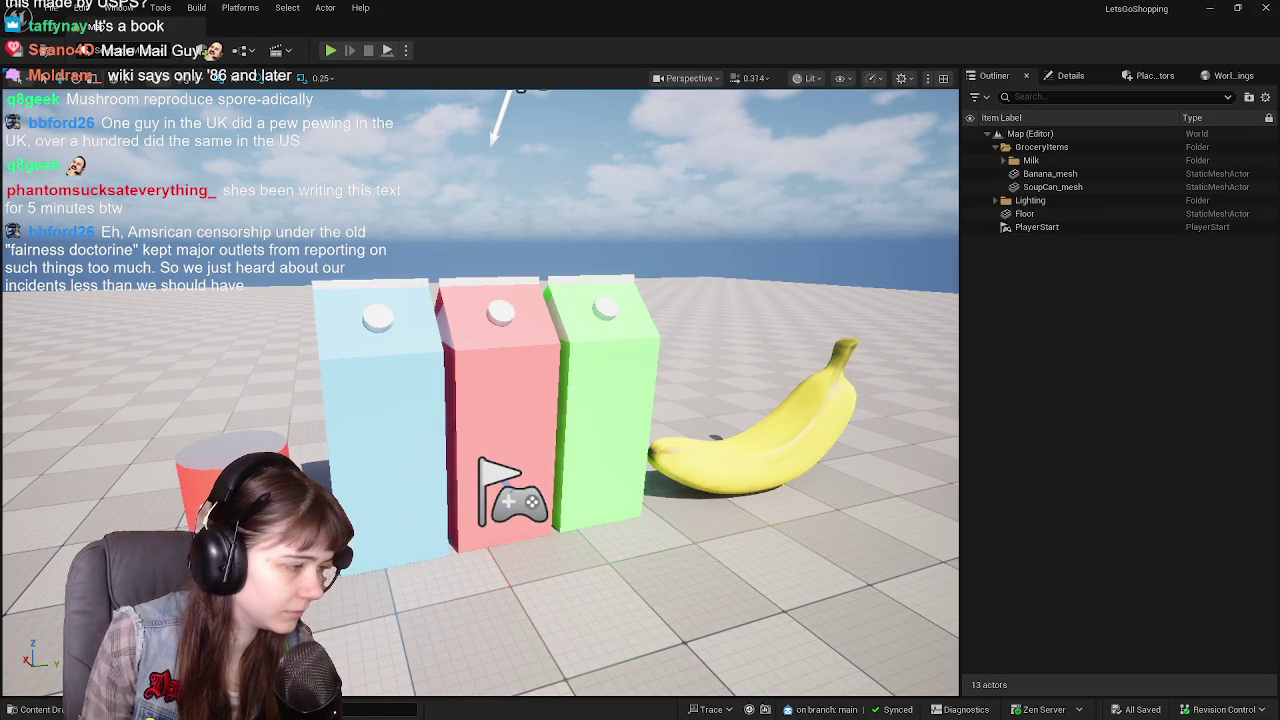
Open the Content Drawer at Content > Meshes > GroceryItems > EggCarton, then go to Blender
{"action": "left_click", "coordinate": [36, 709]}
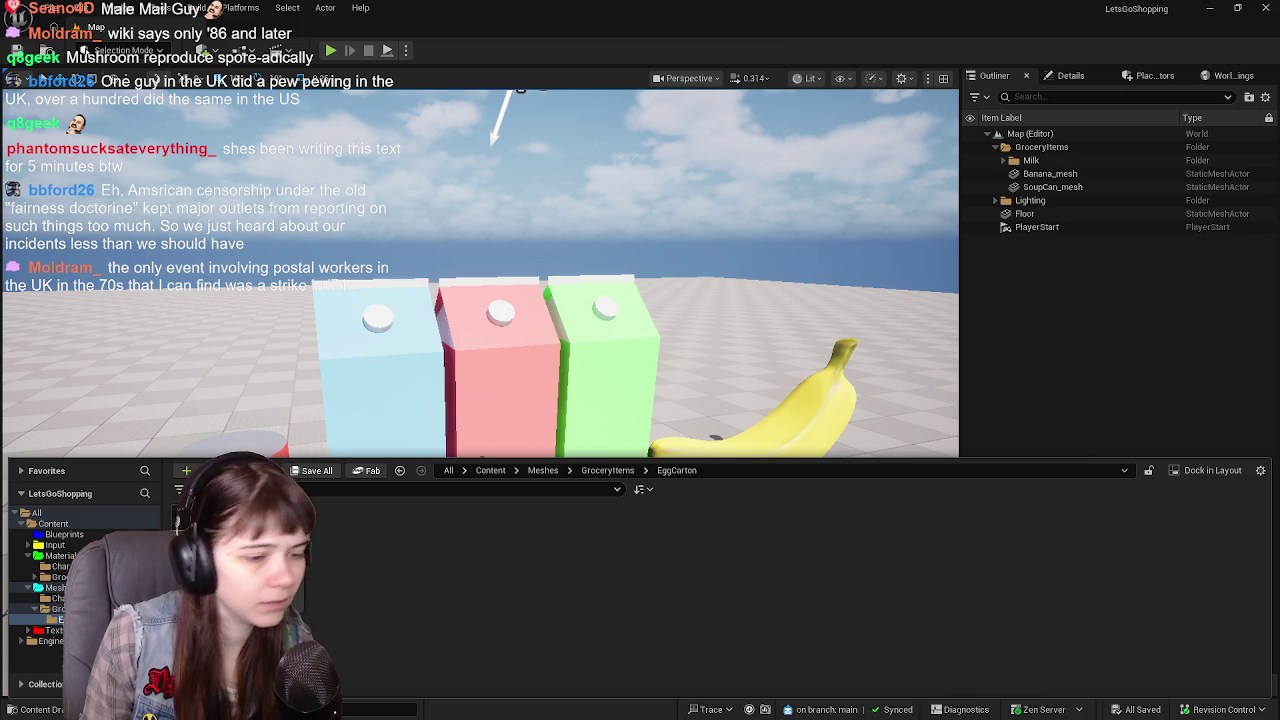
{"action": "key", "text": "alt+Tab"}
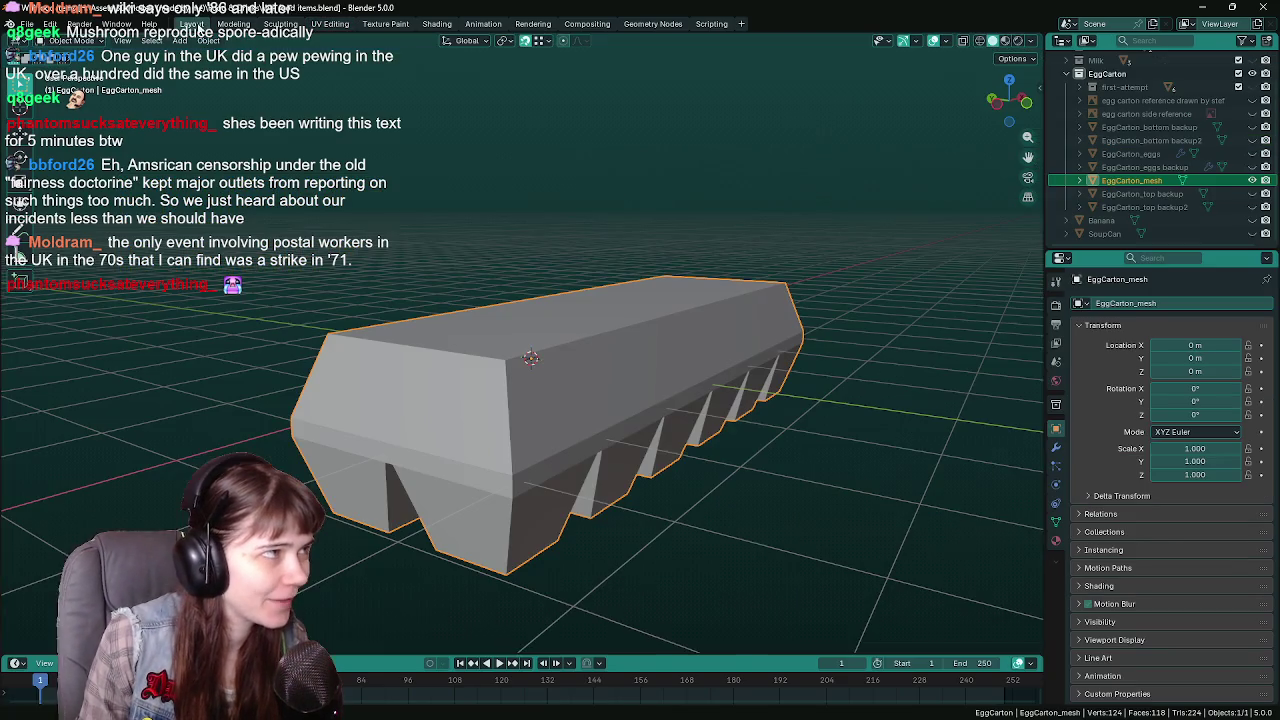
Save the WIP food items Blender file with the egg carton mesh, then switch back to Unreal Editor
{"action": "left_click", "coordinate": [191, 23]}
{"action": "middle_click_drag", "start_coordinate": [568, 318], "coordinate": [531, 328]}
{"action": "key", "text": "ctrl+s"}
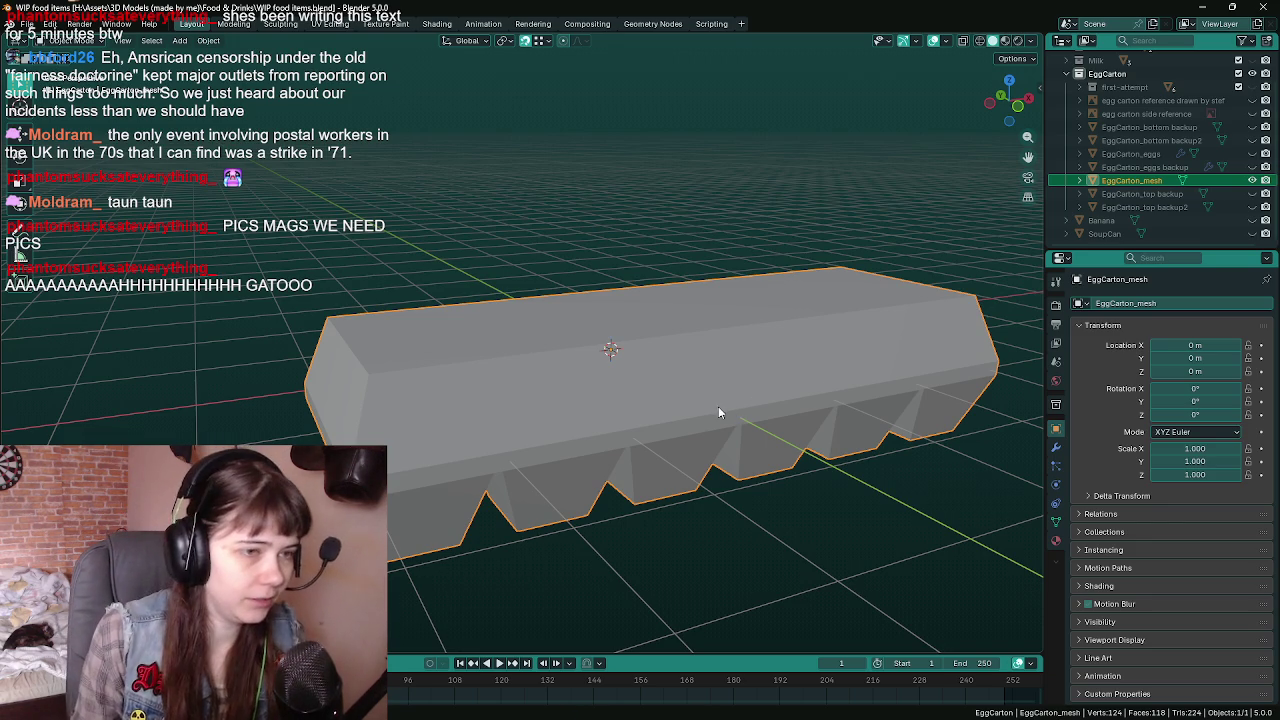
{"action": "middle_click_drag", "start_coordinate": [718, 412], "coordinate": [728, 392]}
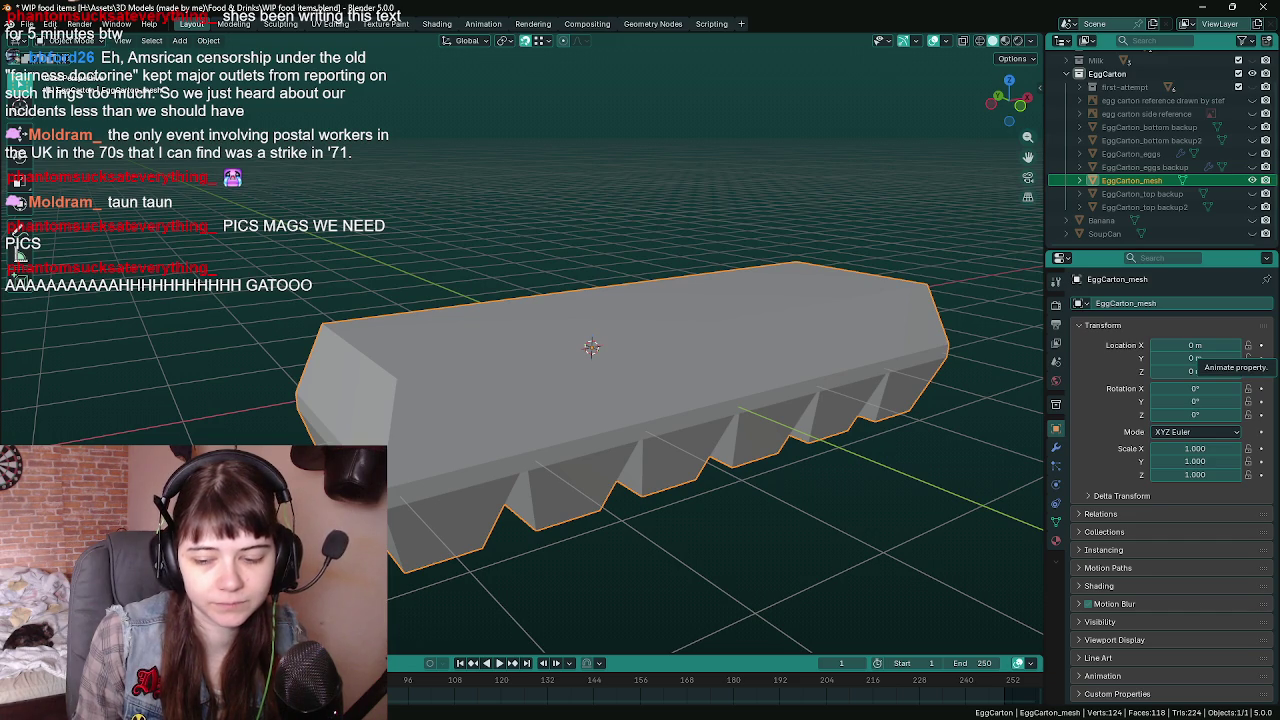
{"action": "key", "text": "alt+Tab"}
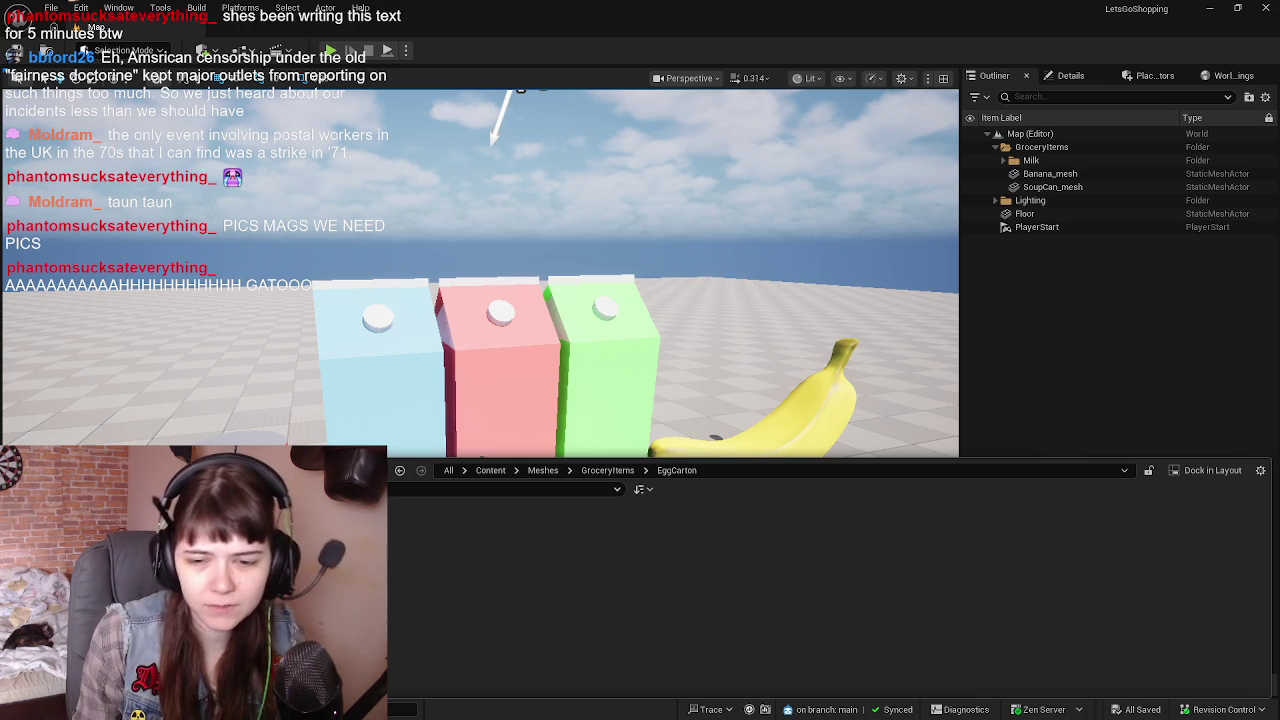
Import EggCarton_mesh.fbx into the EggCarton folder and delete the old EggCarton_bottom and EggCarton_top meshes
{"action": "left_click_drag", "start_coordinate": [1279, 533], "coordinate": [966, 533]}
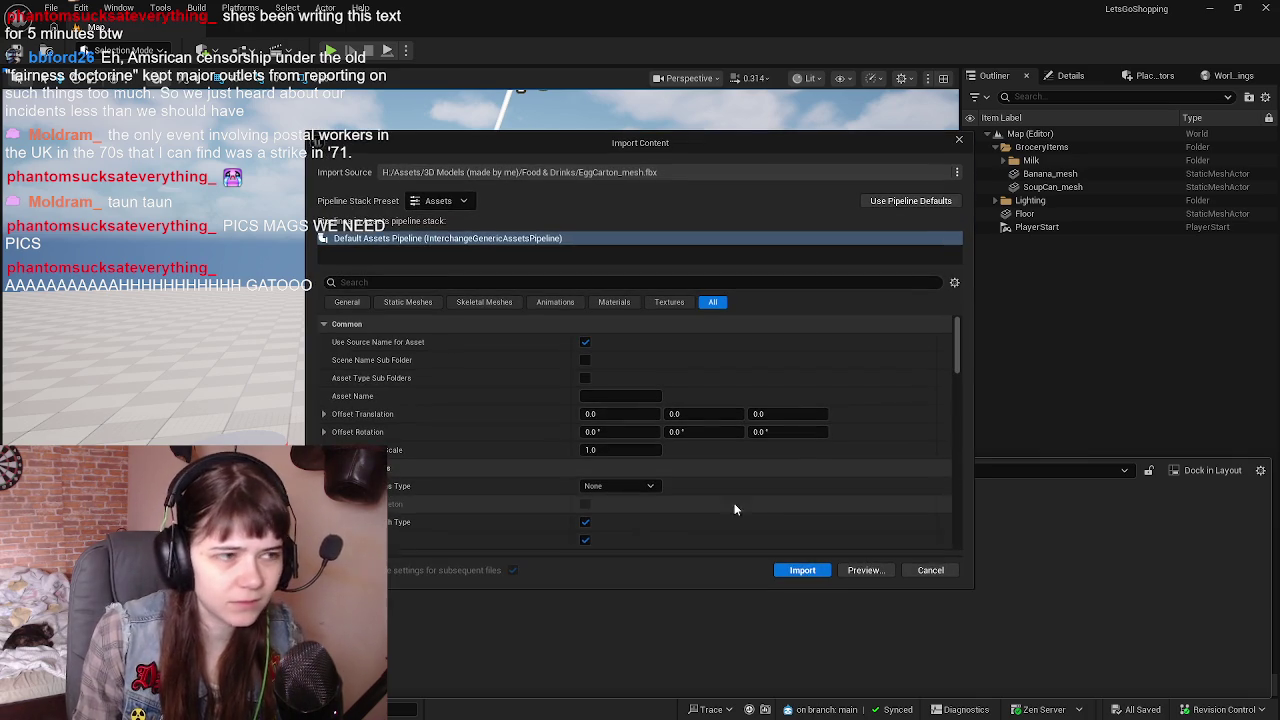
{"action": "left_click", "coordinate": [810, 570]}
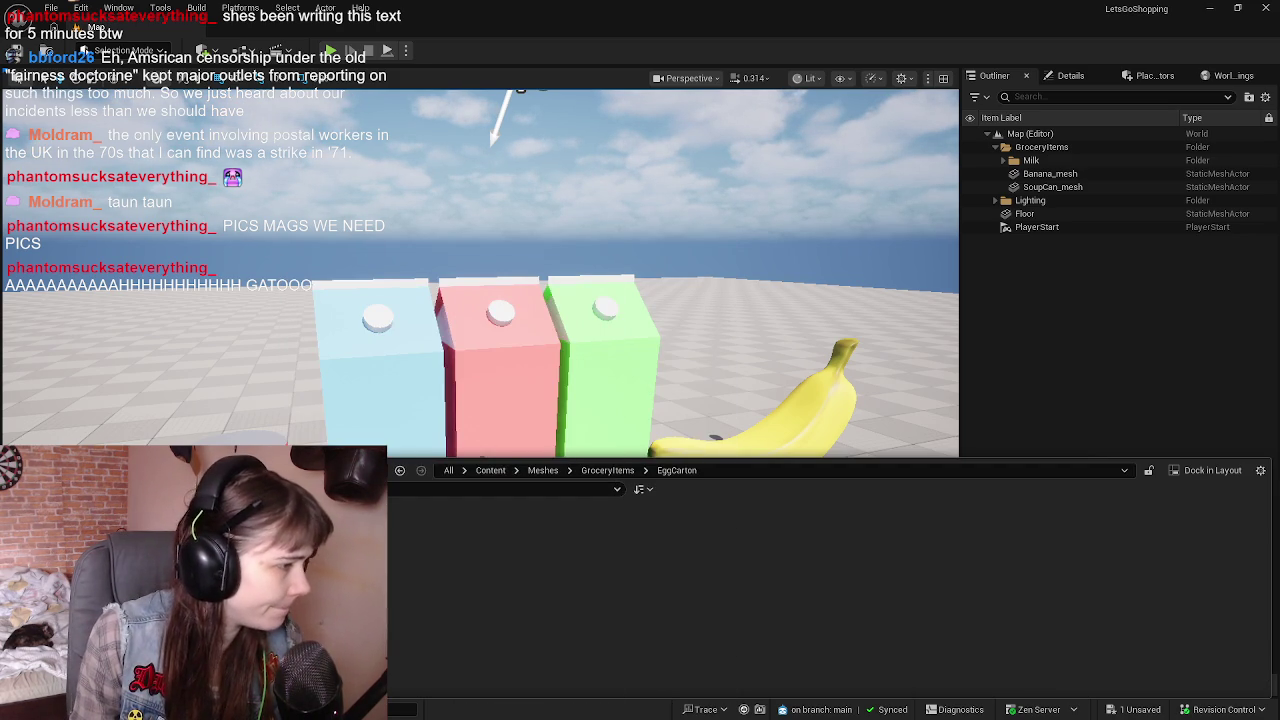
{"action": "left_click", "coordinate": [607, 470]}
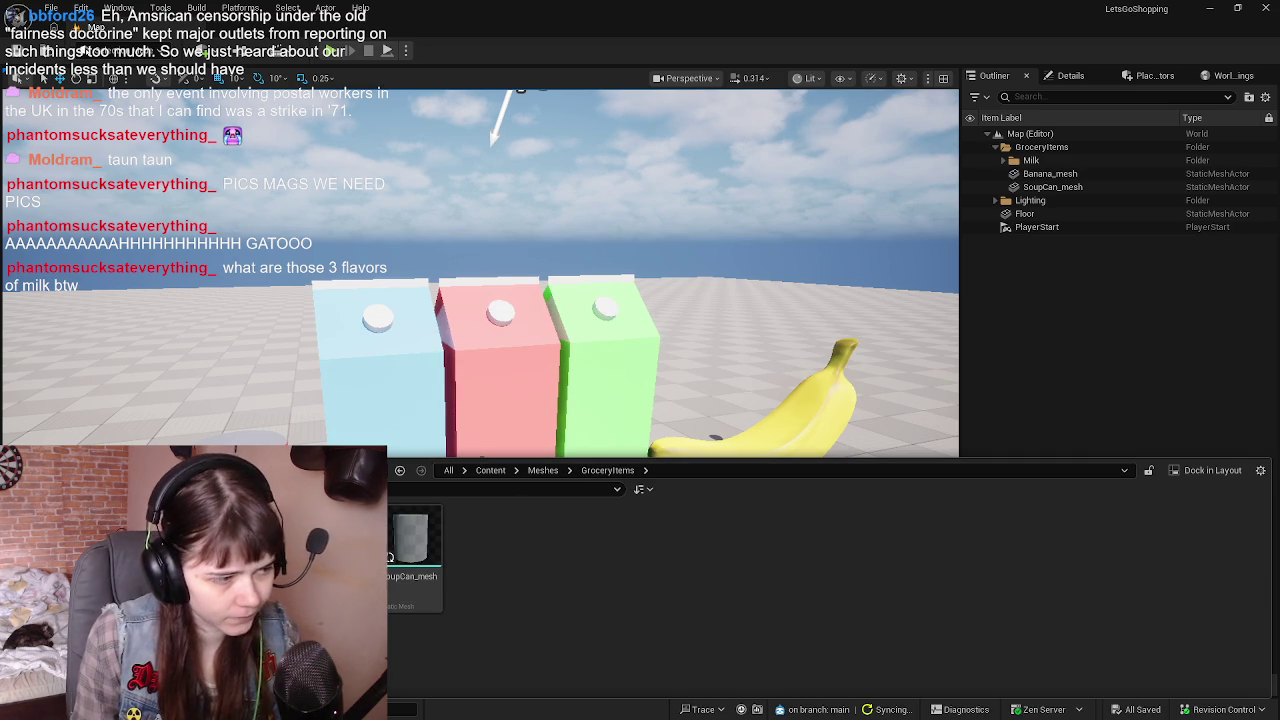
{"action": "key", "text": "alt+Left"}
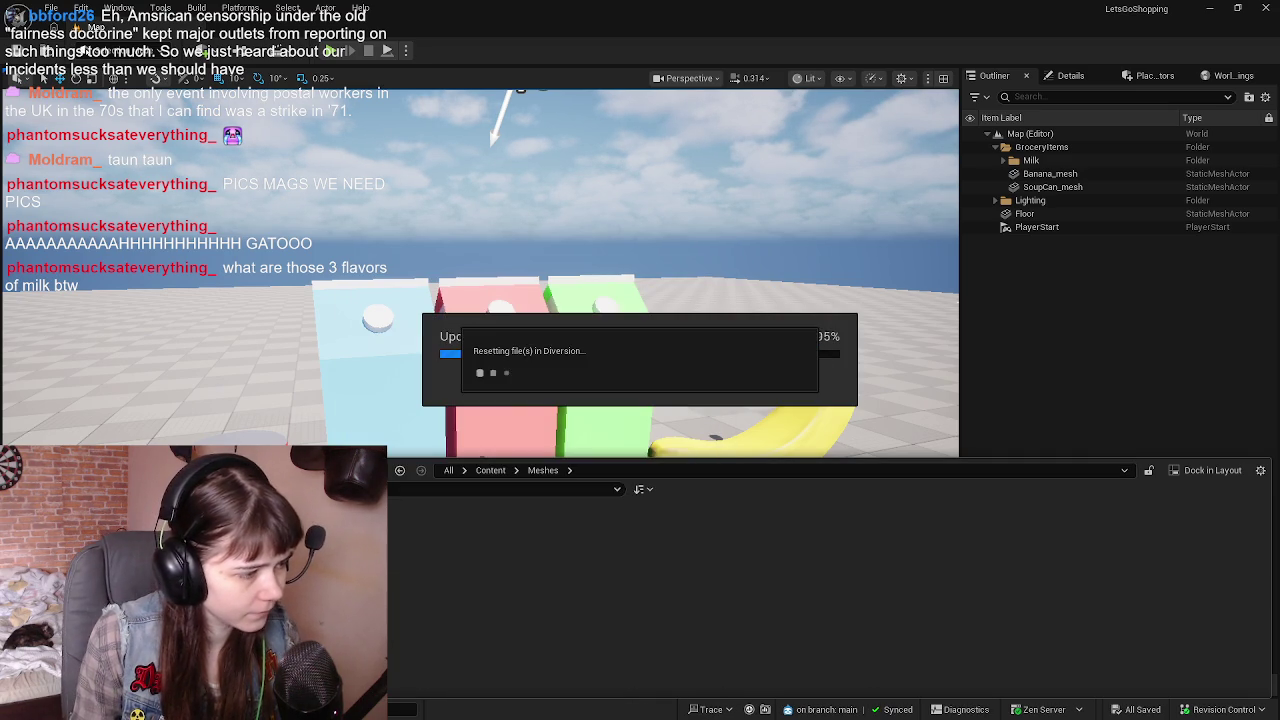
{"action": "double_click", "coordinate": [380, 555]}
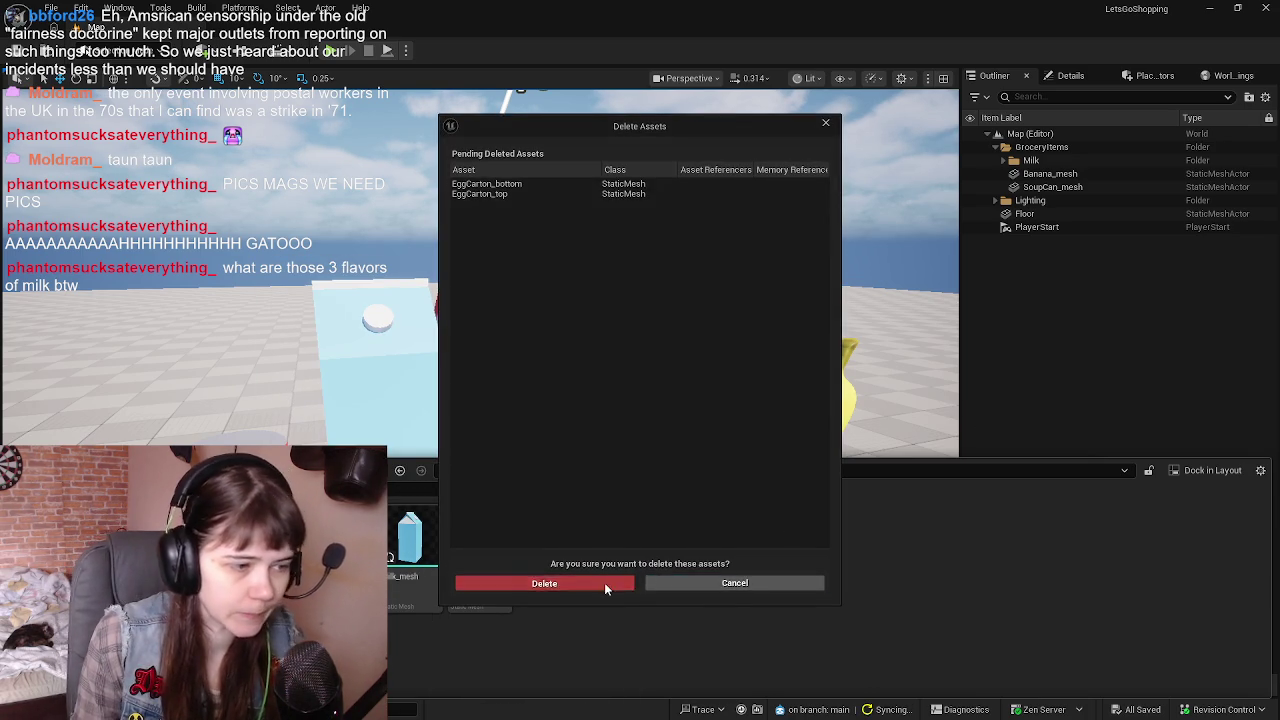
{"action": "left_click", "coordinate": [604, 582]}
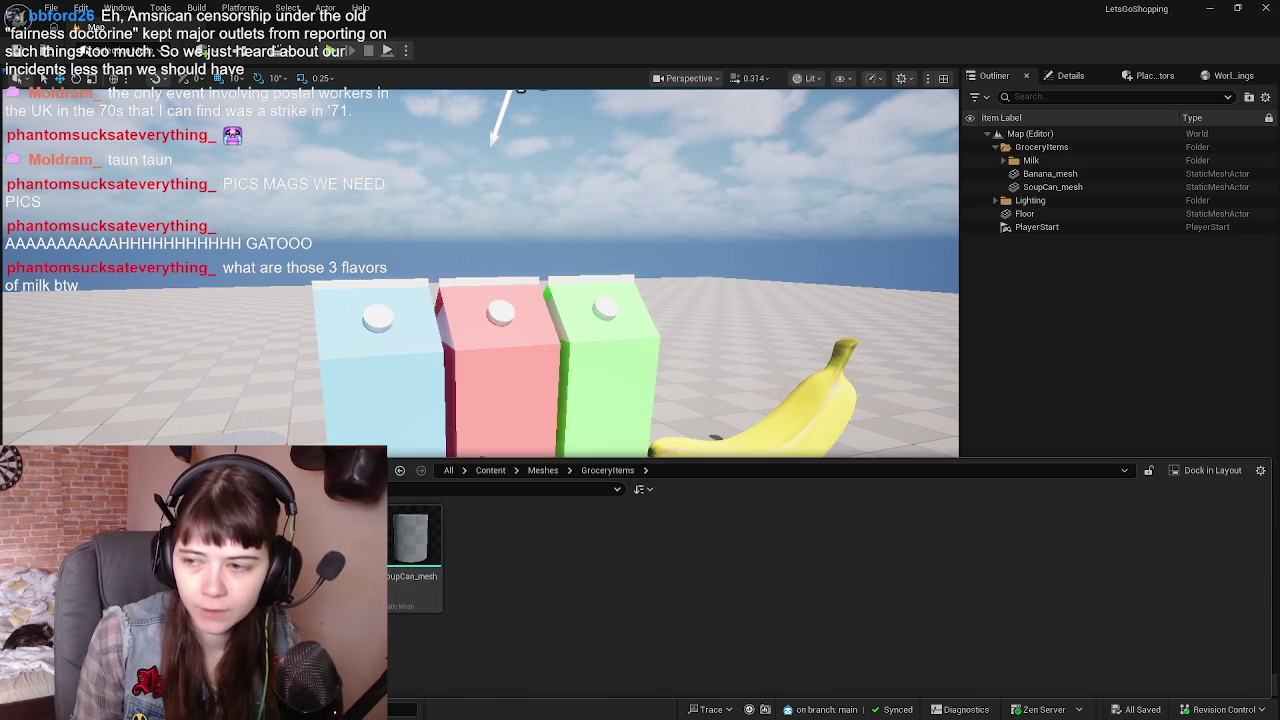
Drop the EggCarton_mesh into the level on the floor beside the soup can
{"action": "left_click", "coordinate": [654, 281]}
{"action": "scroll", "coordinate": [640, 330], "scroll_direction": "up", "scroll_amount": 3}
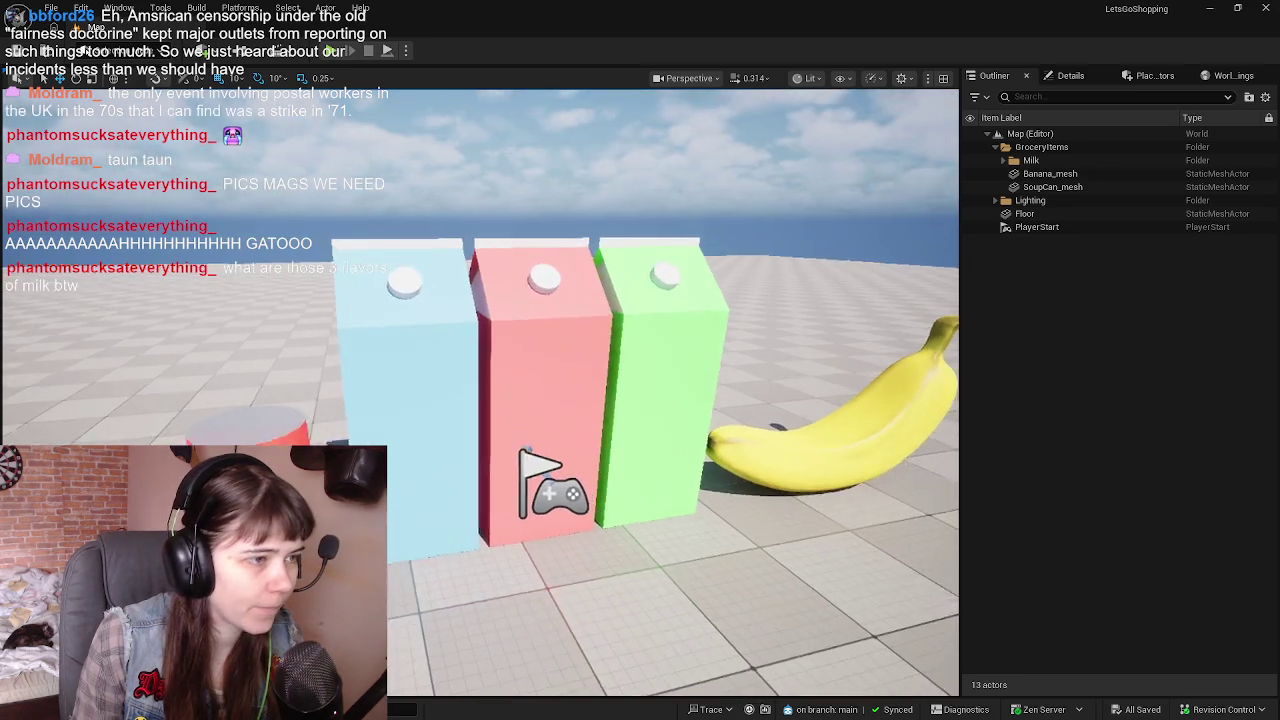
{"action": "scroll", "coordinate": [625, 380], "scroll_direction": "up", "scroll_amount": 3}
{"action": "scroll", "coordinate": [614, 426], "scroll_direction": "up", "scroll_amount": 2}
{"action": "scroll", "coordinate": [600, 340], "scroll_direction": "down", "scroll_amount": 1}
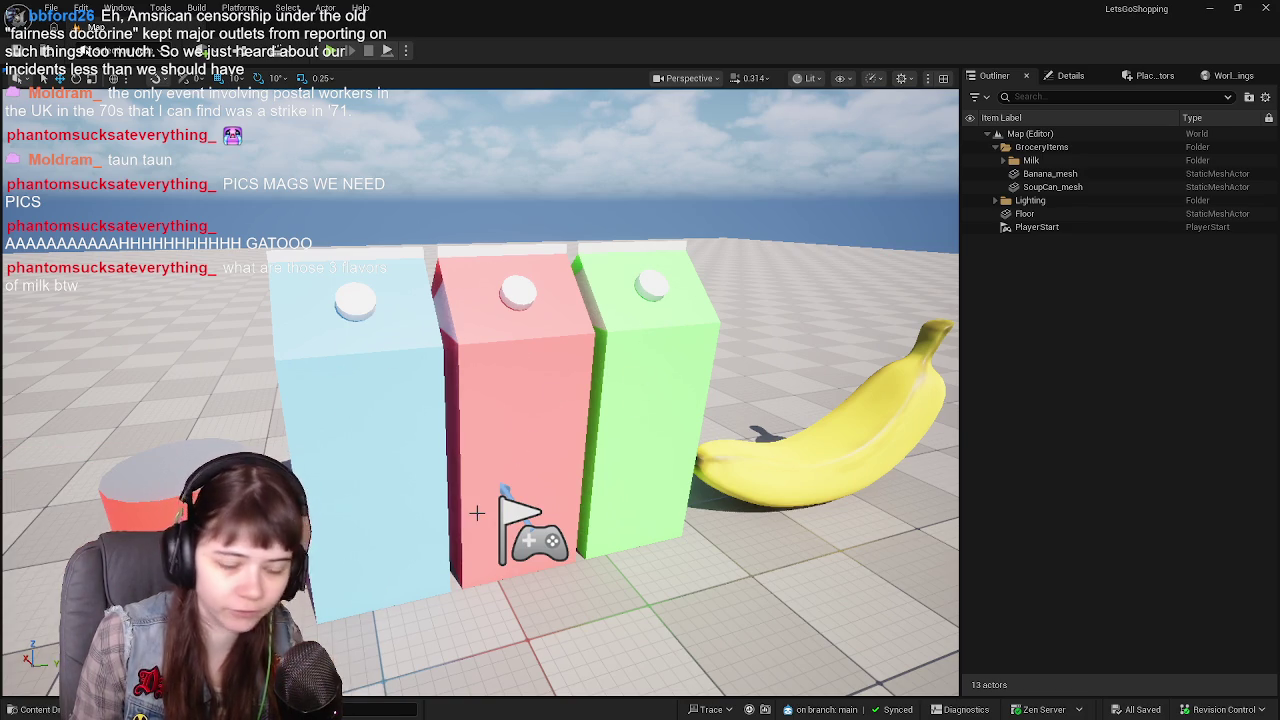
{"action": "key", "text": "ctrl+space"}
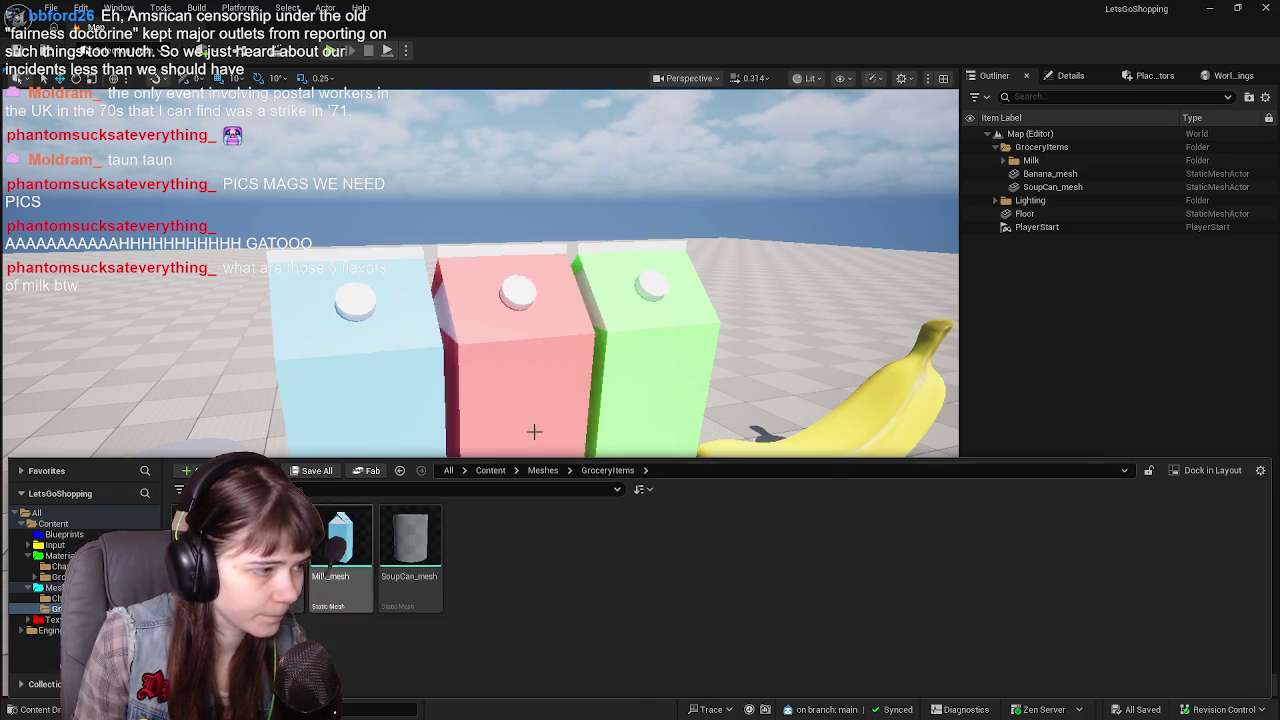
{"action": "left_click_drag", "start_coordinate": [410, 545], "coordinate": [534, 429]}
{"action": "right_click_drag", "start_coordinate": [534, 429], "coordinate": [460, 512]}
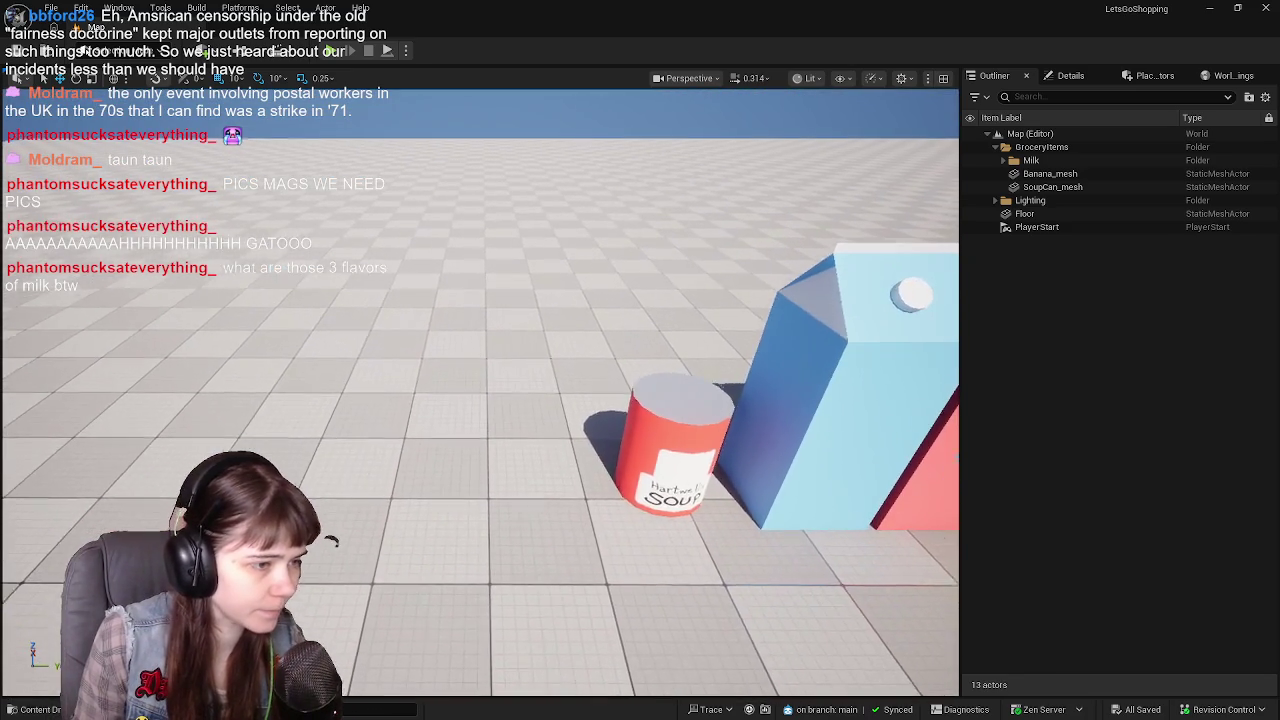
{"action": "key", "text": "ctrl+space"}
{"action": "mouse_move", "coordinate": [270, 545]}
{"action": "left_mouse_down"}
{"action": "mouse_move", "coordinate": [462, 432]}
{"action": "mouse_move", "coordinate": [541, 441]}
{"action": "left_mouse_up"}
Rotate the egg carton 90° and raise it on Z so it sits on the floor
{"action": "key", "text": "e"}
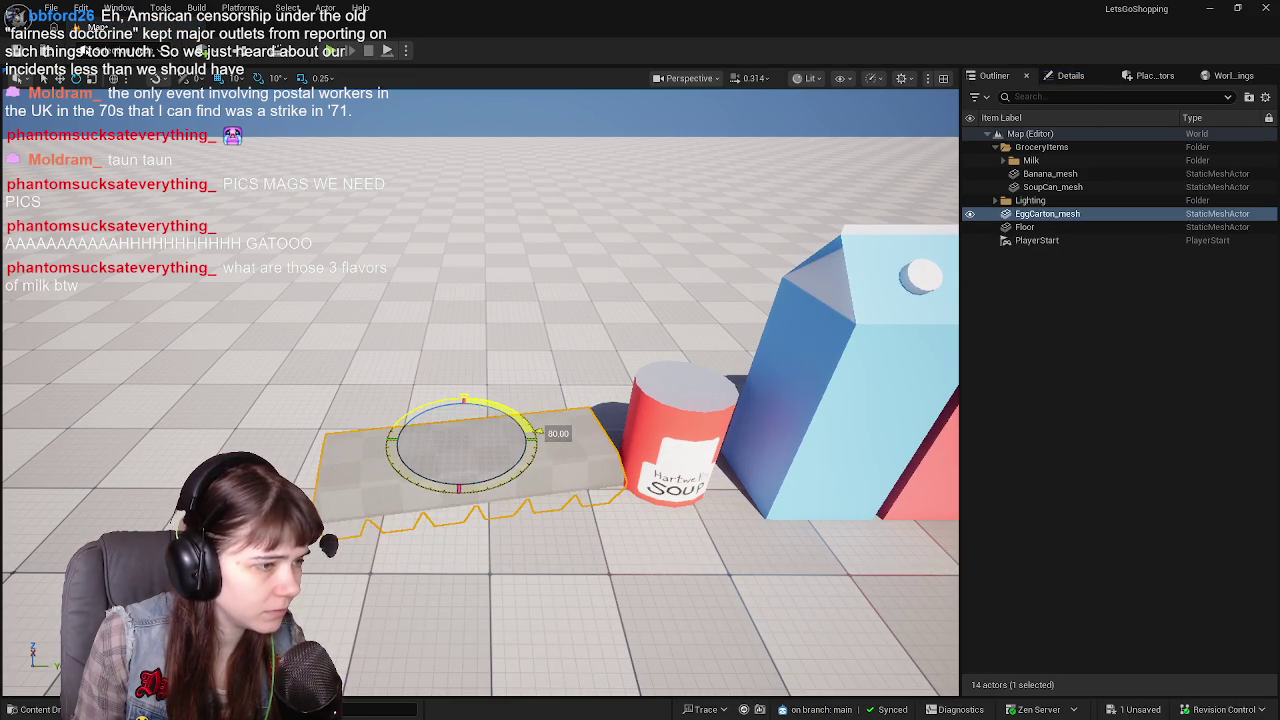
{"action": "key", "text": "w"}
{"action": "right_click_drag", "start_coordinate": [541, 441], "coordinate": [470, 470]}
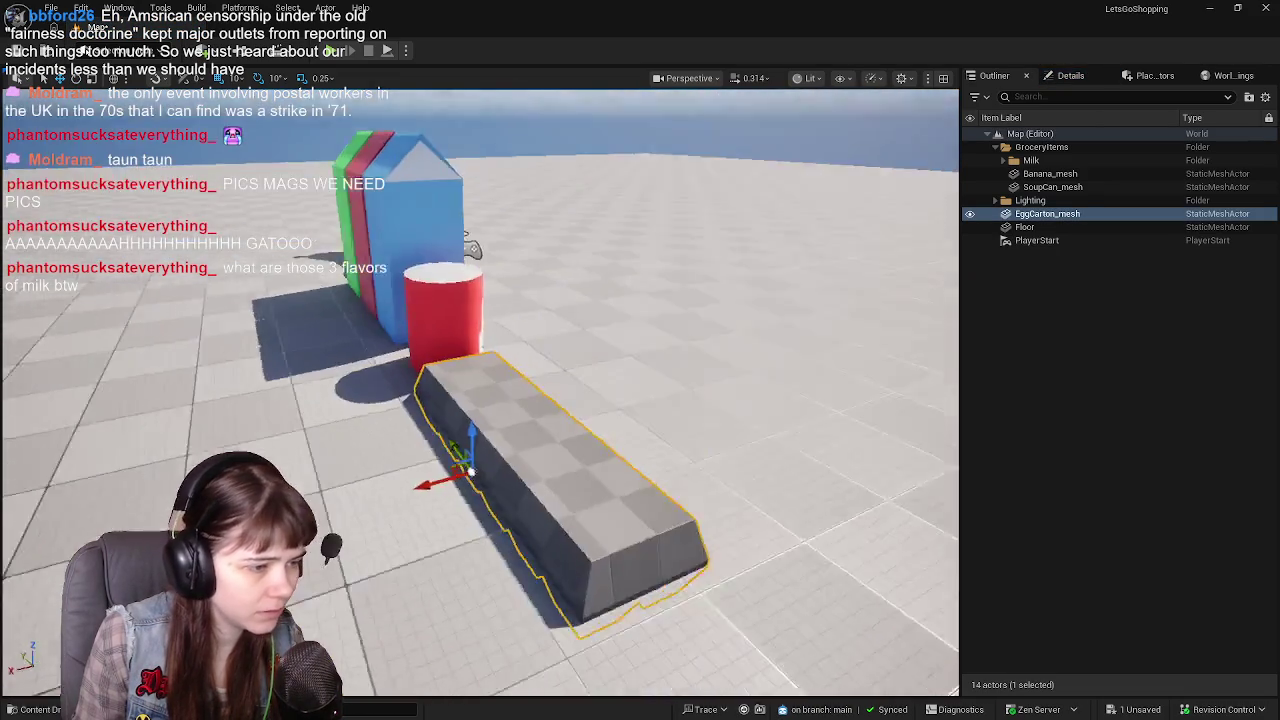
{"action": "right_click_drag", "start_coordinate": [451, 377], "coordinate": [451, 377]}
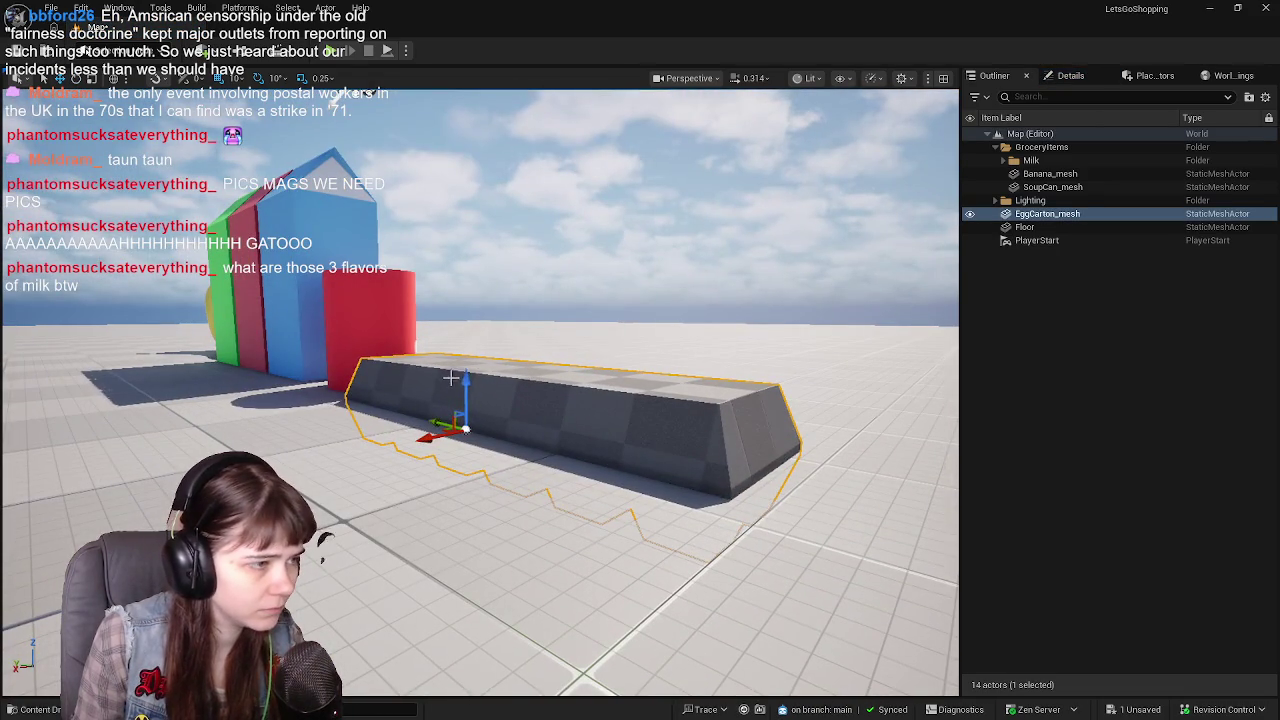
{"action": "left_click_drag", "start_coordinate": [466, 378], "coordinate": [467, 332]}
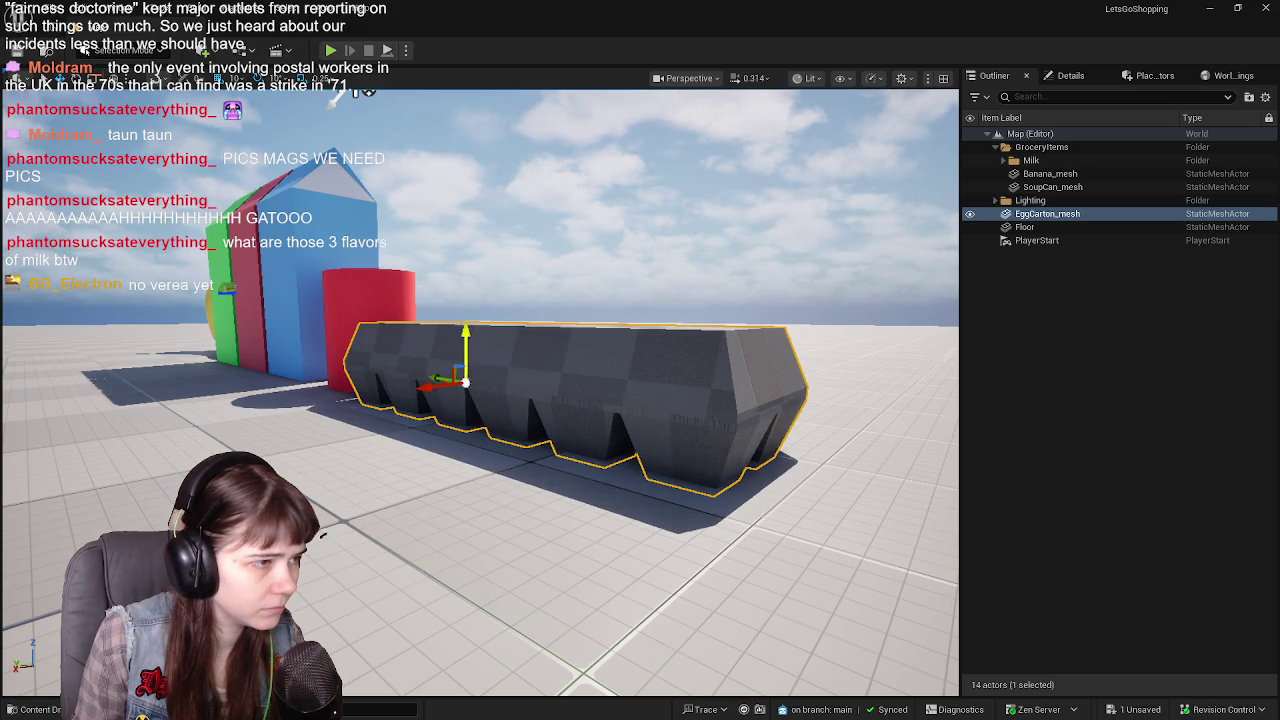
{"action": "right_click_drag", "start_coordinate": [468, 327], "coordinate": [468, 327]}
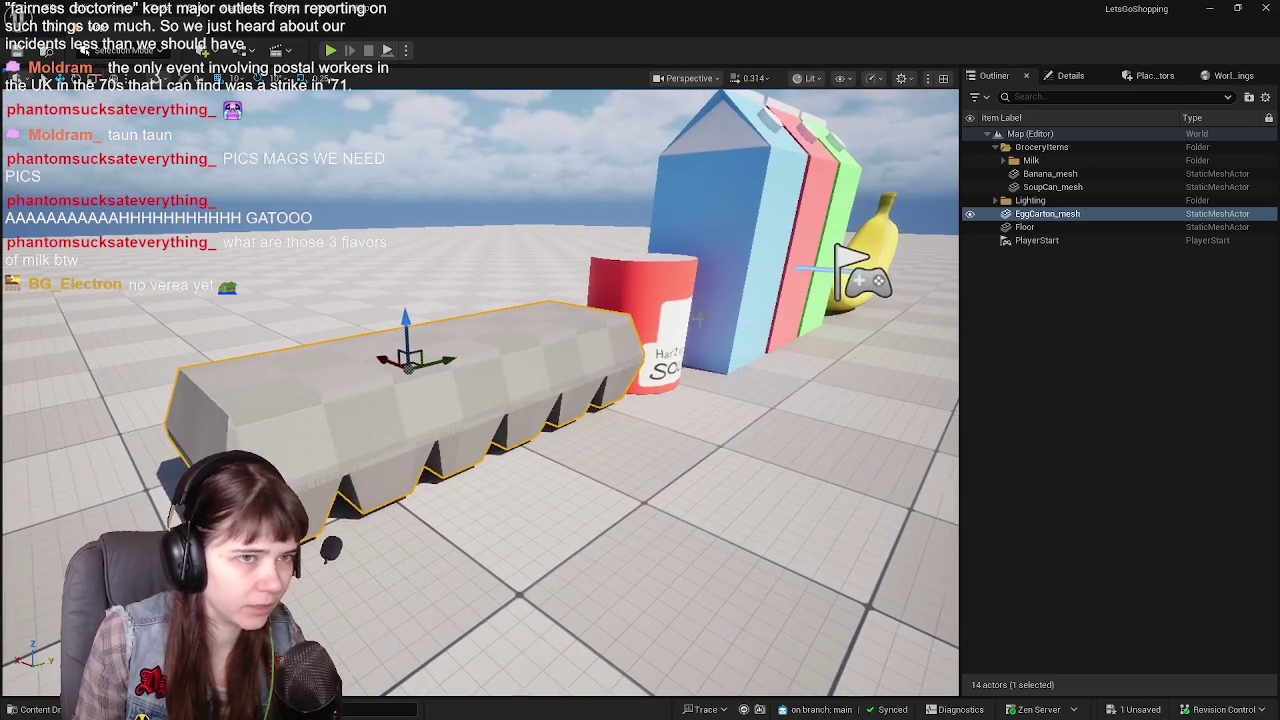
File the EggCarton_mesh actor under GroceryItems in the Outliner
{"action": "left_click_drag", "start_coordinate": [1047, 213], "coordinate": [1055, 150]}
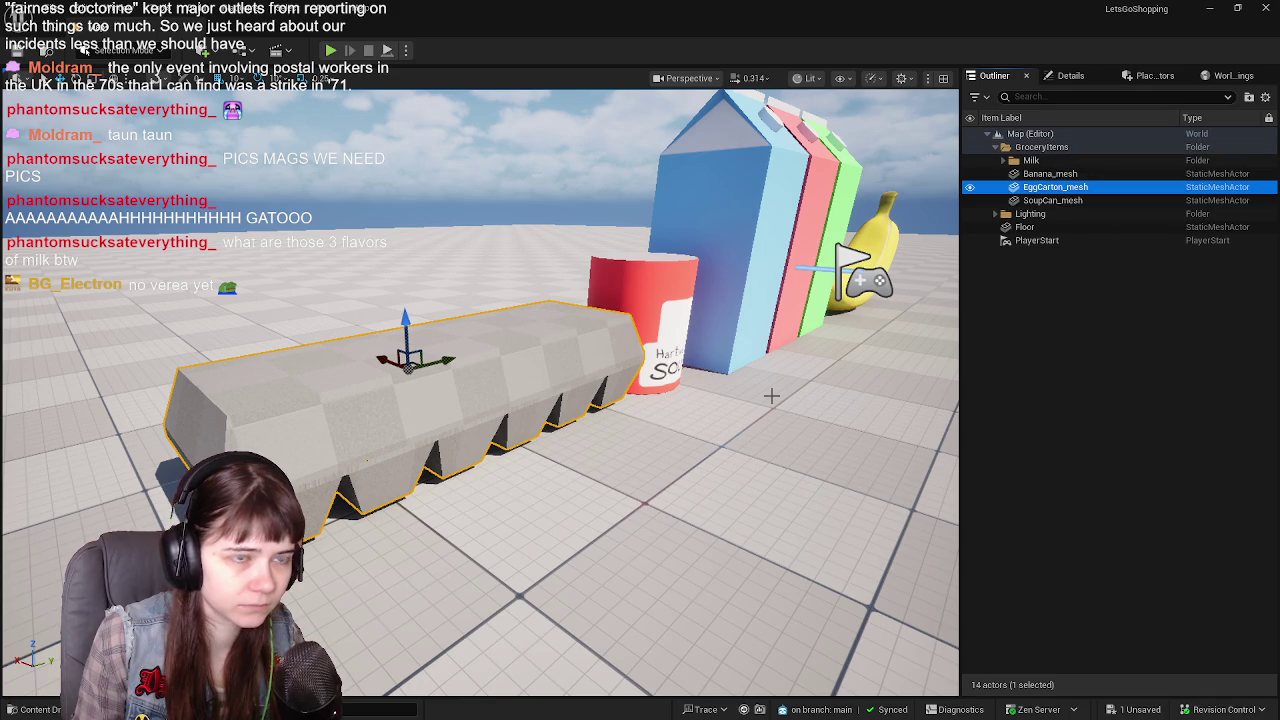
{"action": "left_click", "coordinate": [1027, 310]}
{"action": "left_click", "coordinate": [1070, 75]}
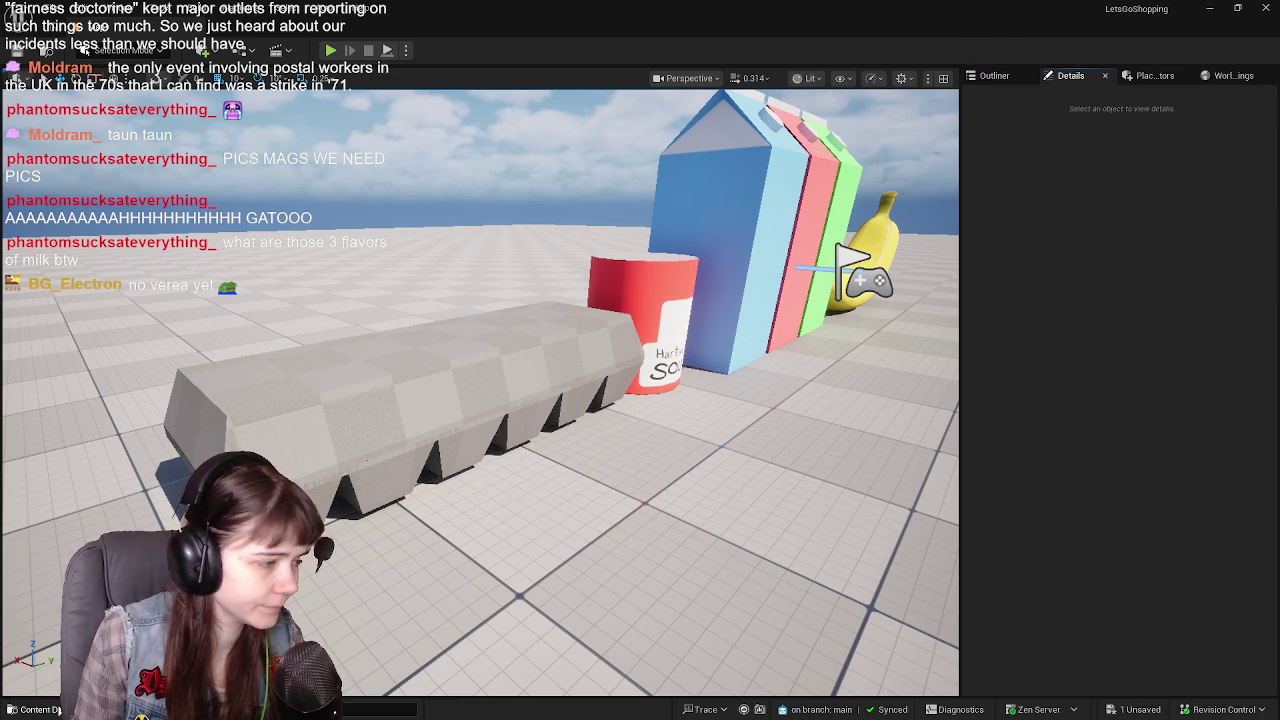
Save the Map level with Save Selected and open Content > Textures > GroceryItems showing Banana_baked
{"action": "key", "text": "ctrl+space"}
{"action": "left_click", "coordinate": [490, 470]}
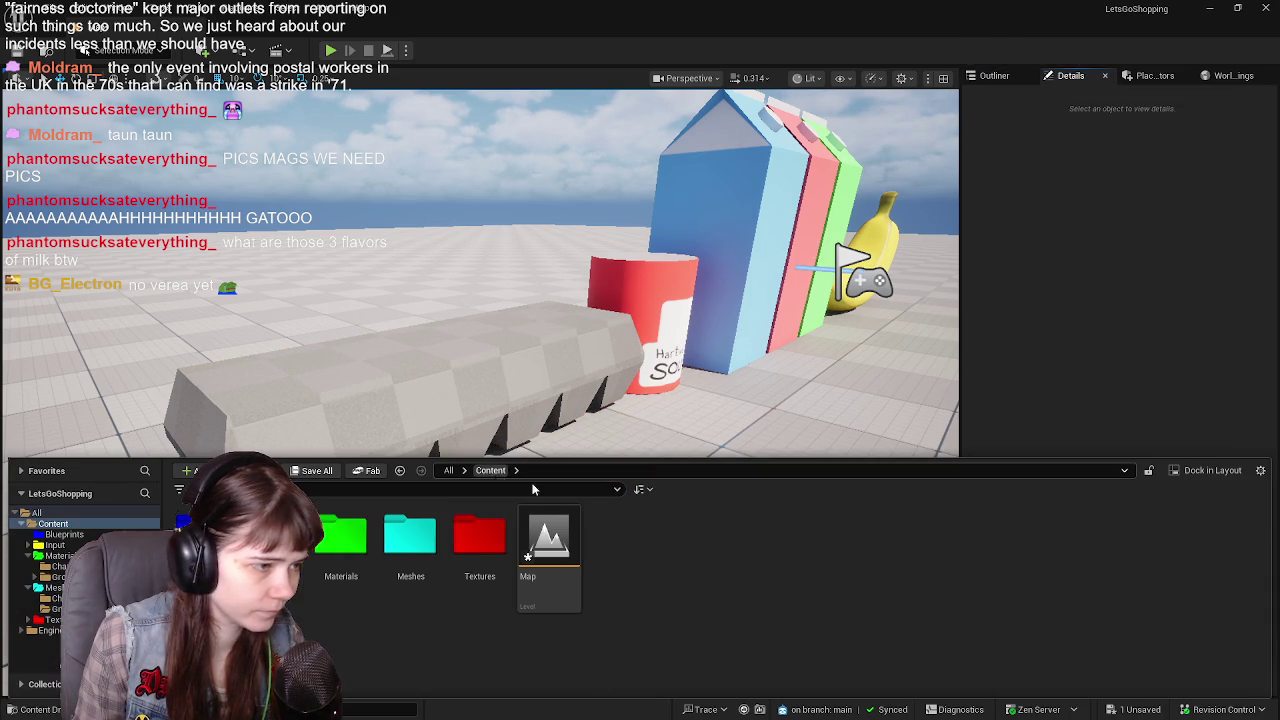
{"action": "double_click", "coordinate": [472, 562]}
{"action": "left_click", "coordinate": [305, 471]}
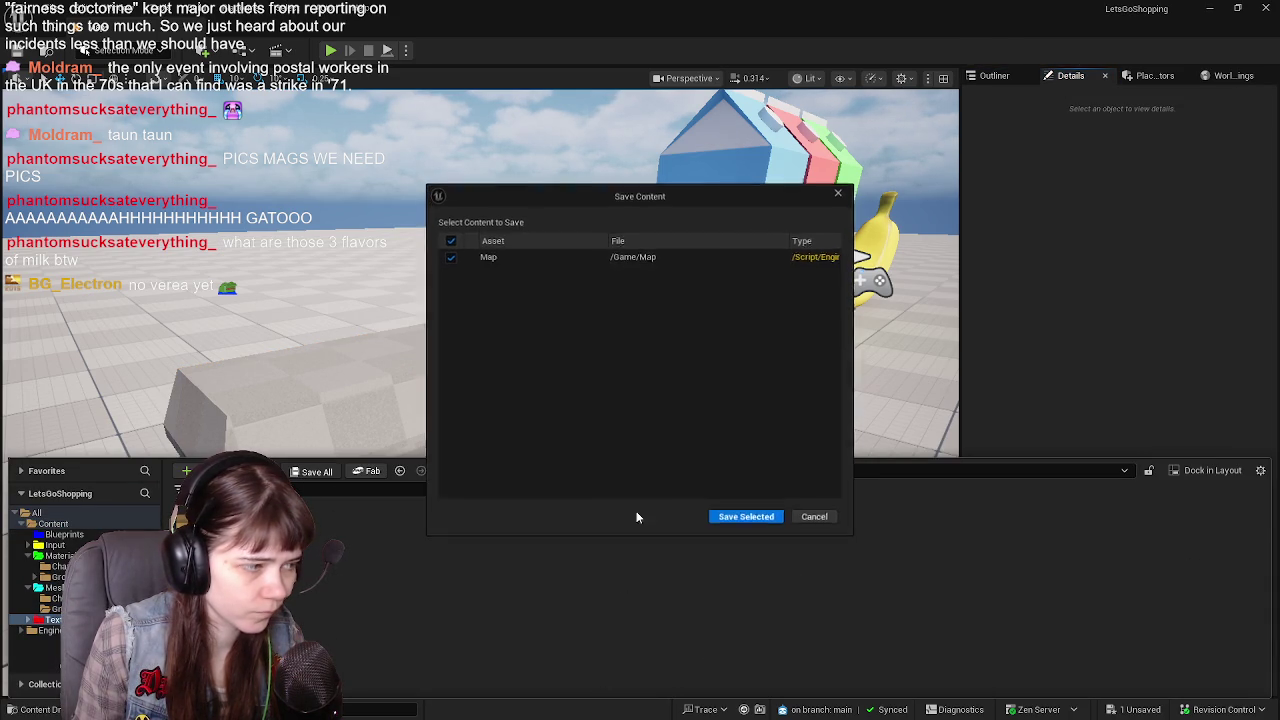
{"action": "left_click", "coordinate": [740, 517]}
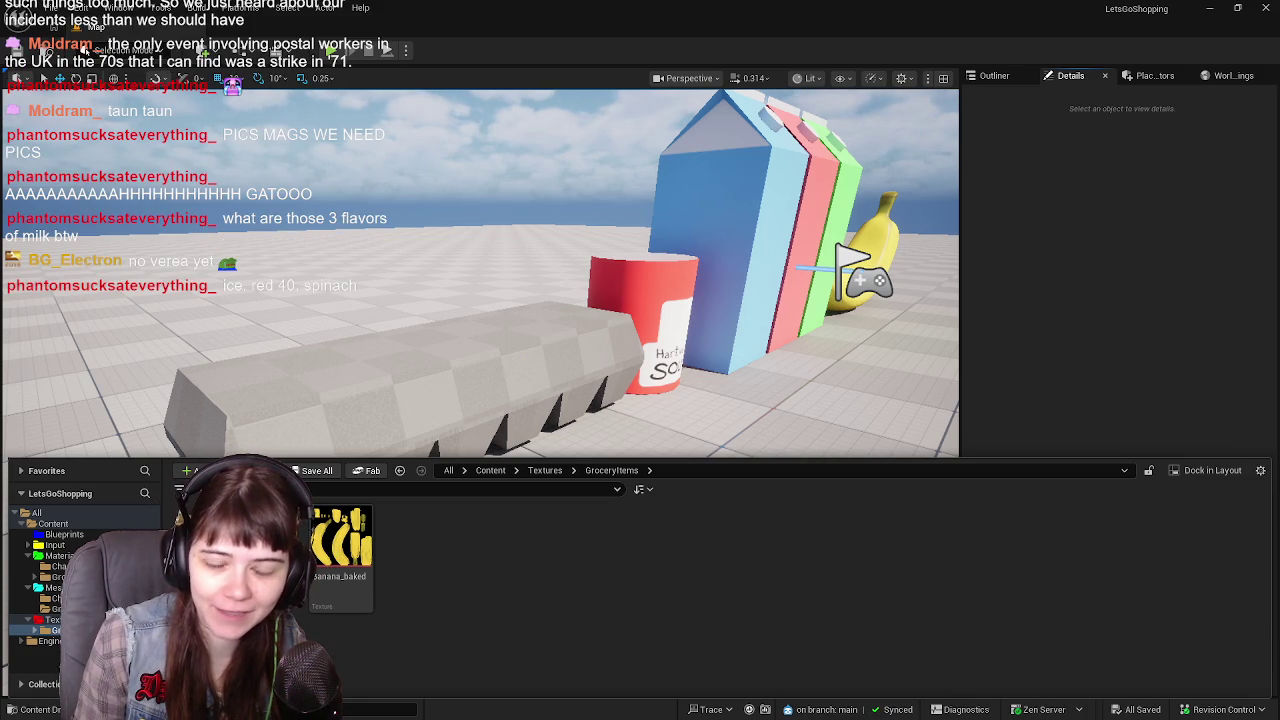
{"action": "mouse_move", "coordinate": [666, 343]}
{"action": "right_mouse_down"}
{"action": "mouse_move", "coordinate": [509, 388]}
{"action": "mouse_move", "coordinate": [509, 420]}
{"action": "mouse_move", "coordinate": [594, 402]}
{"action": "right_mouse_up"}
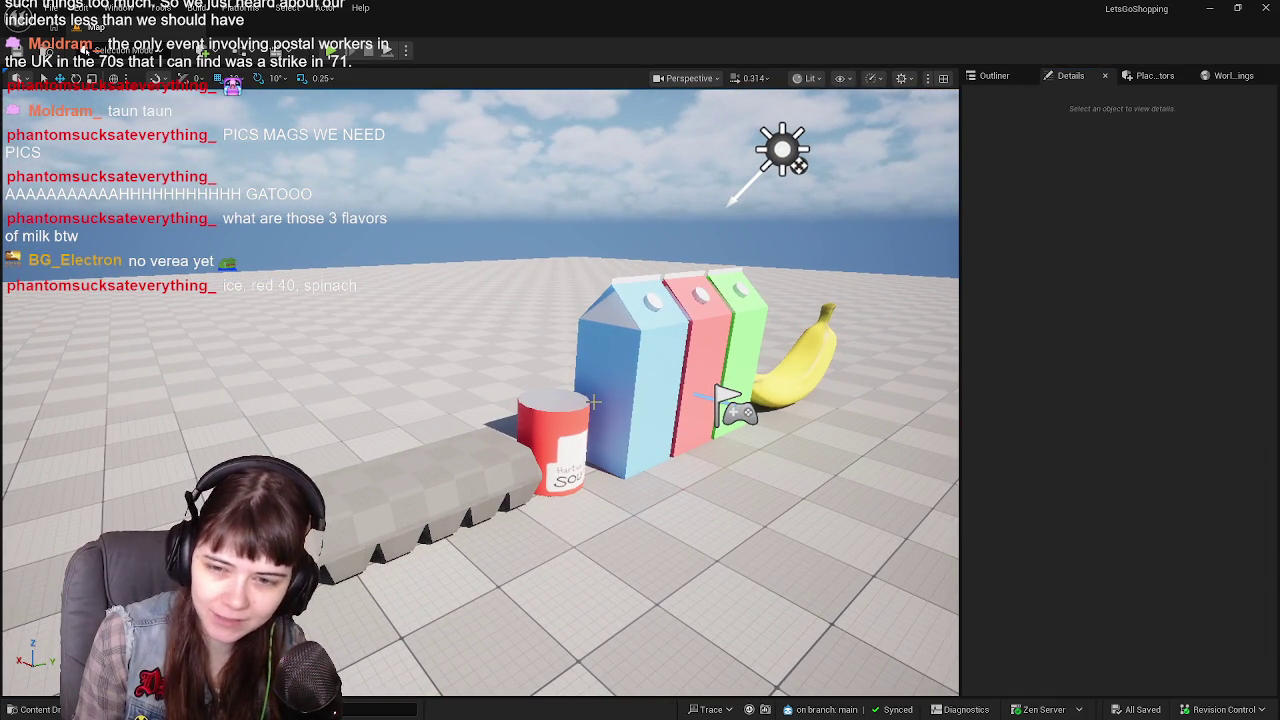
{"action": "key", "text": "ctrl+space"}
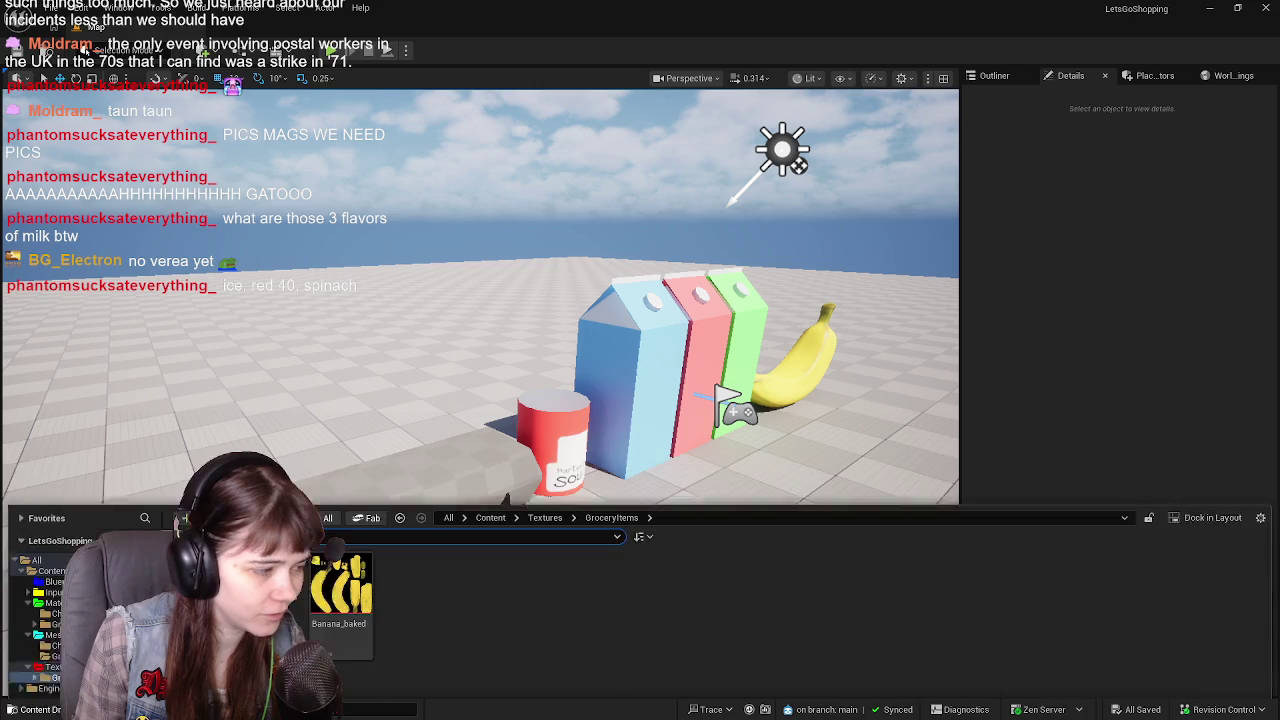
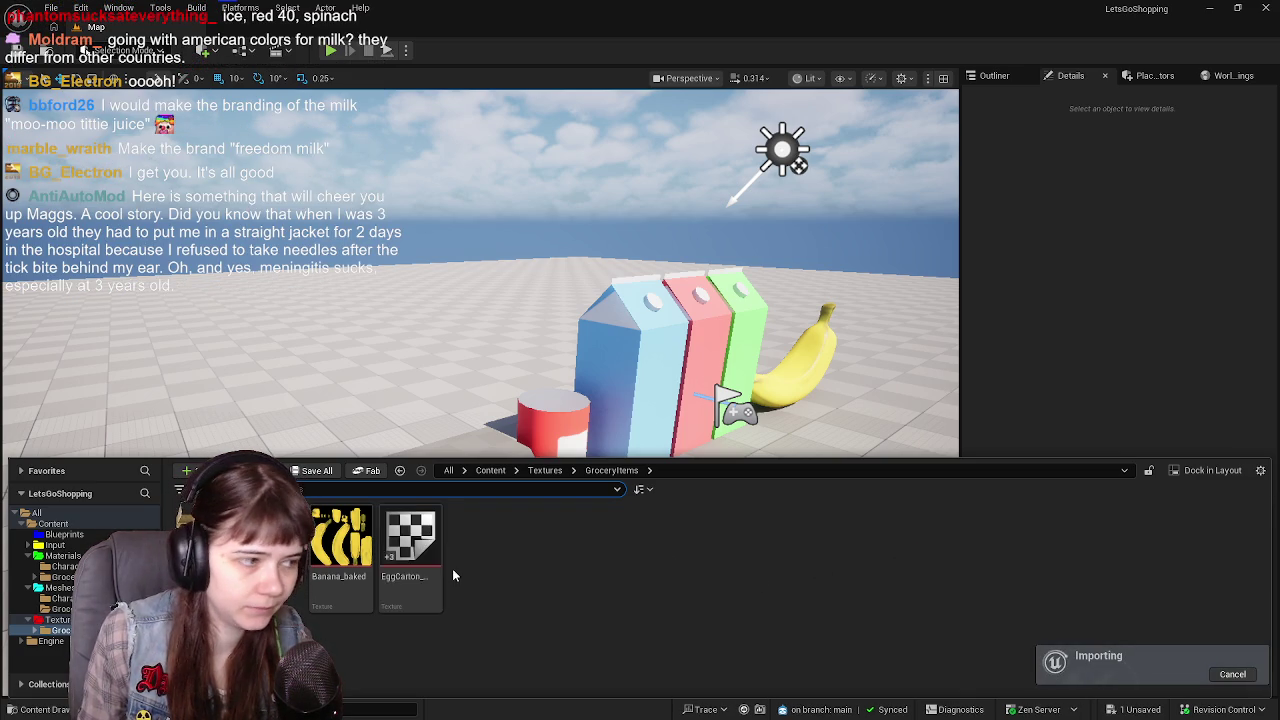
Save the imported egg carton texture and browse to Content > Materials > GroceryItems
{"action": "left_click", "coordinate": [316, 470]}
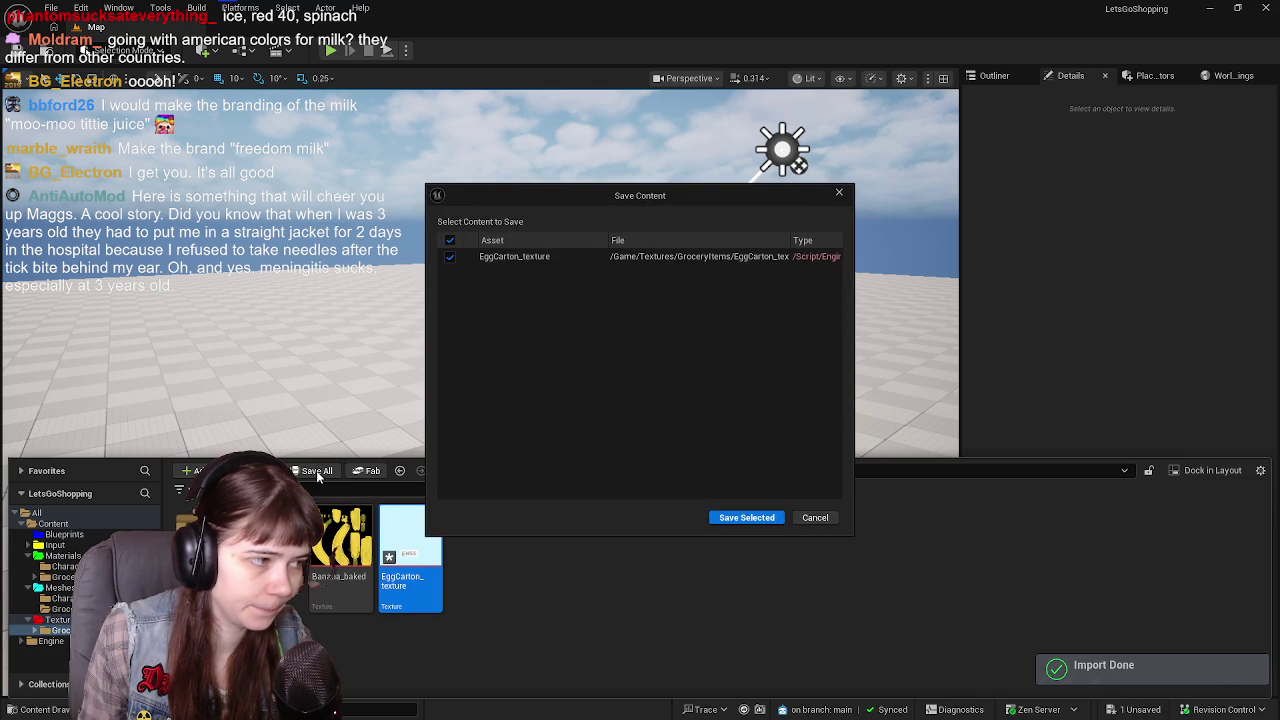
{"action": "left_click", "coordinate": [715, 519]}
{"action": "left_click", "coordinate": [540, 470]}
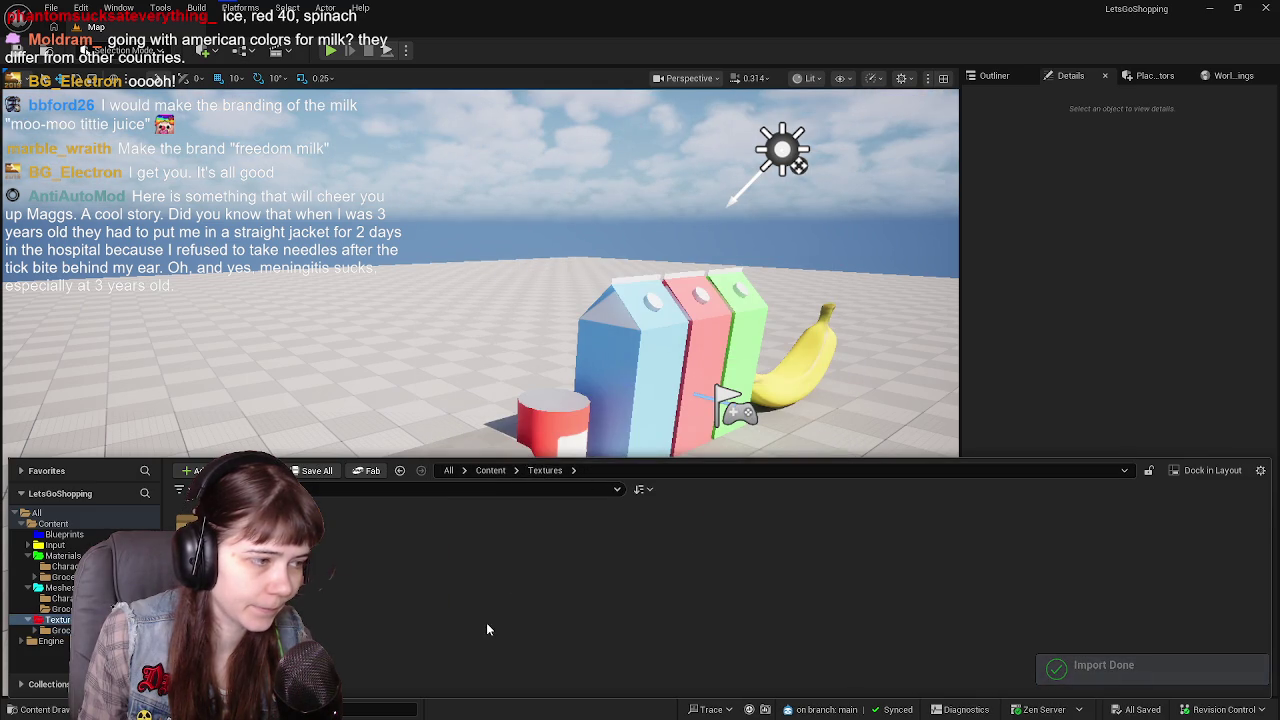
{"action": "left_click", "coordinate": [500, 470]}
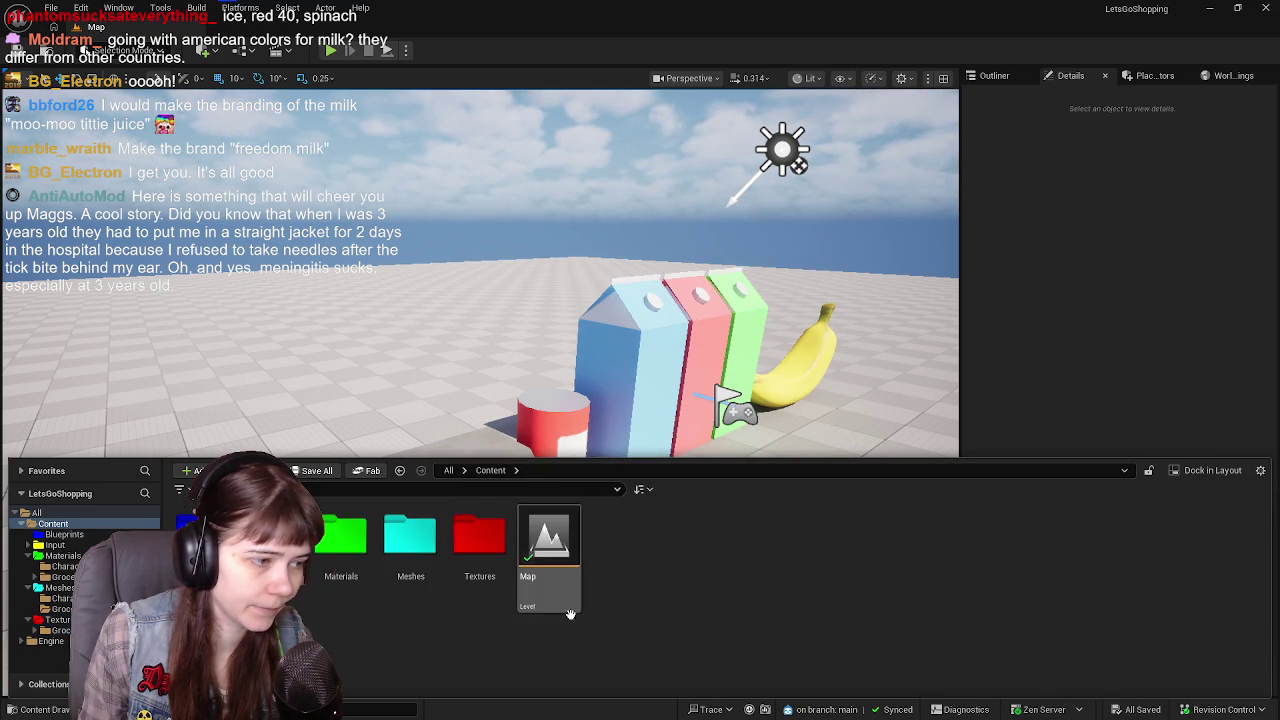
{"action": "double_click", "coordinate": [340, 540]}
{"action": "double_click", "coordinate": [270, 540]}
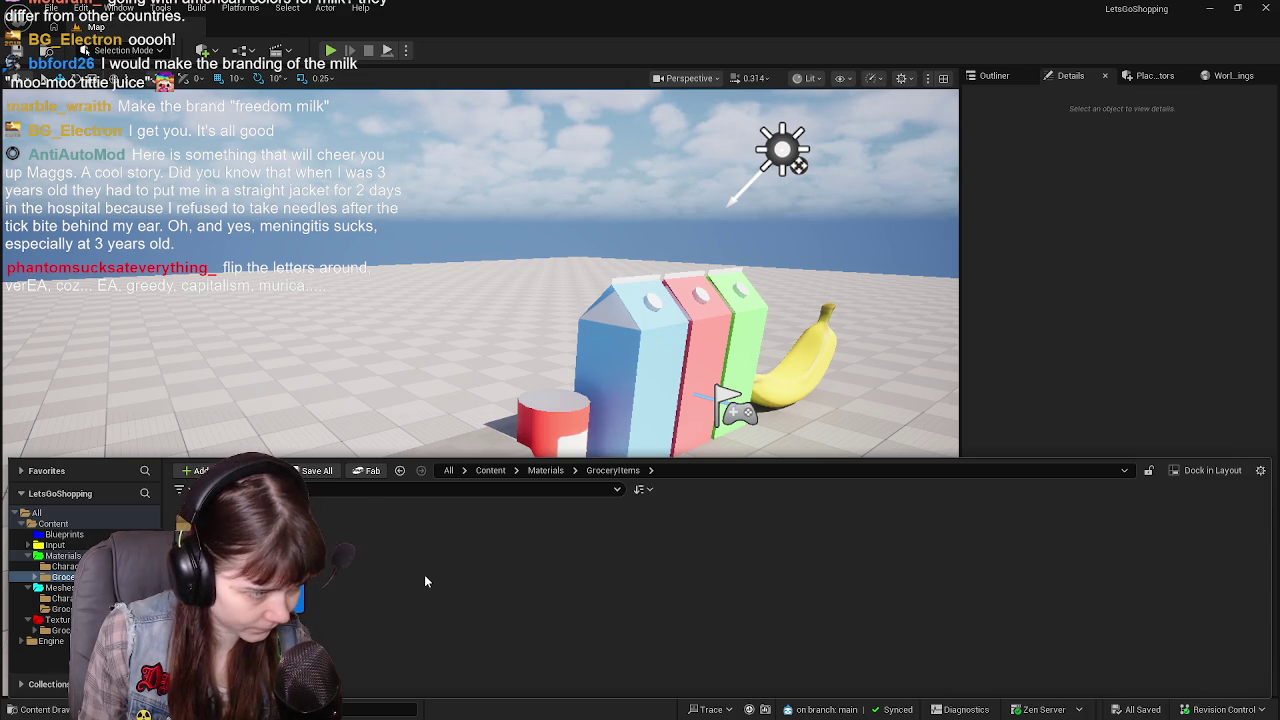
Create a new material named EggCarton_mat in that folder
{"action": "type", "text": "BananaMat"}
{"action": "type", "text": "c"}
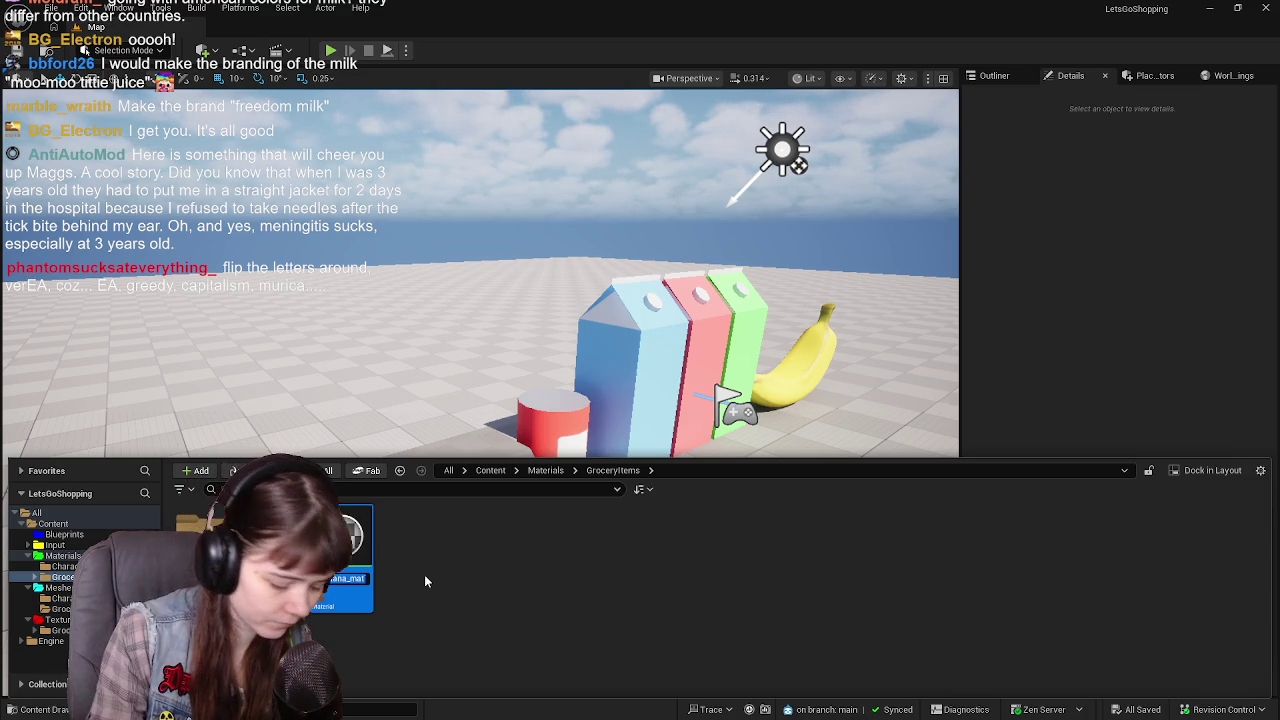
{"action": "type", "text": "art"}
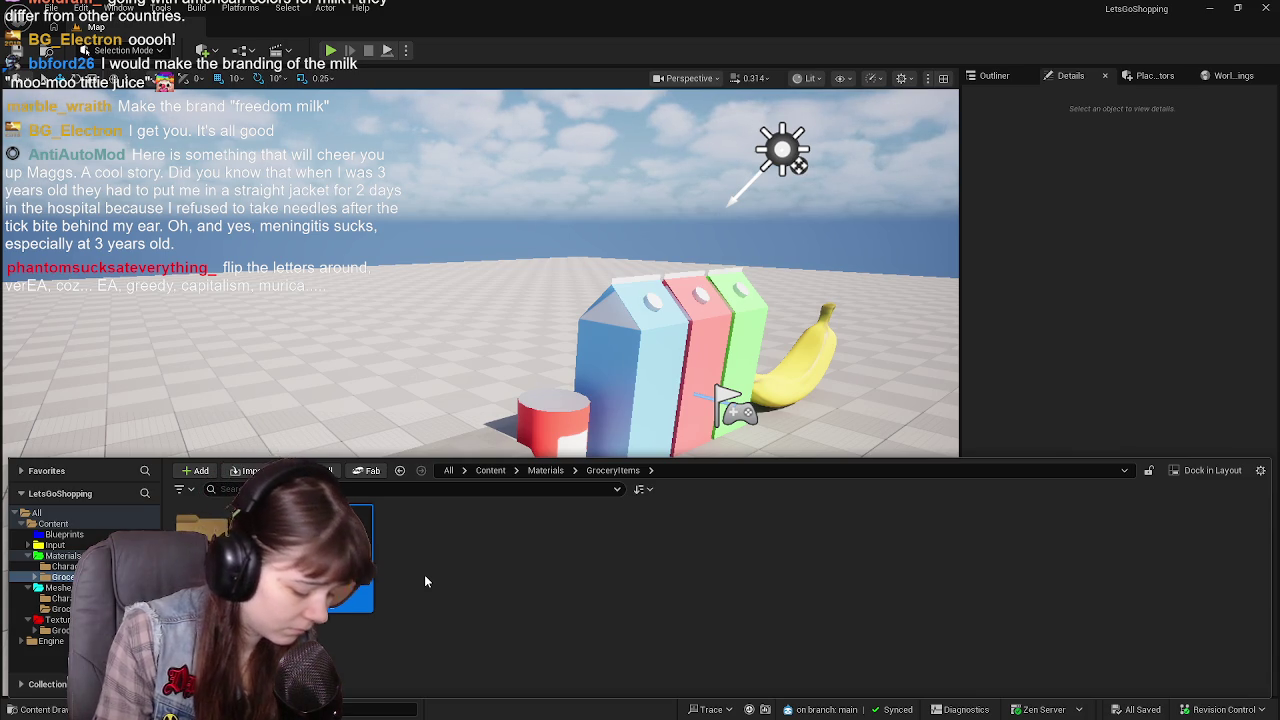
{"action": "key", "text": "Return"}
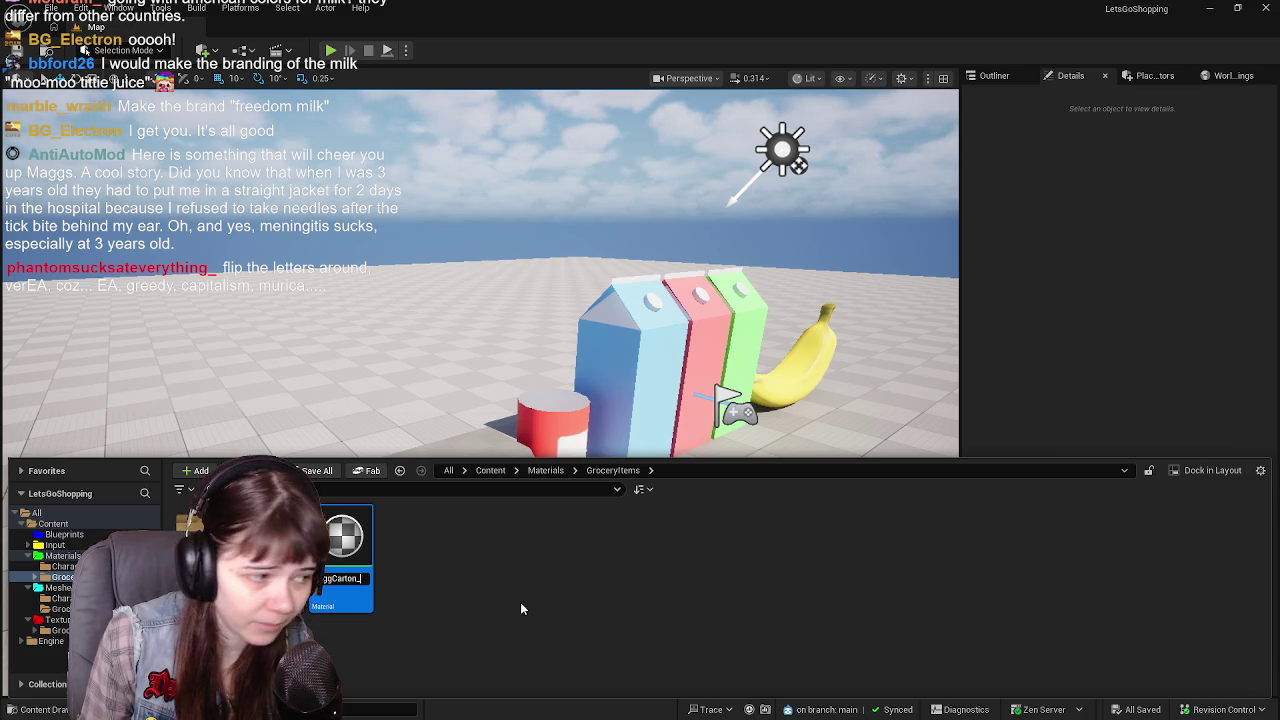
{"action": "type", "text": "mat"}
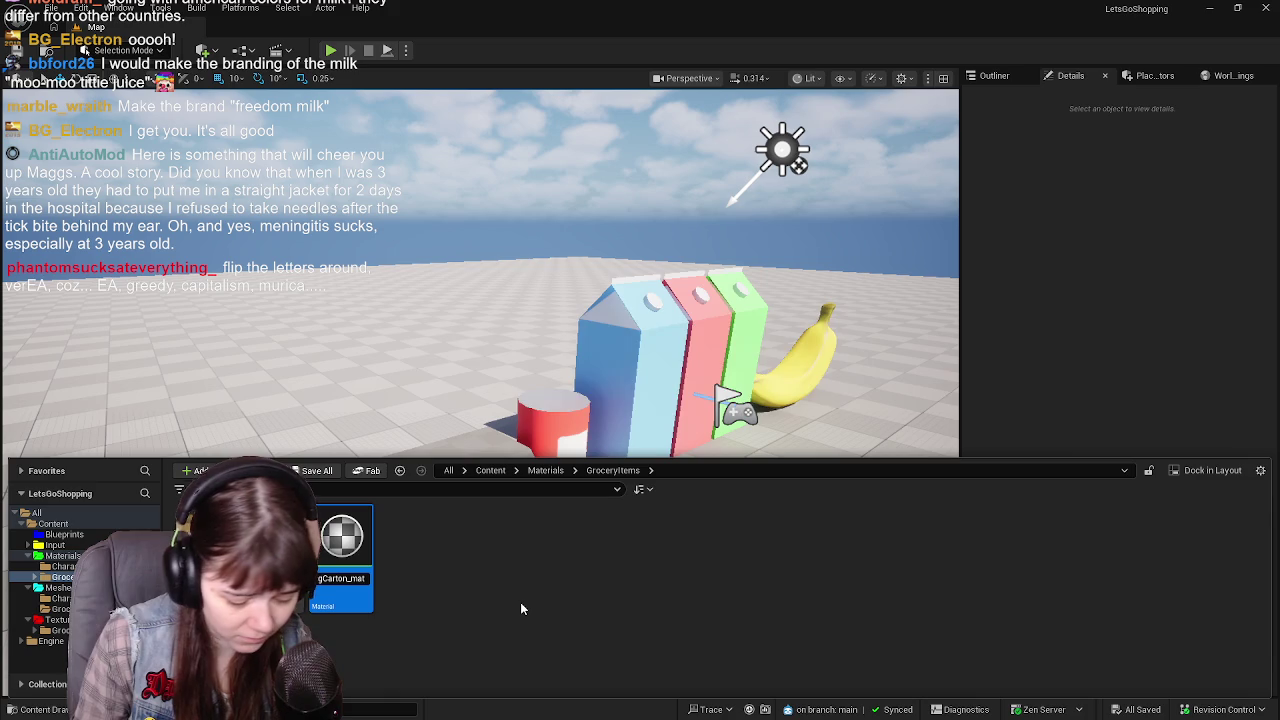
{"action": "key", "text": "Return"}
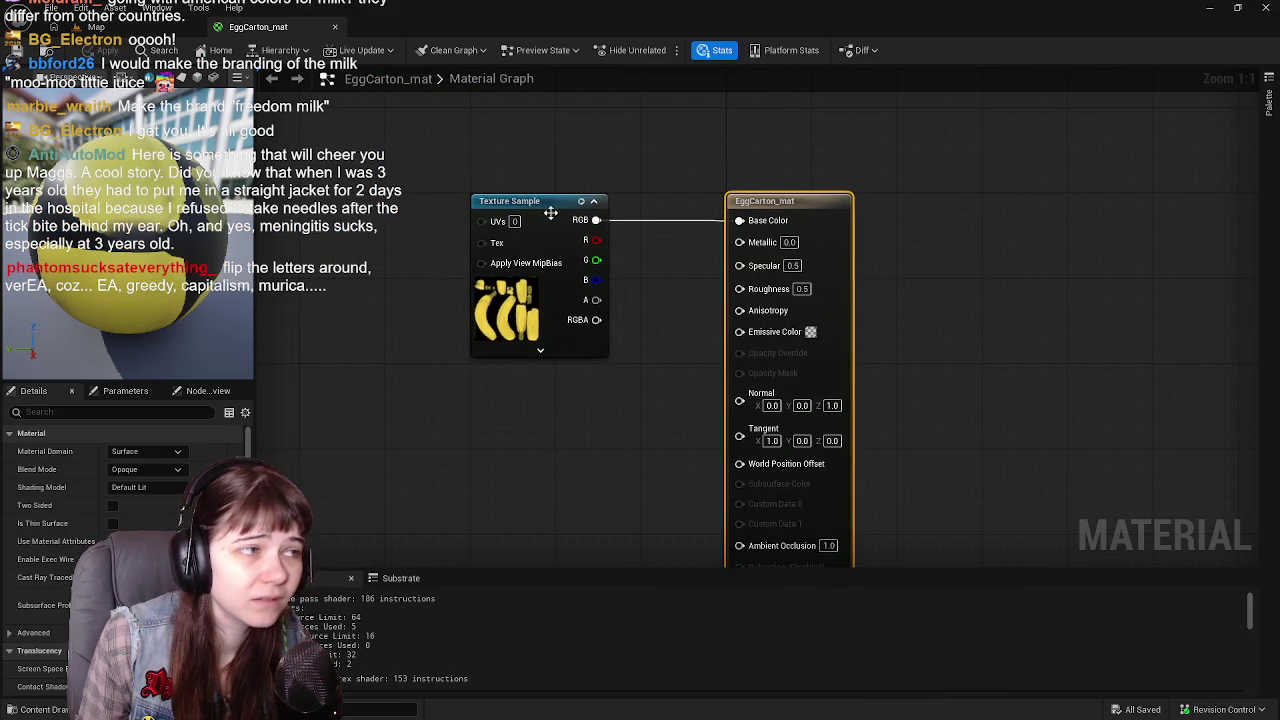
Point the Texture Sample at the light-blue egg carton texture, save, and close EggCarton_mat
{"action": "left_click", "coordinate": [170, 628]}
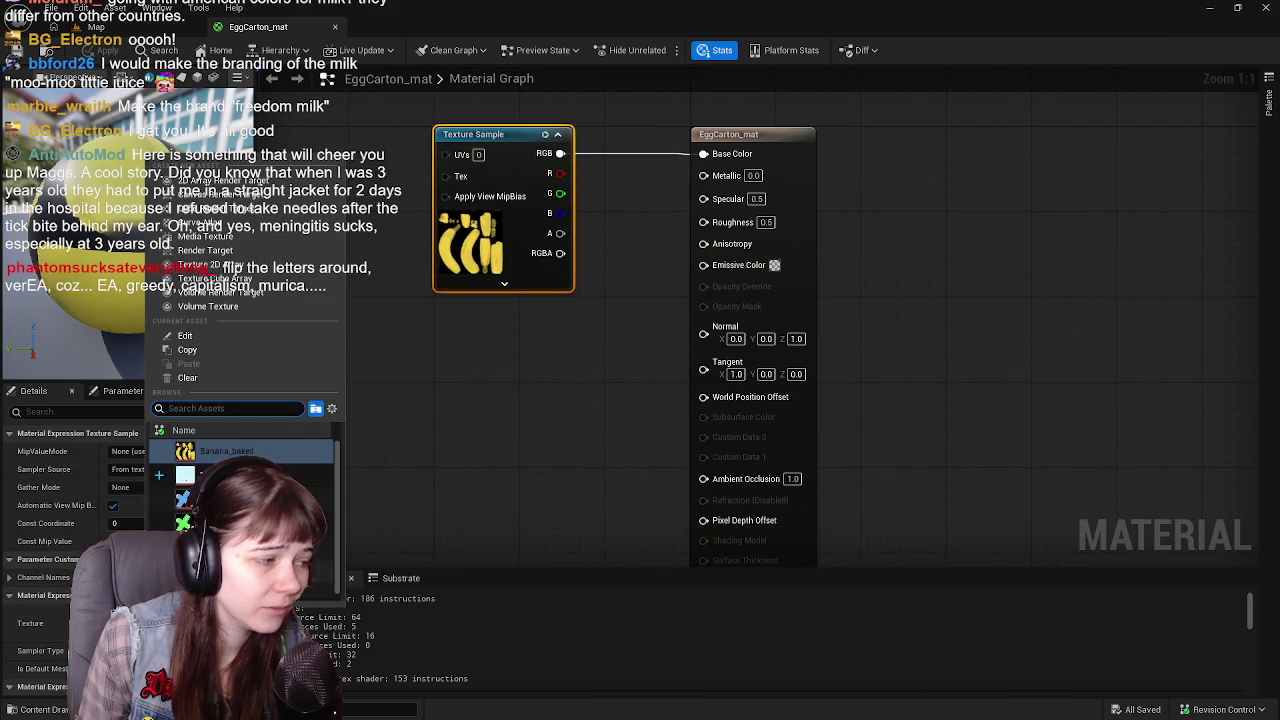
{"action": "left_click", "coordinate": [230, 475]}
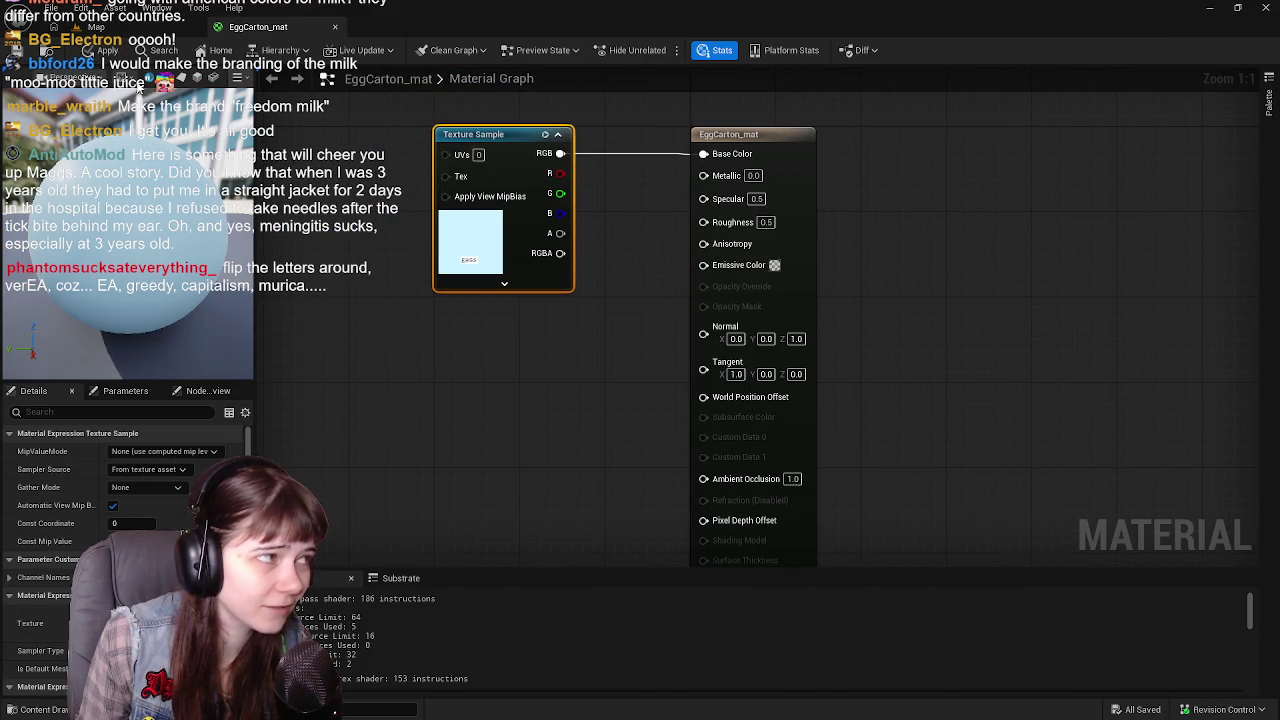
{"action": "key", "text": "ctrl+s"}
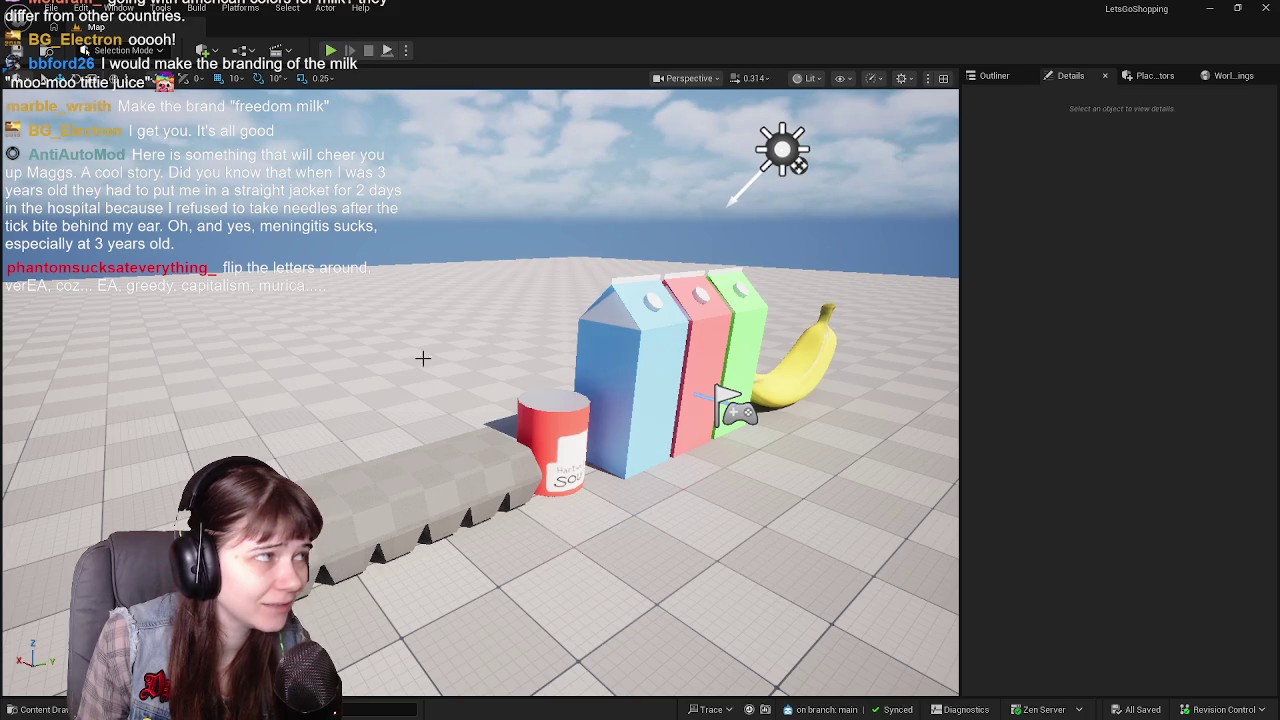
{"action": "left_click", "coordinate": [335, 27]}
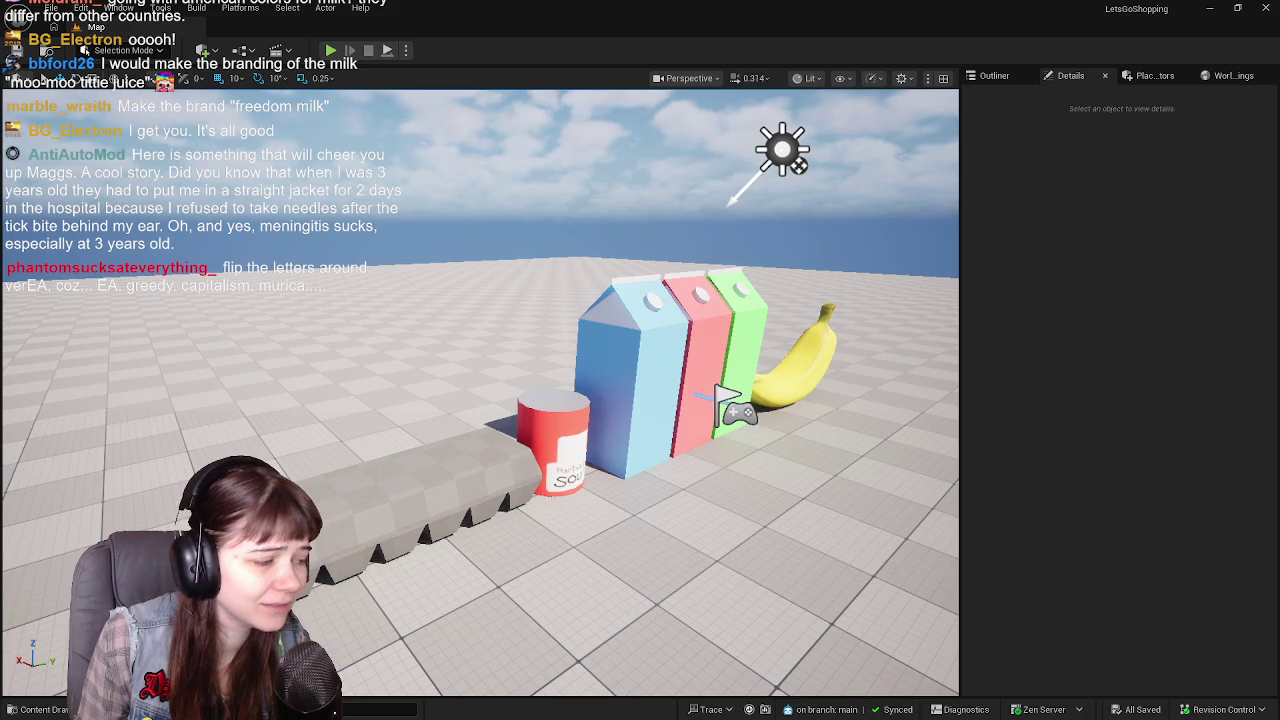
Assign EggCarton_mat to the egg carton's Element 0 and save the level
{"action": "left_click", "coordinate": [369, 503]}
{"action": "left_click", "coordinate": [1170, 453]}
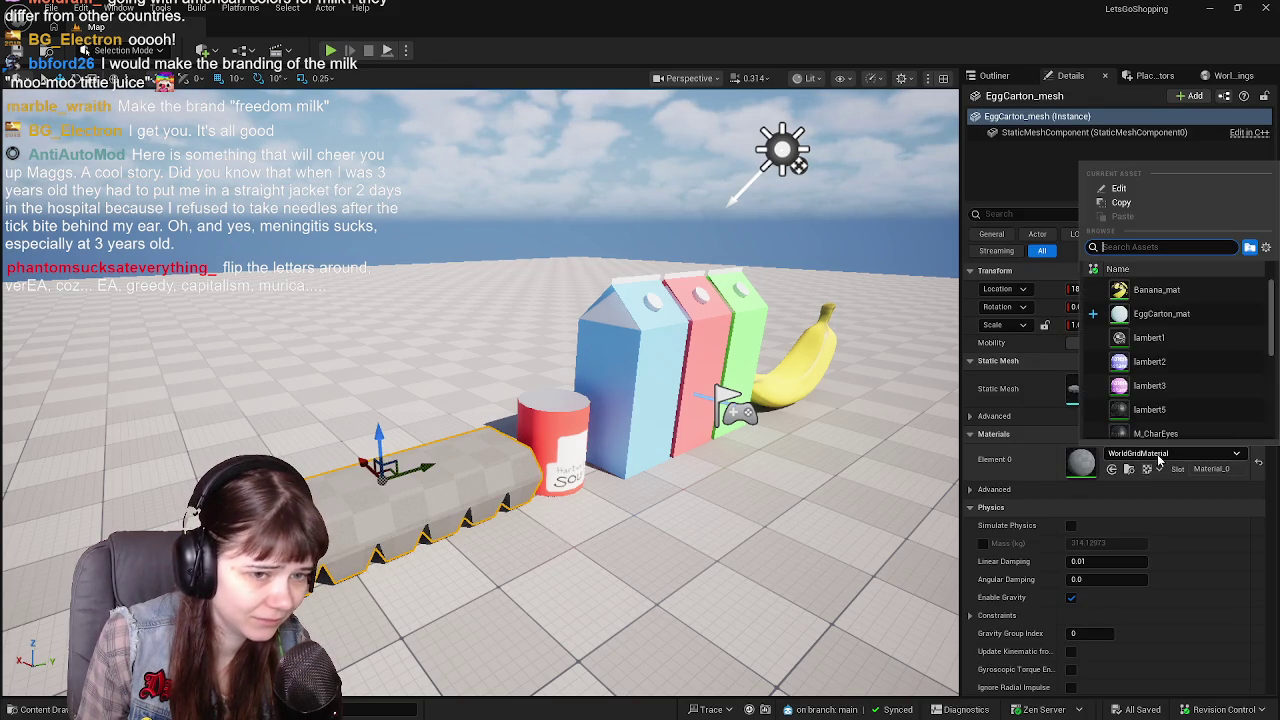
{"action": "left_click", "coordinate": [1160, 314]}
{"action": "key", "text": "f"}
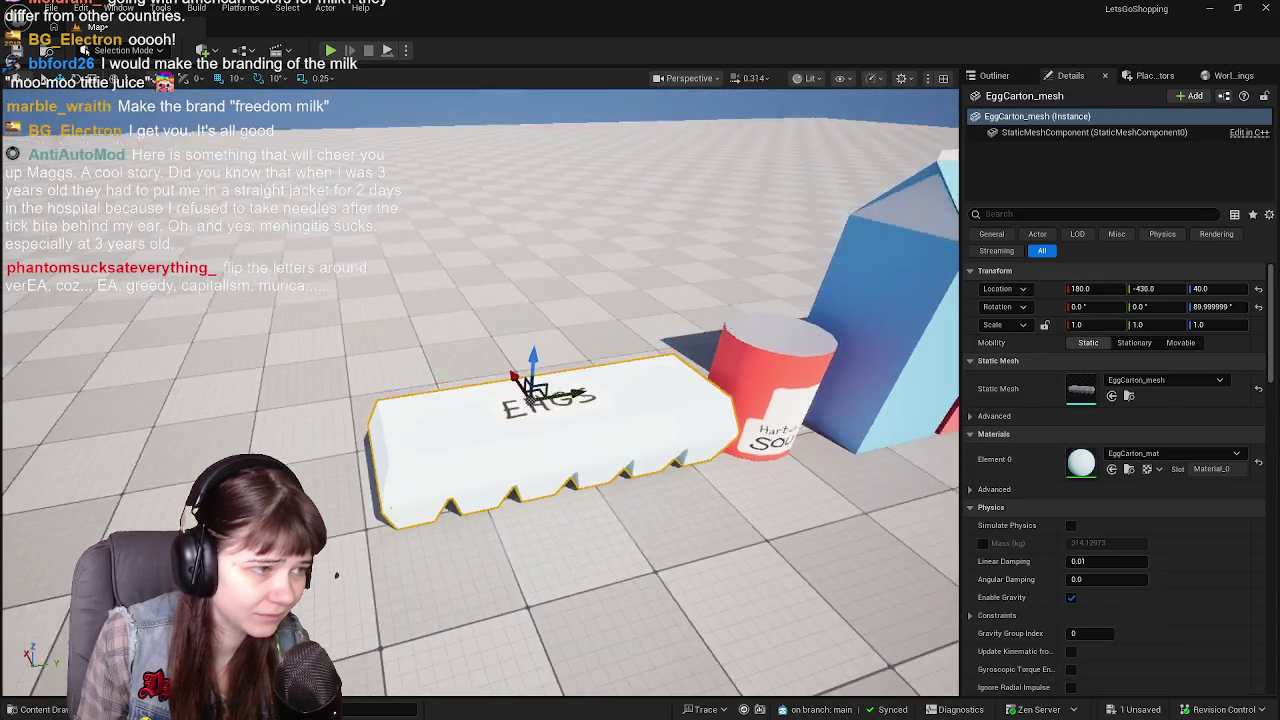
{"action": "scroll", "coordinate": [480, 400], "scroll_direction": "up", "scroll_amount": 5}
{"action": "scroll", "coordinate": [480, 400], "scroll_direction": "down", "scroll_amount": 5}
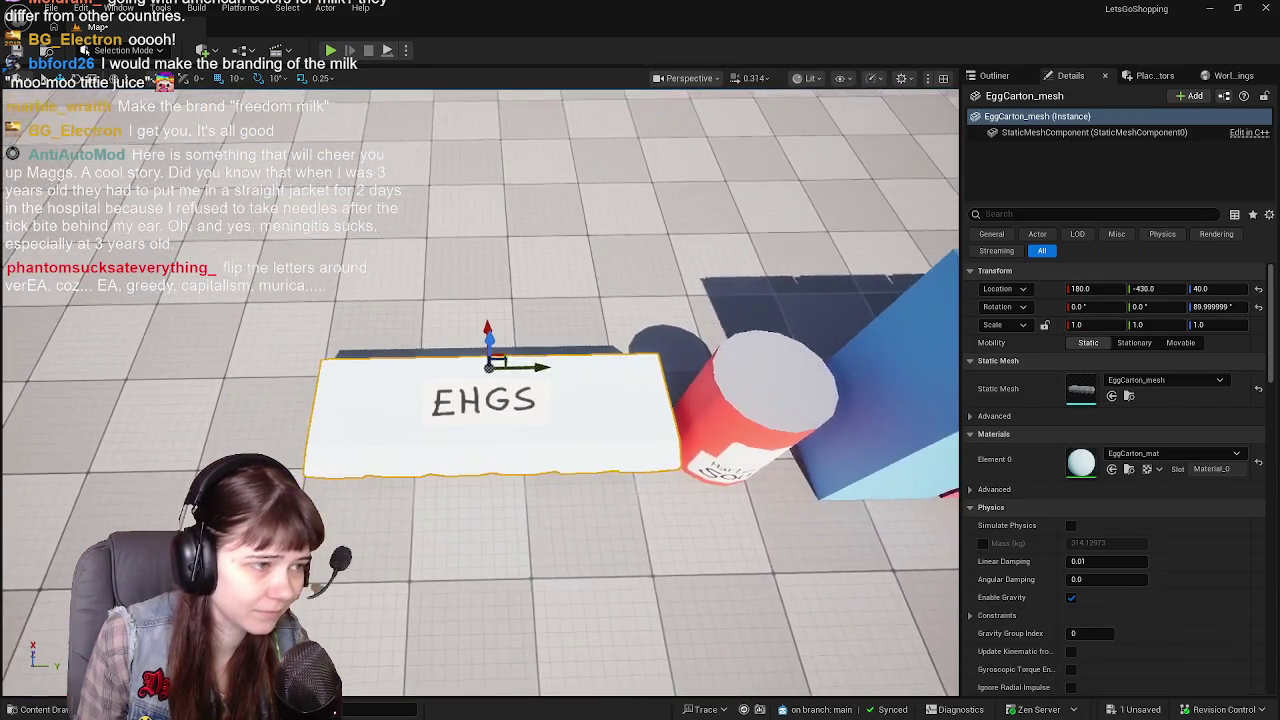
{"action": "left_click_drag", "start_coordinate": [480, 400], "coordinate": [440, 390], "text": "alt"}
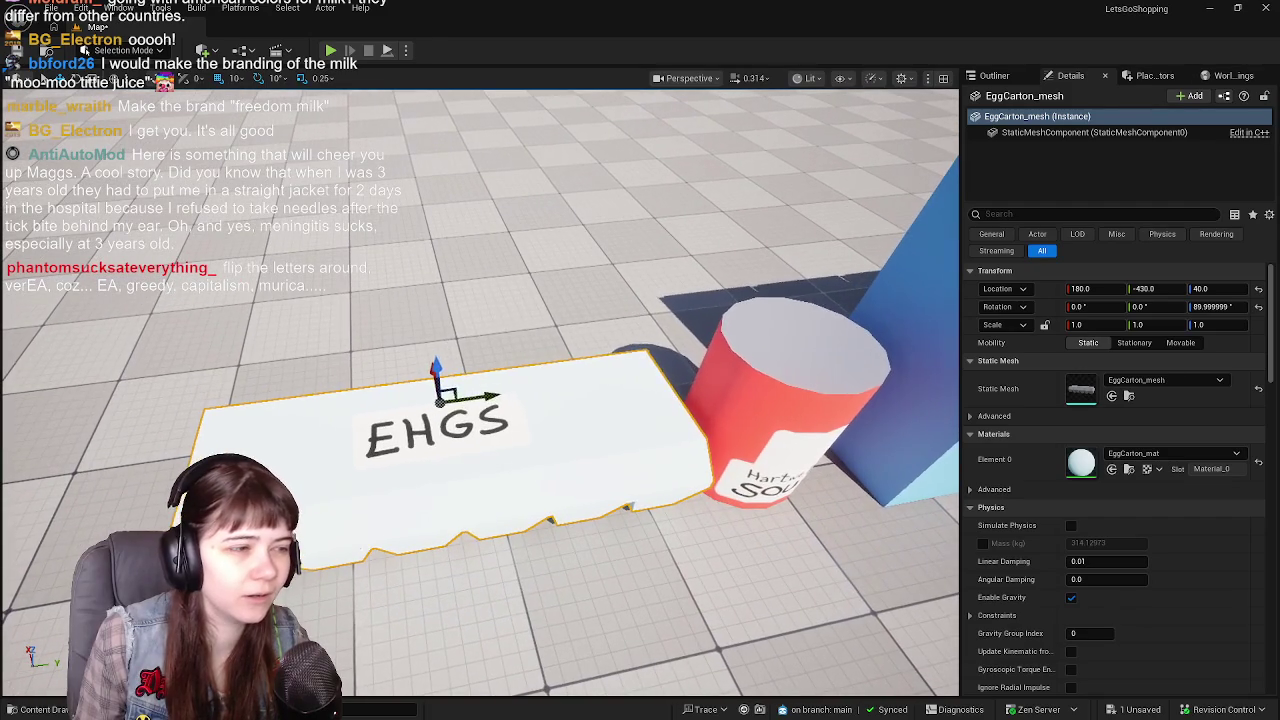
{"action": "key", "text": "ctrl+s"}
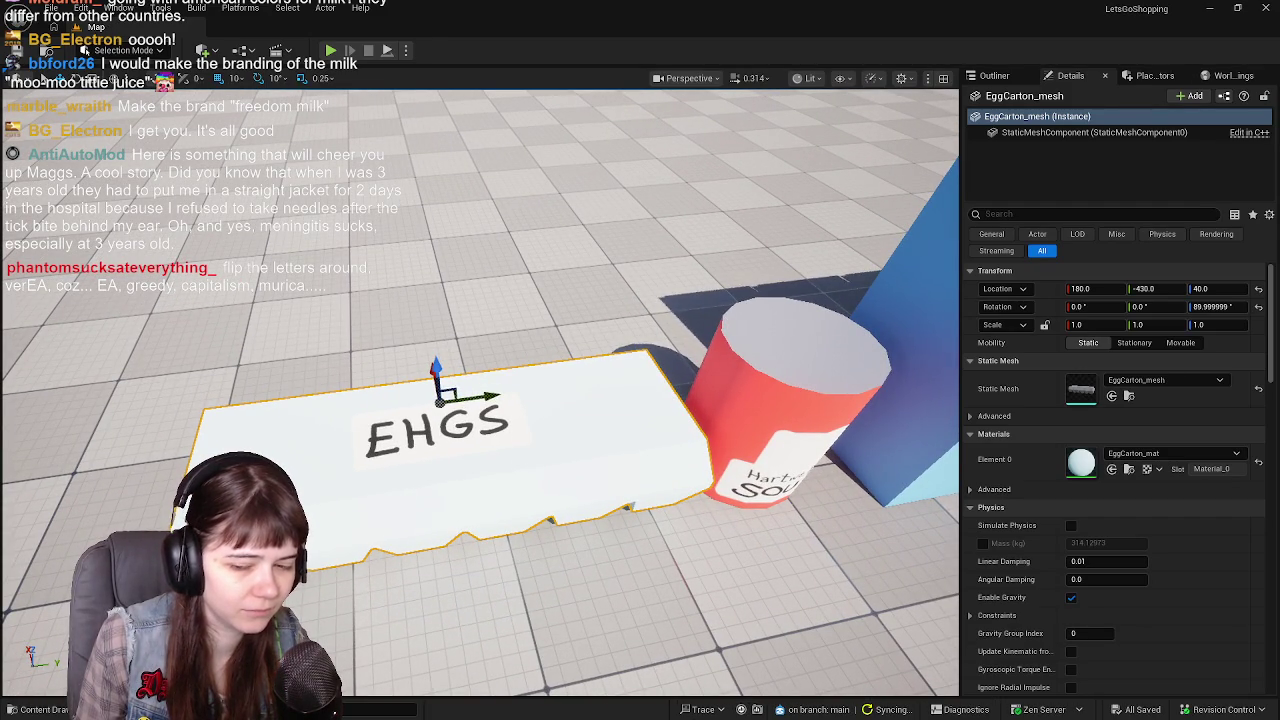
Orbit to view the EHGS carton beside the soup can and milk, and show the Outliner
{"action": "left_click_drag", "start_coordinate": [480, 420], "coordinate": [520, 420], "text": "alt"}
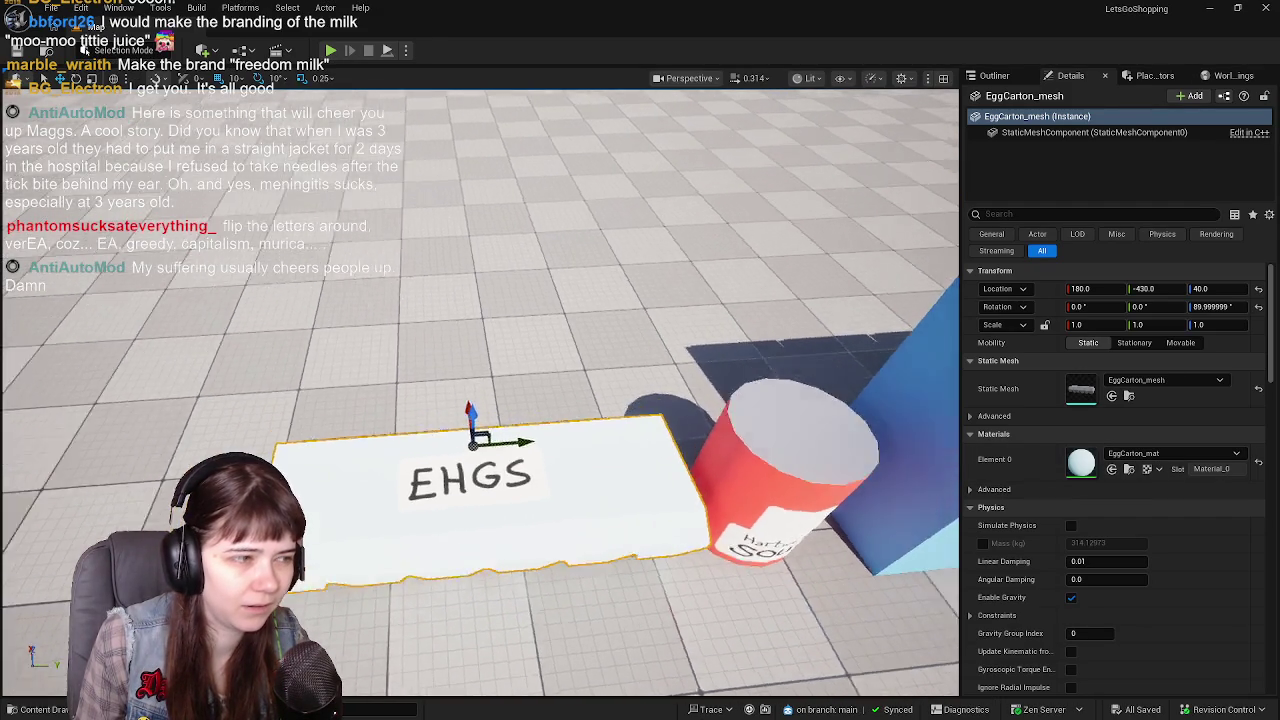
{"action": "scroll", "coordinate": [614, 407], "scroll_direction": "up", "scroll_amount": 2}
{"action": "scroll", "coordinate": [614, 407], "scroll_direction": "up", "scroll_amount": 2}
{"action": "scroll", "coordinate": [614, 407], "scroll_direction": "up", "scroll_amount": 2}
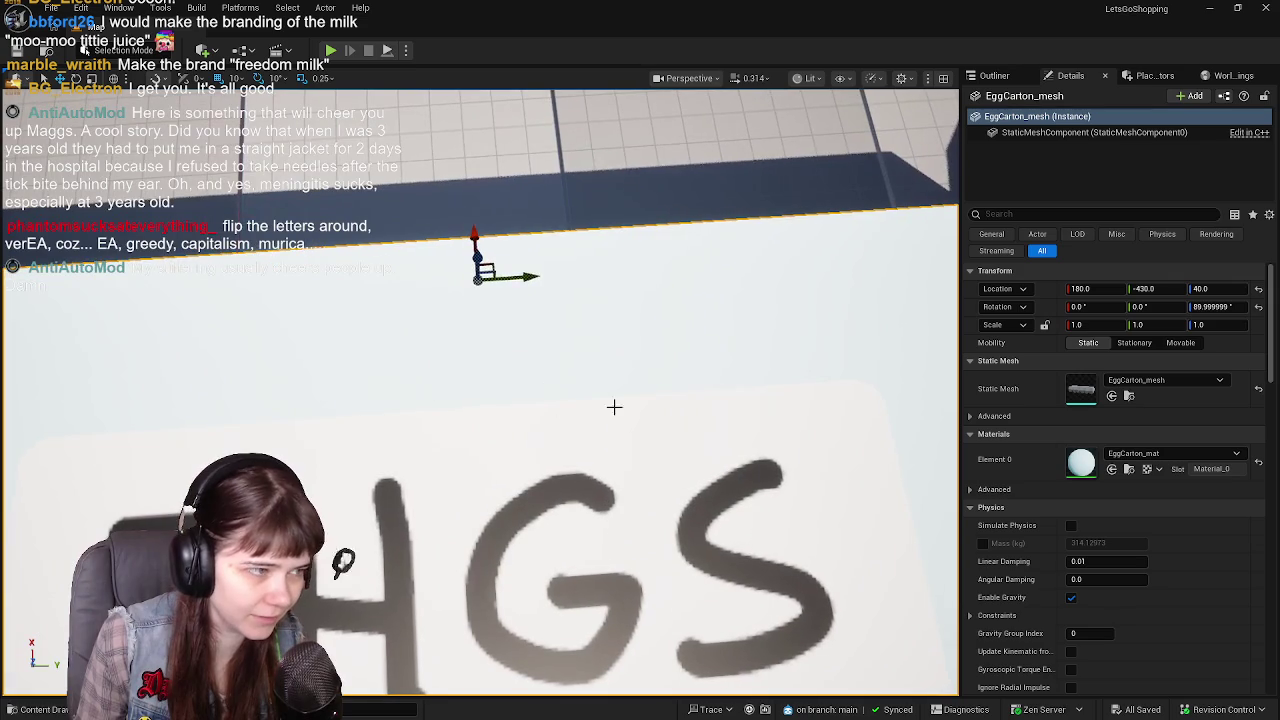
{"action": "scroll", "coordinate": [554, 424], "scroll_direction": "down", "scroll_amount": 5}
{"action": "mouse_move", "coordinate": [554, 424]}
{"action": "left_mouse_down", "text": "alt"}
{"action": "mouse_move", "coordinate": [520, 400]}
{"action": "mouse_move", "coordinate": [967, 561]}
{"action": "left_mouse_up", "text": "alt"}
{"action": "left_click", "coordinate": [994, 75]}
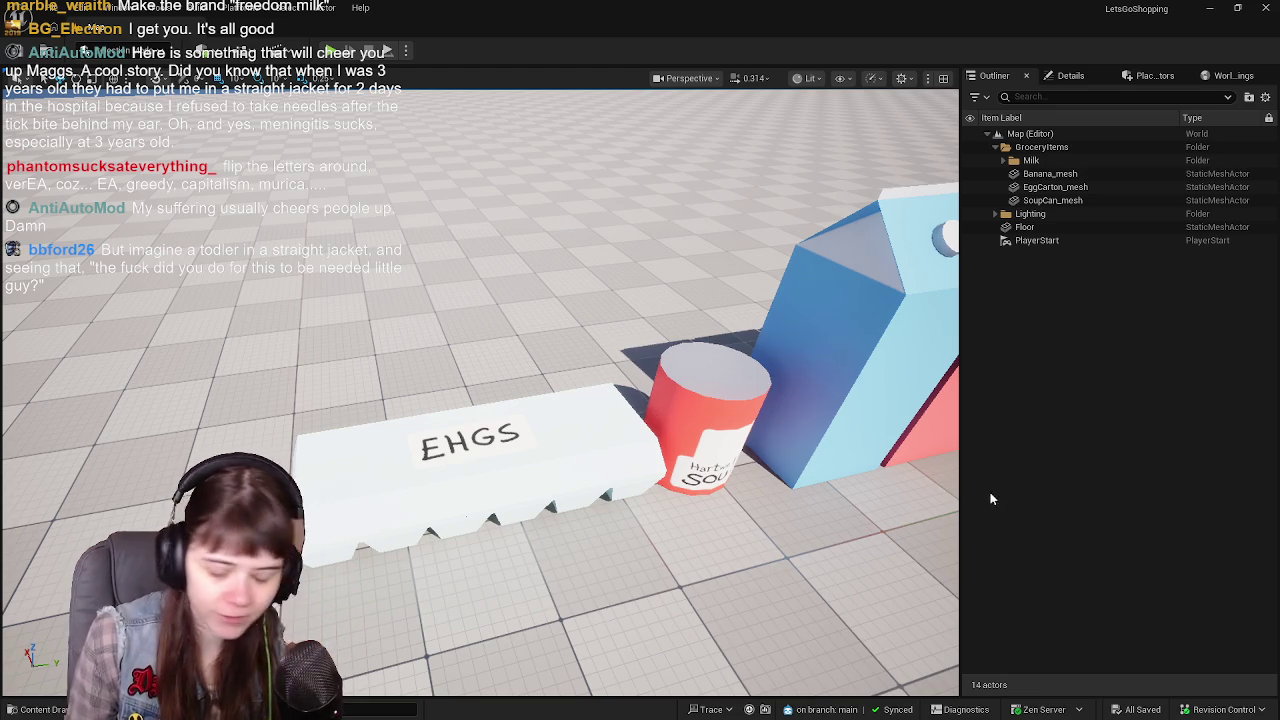
{"action": "key", "text": "super"}
{"action": "left_click", "coordinate": [1120, 706]}
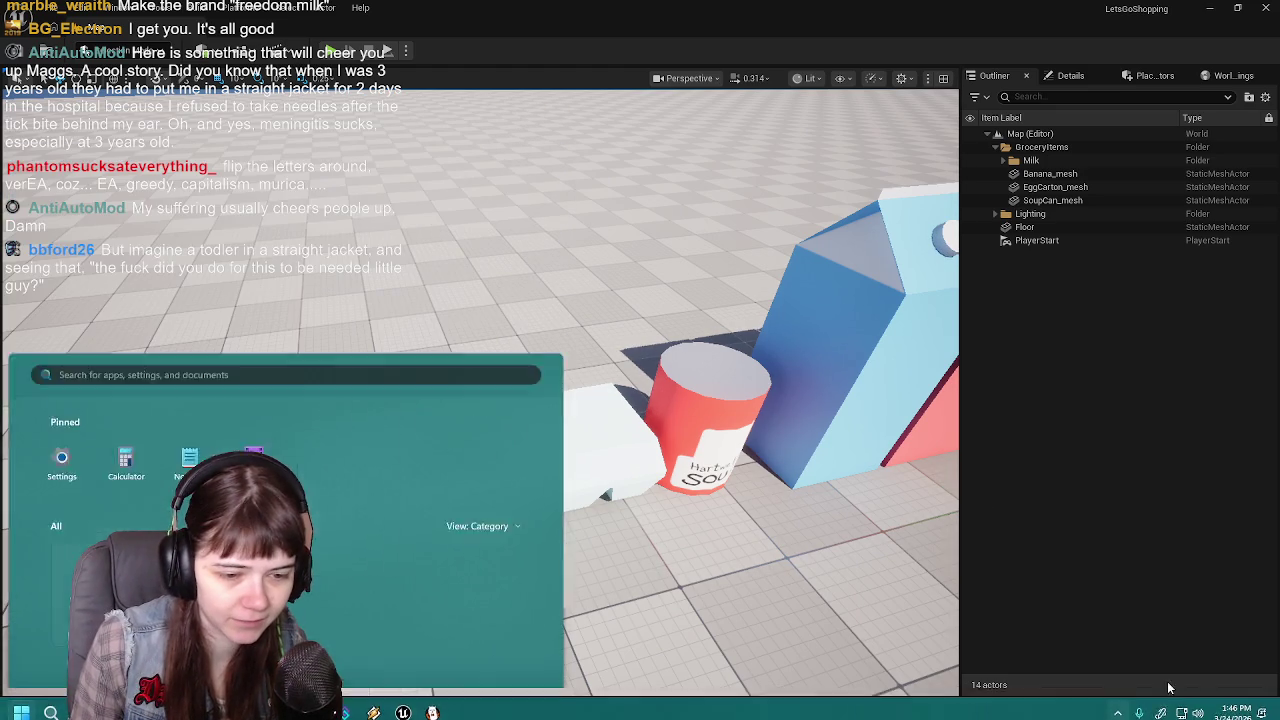
{"action": "left_click", "coordinate": [1187, 520]}
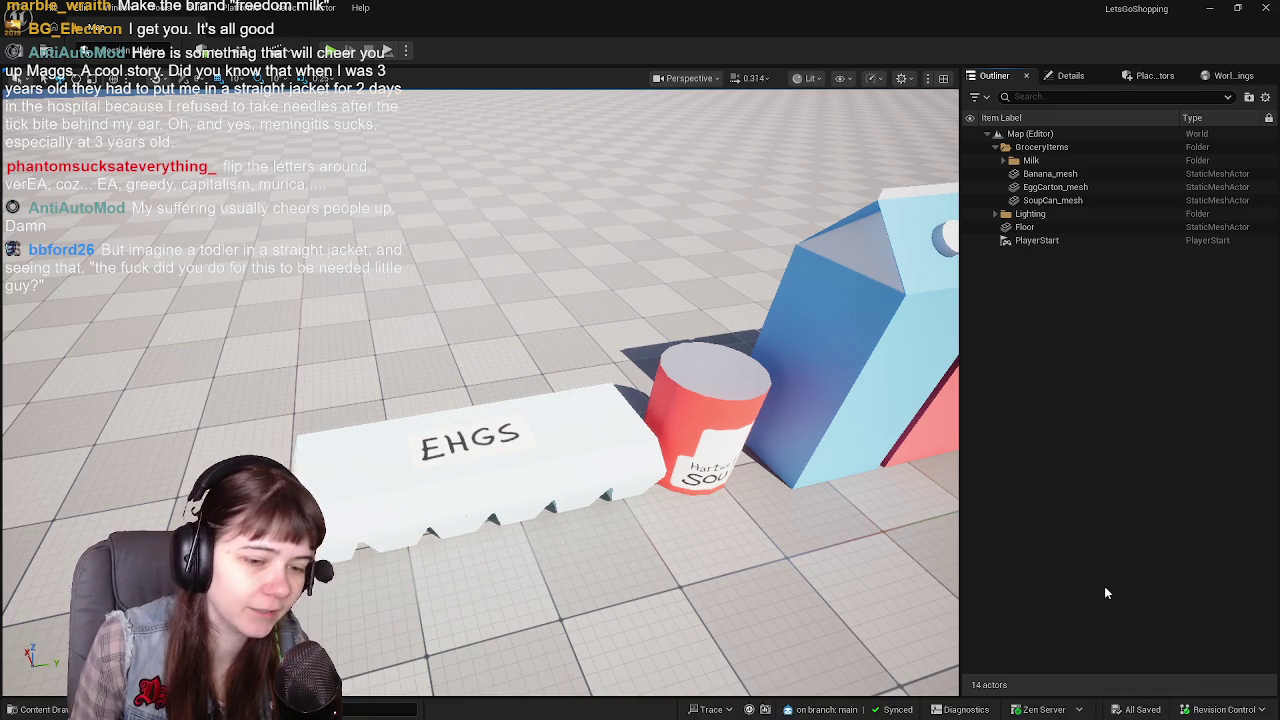
{"action": "key", "text": "super"}
{"action": "left_click", "coordinate": [1120, 708]}
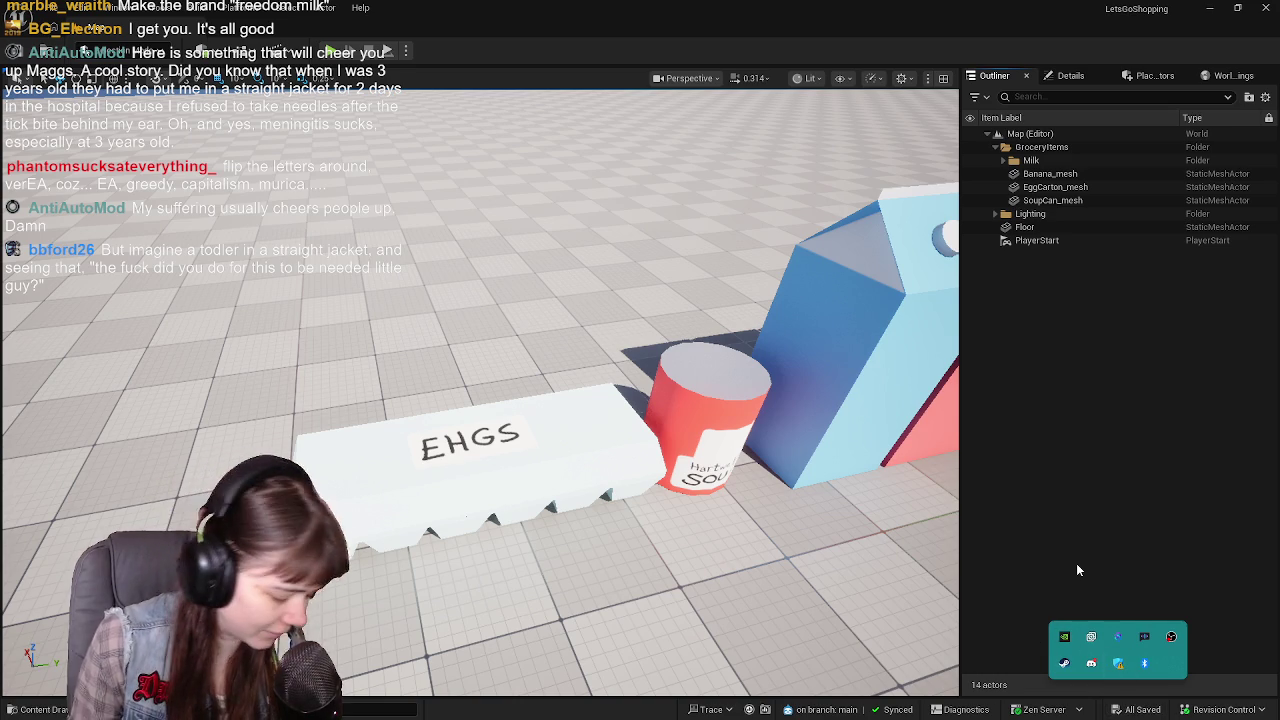
{"action": "key", "text": "super"}
{"action": "type", "text": "diversion"}
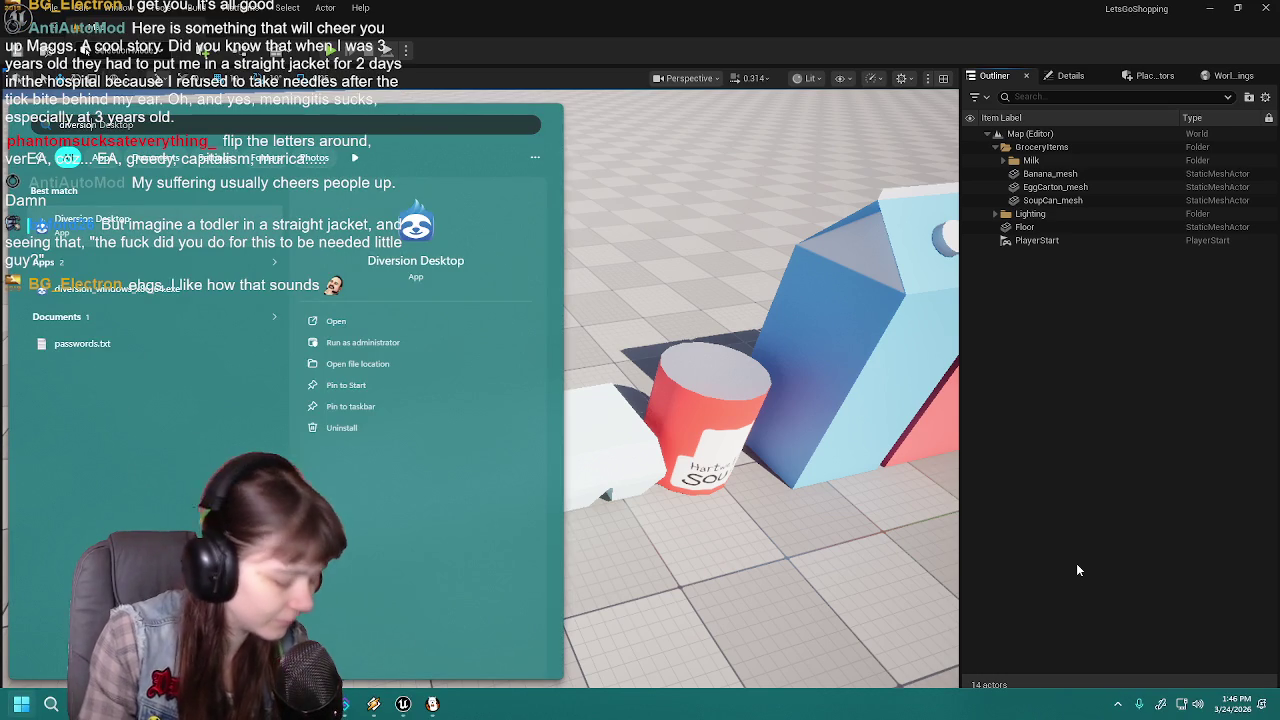
{"action": "key", "text": "Return"}
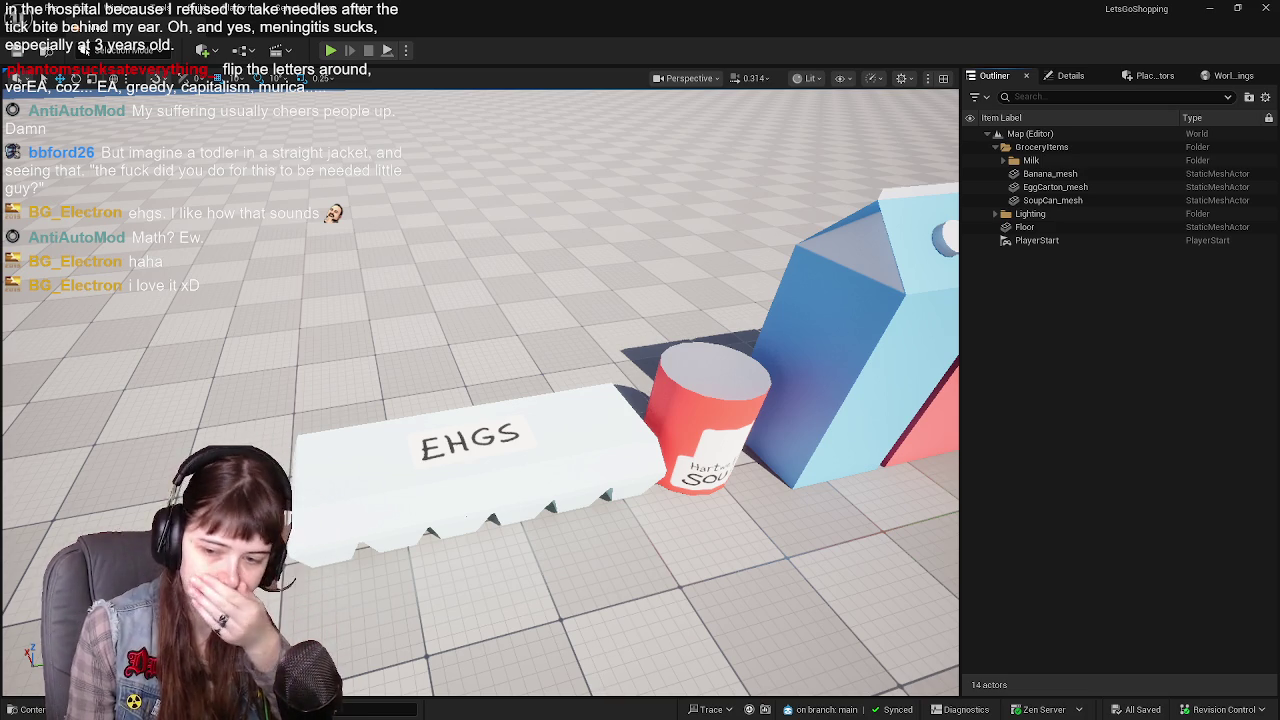
{"action": "key", "text": "alt+Tab"}
Hide the UV map, LabelText and Label layers and clear the basecolor layer
{"action": "left_click", "coordinate": [1120, 522]}
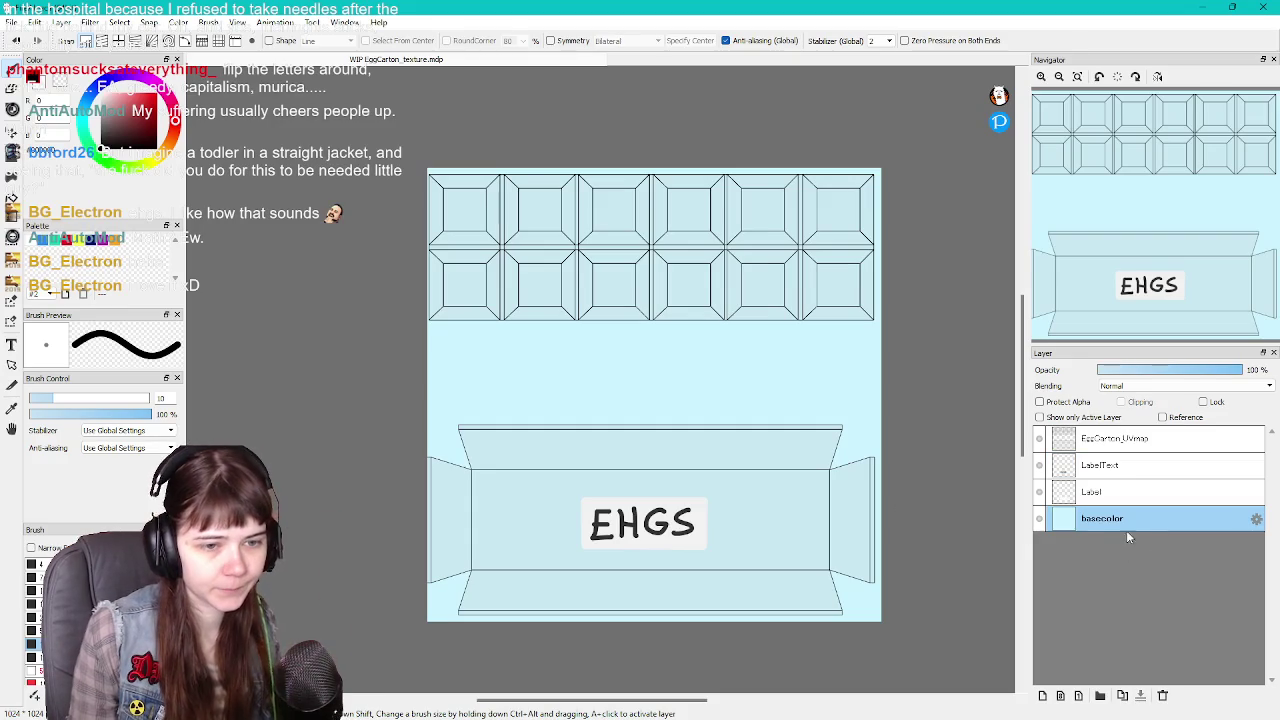
{"action": "left_click", "coordinate": [1039, 438]}
{"action": "left_click", "coordinate": [1039, 465]}
{"action": "left_click", "coordinate": [1039, 491]}
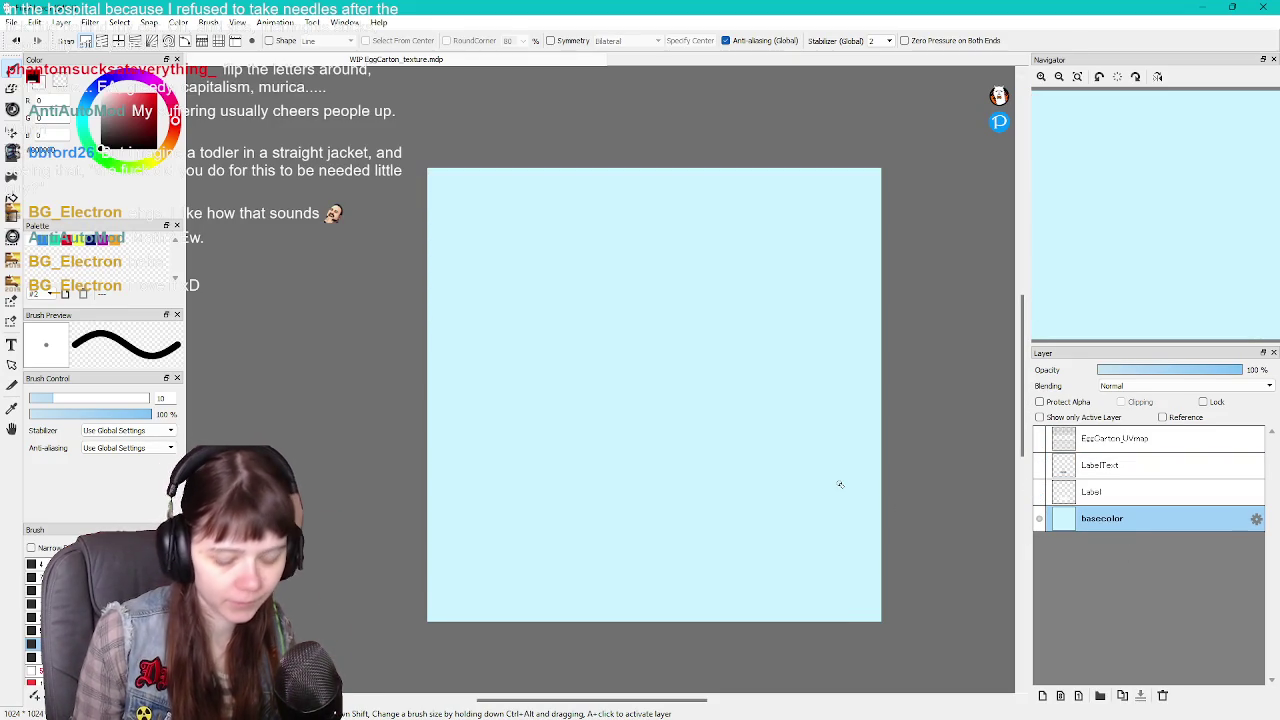
{"action": "key", "text": "Delete"}
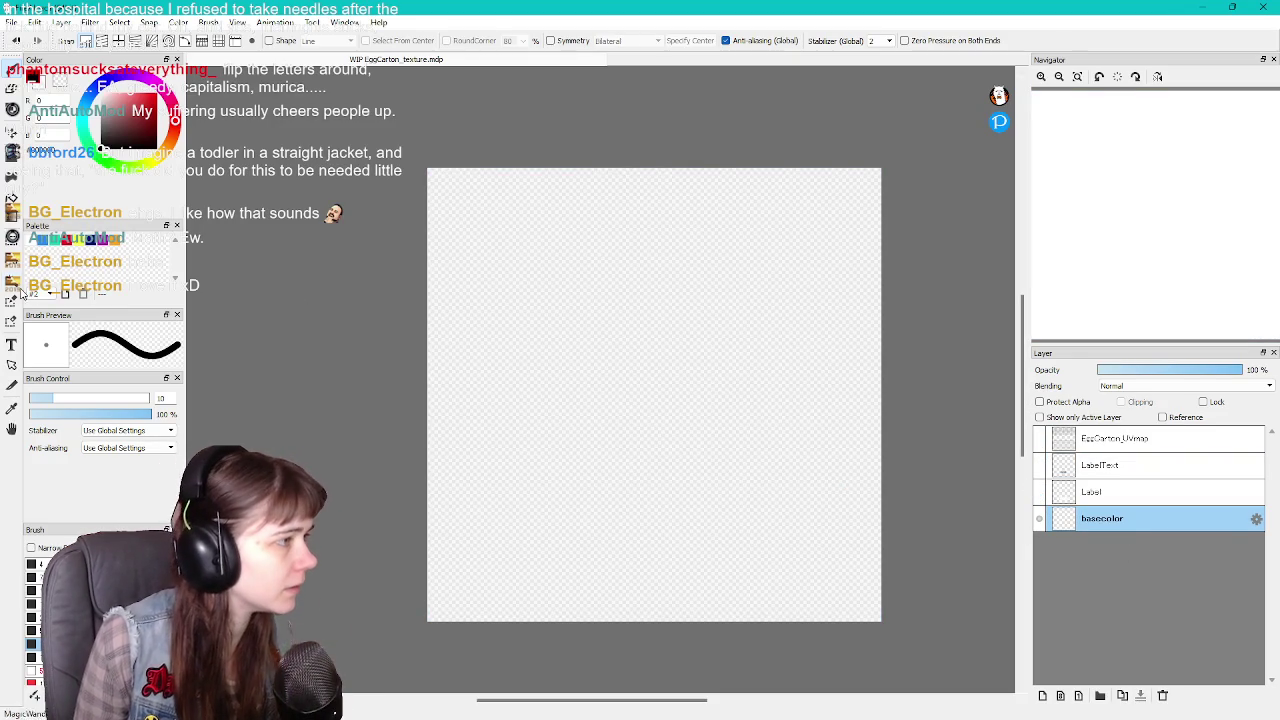
Fill the basecolor layer with light cyan from palette #1
{"action": "left_click", "coordinate": [40, 294]}
{"action": "left_click", "coordinate": [34, 304]}
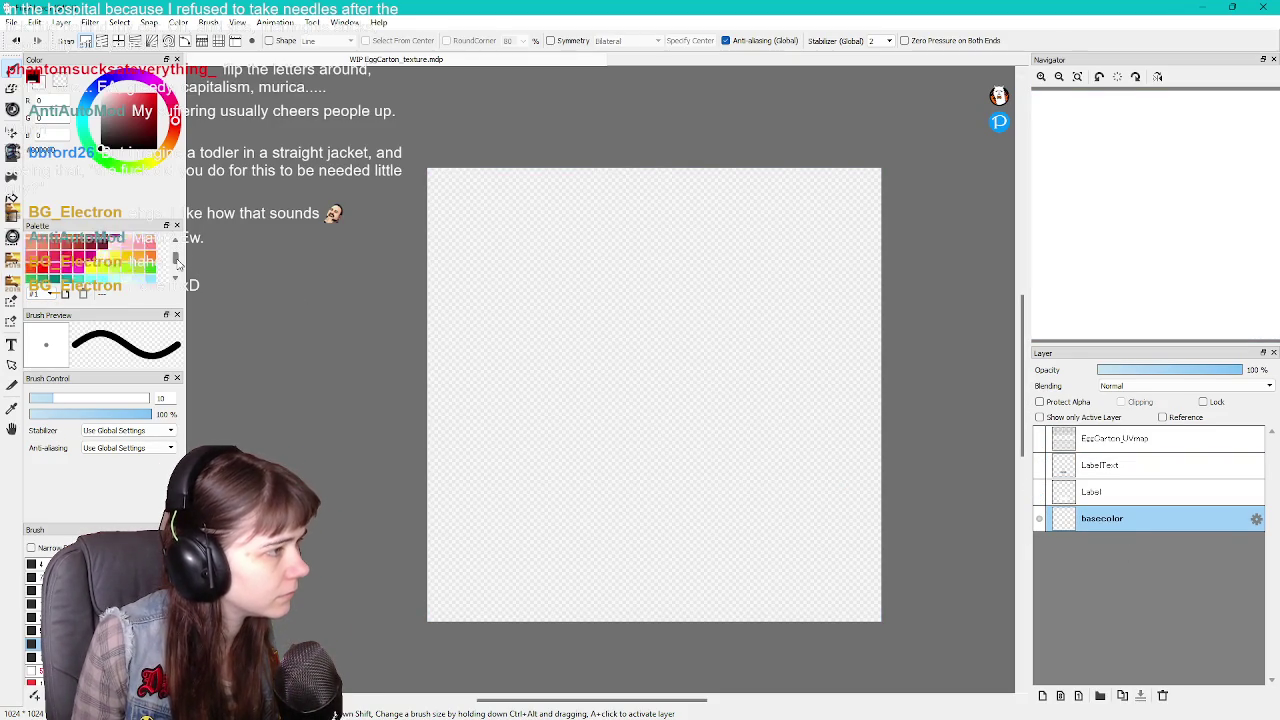
{"action": "left_click_drag", "start_coordinate": [176, 252], "coordinate": [177, 268]}
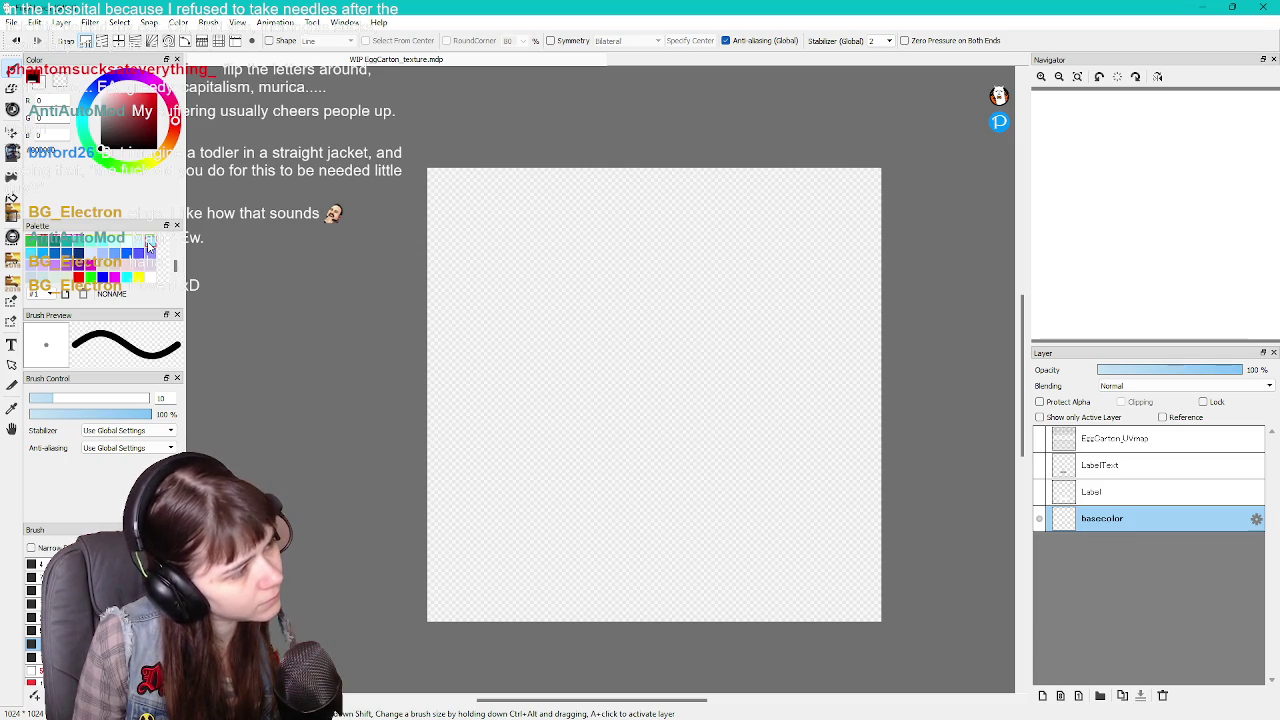
{"action": "left_click", "coordinate": [148, 245]}
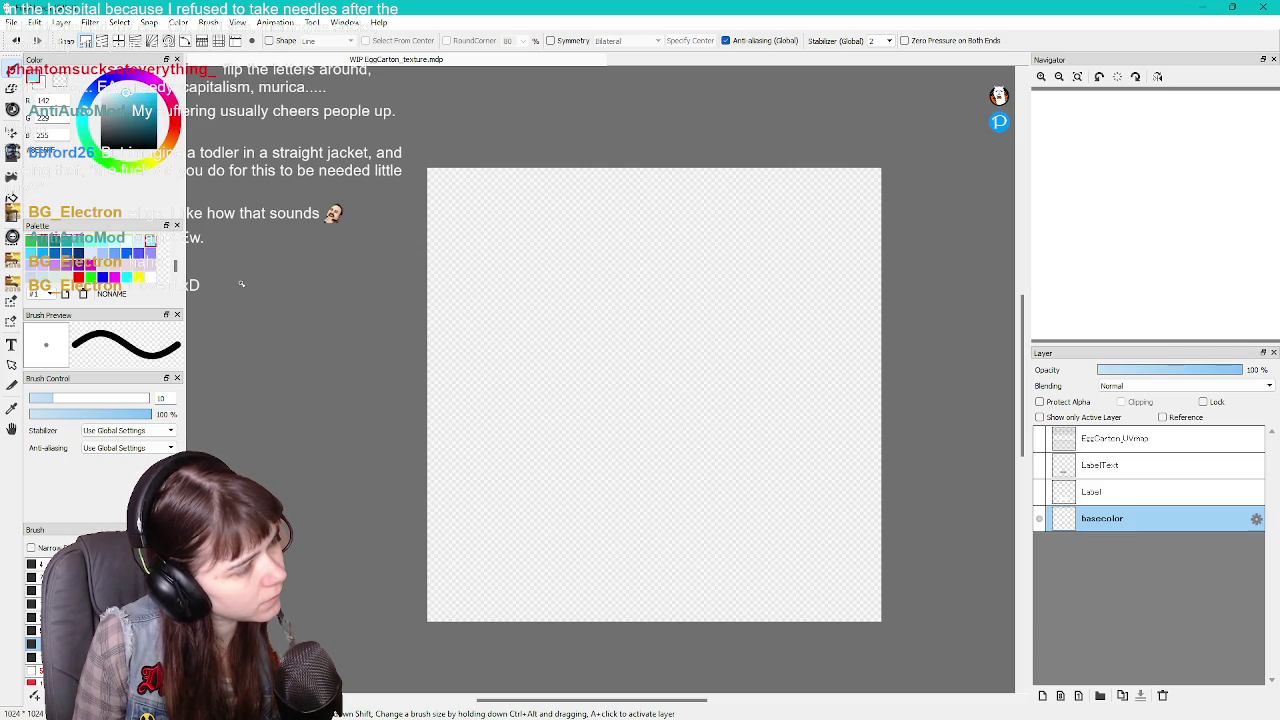
{"action": "left_click", "coordinate": [12, 200]}
{"action": "left_click", "coordinate": [502, 385]}
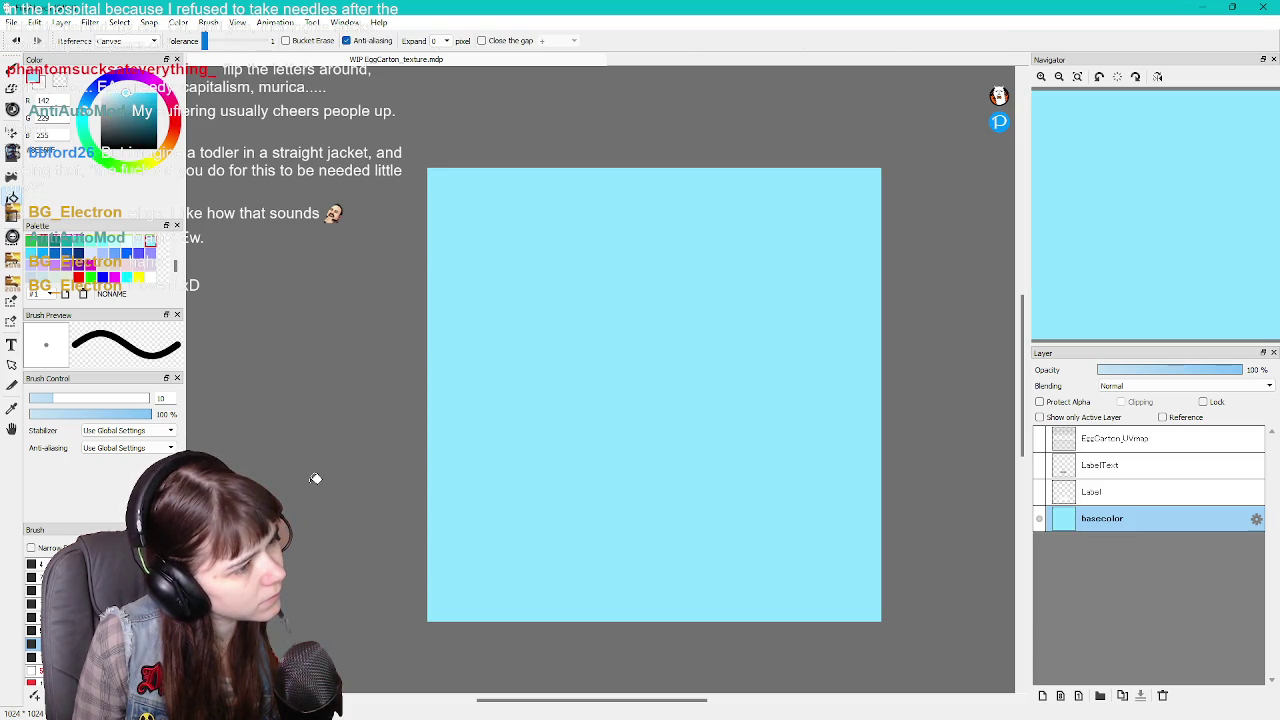
Export the texture as an image with the label layers shown and the UV map hidden
{"action": "left_click", "coordinate": [1039, 491]}
{"action": "left_click", "coordinate": [1039, 465]}
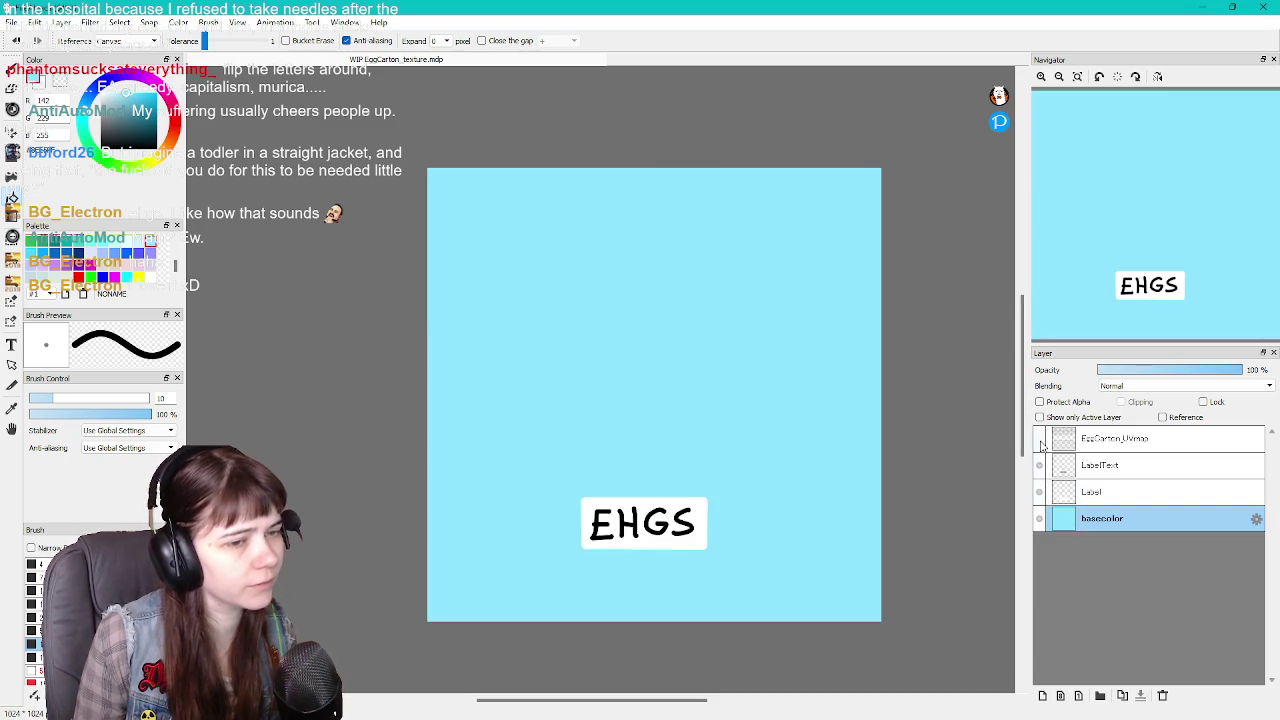
{"action": "left_click", "coordinate": [1039, 438]}
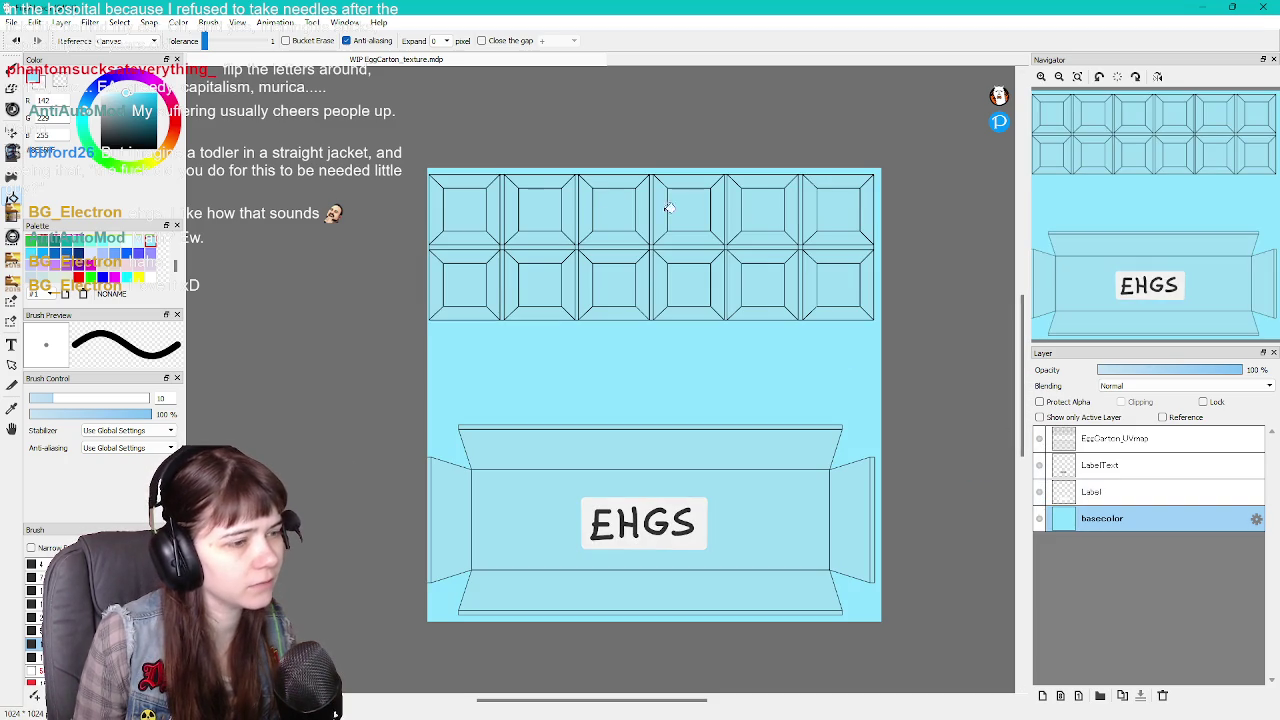
{"action": "left_click", "coordinate": [1039, 438]}
{"action": "left_click", "coordinate": [10, 22]}
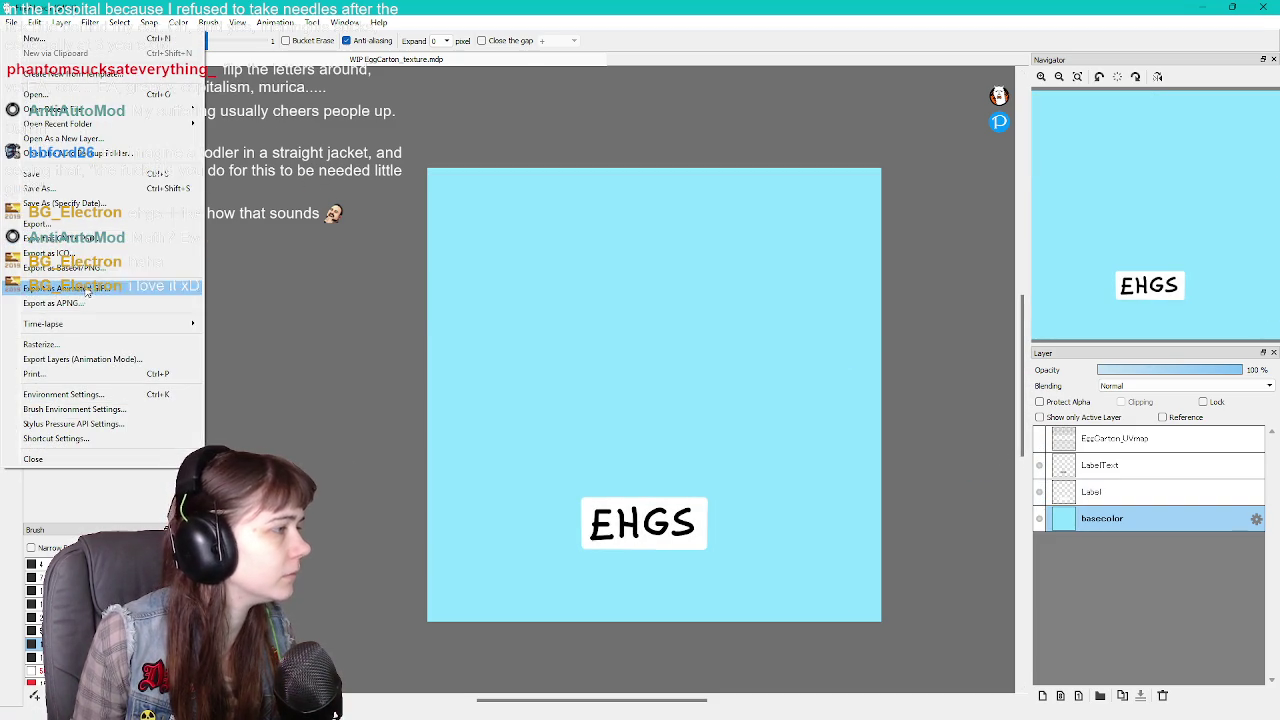
{"action": "left_click", "coordinate": [72, 228]}
{"action": "left_click", "coordinate": [648, 432]}
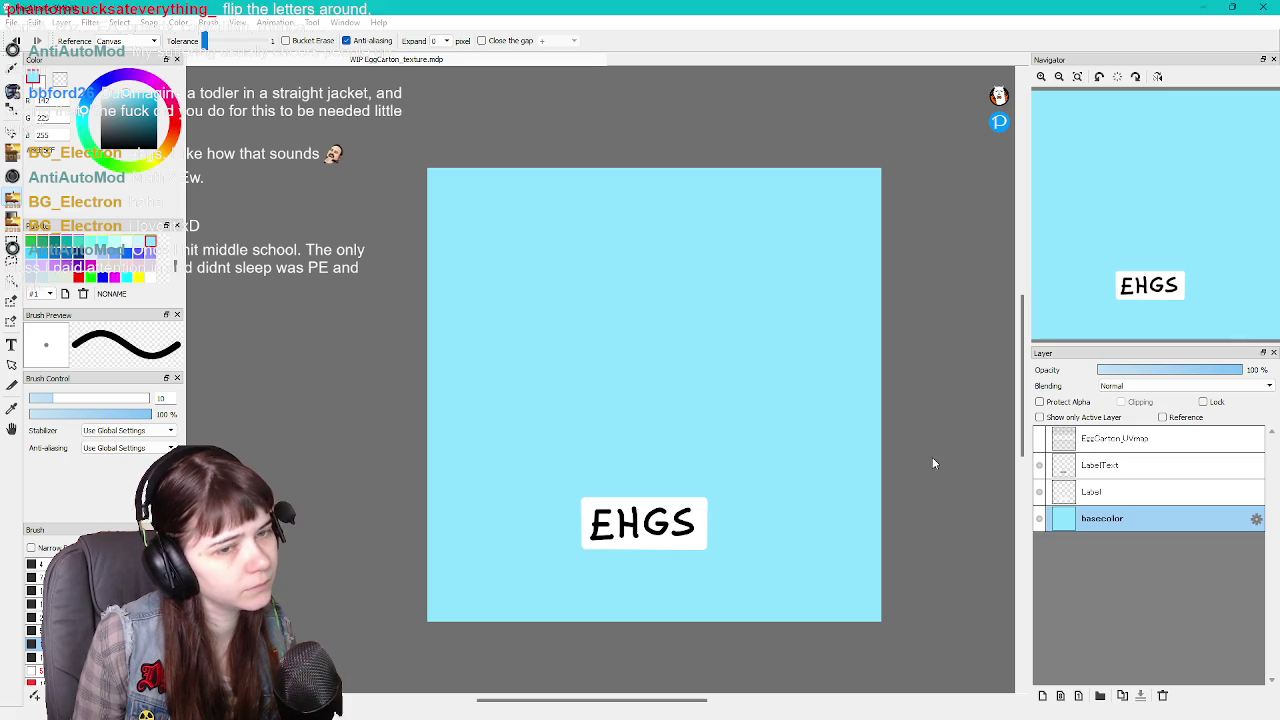
{"action": "left_click", "coordinate": [1039, 439]}
Reimport EggCarton_texture from the Textures folder and fly in close to the EHGS carton
{"action": "left_click", "coordinate": [390, 704]}
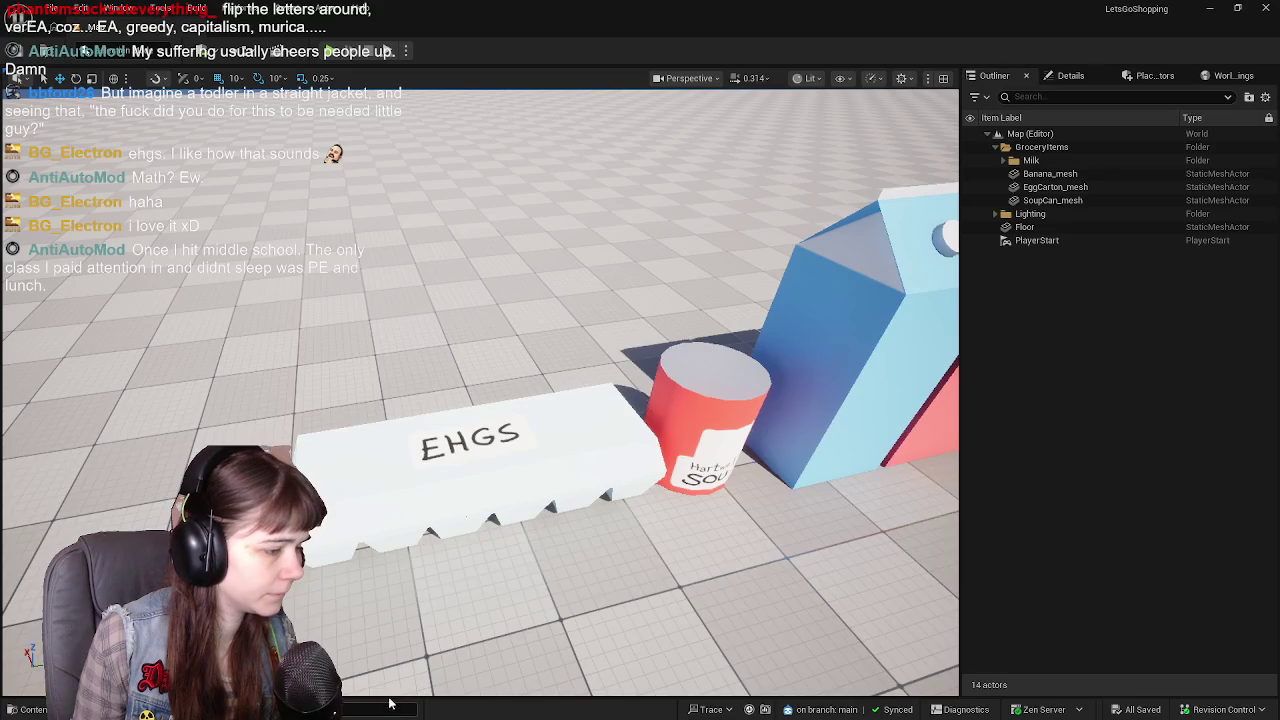
{"action": "key", "text": "ctrl+space"}
{"action": "left_click", "coordinate": [545, 470]}
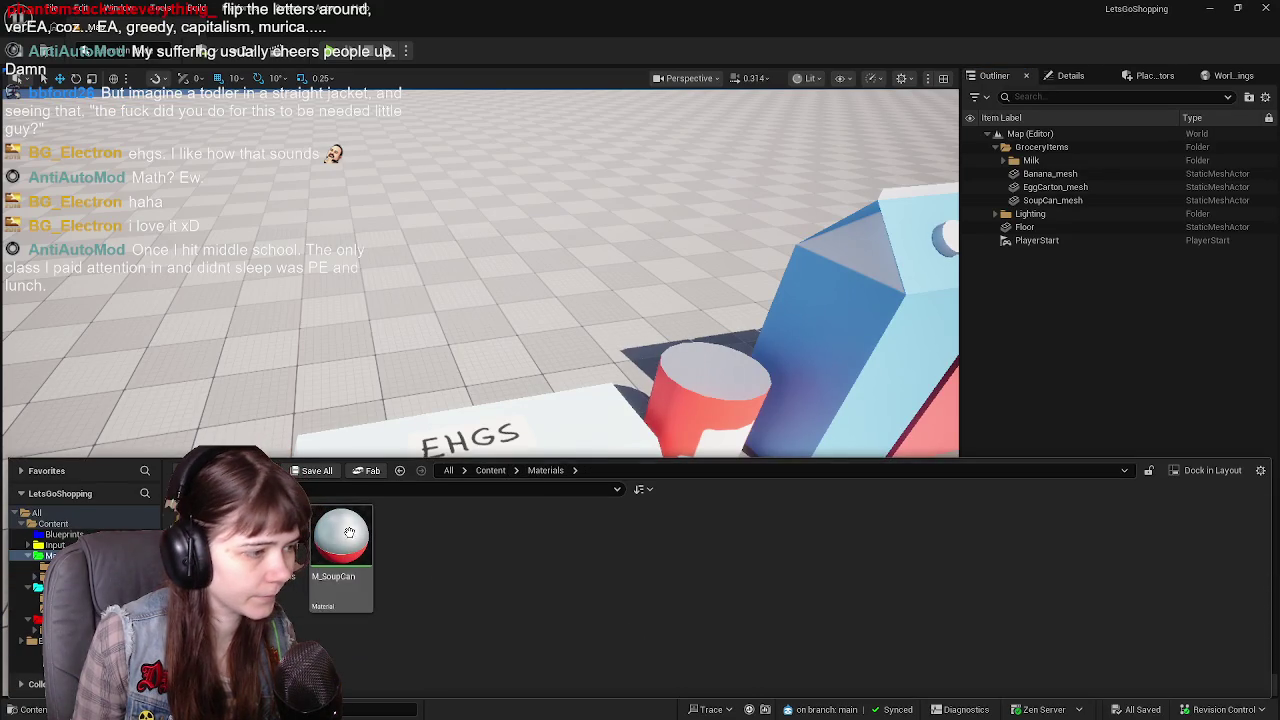
{"action": "left_click", "coordinate": [492, 470]}
{"action": "double_click", "coordinate": [477, 535]}
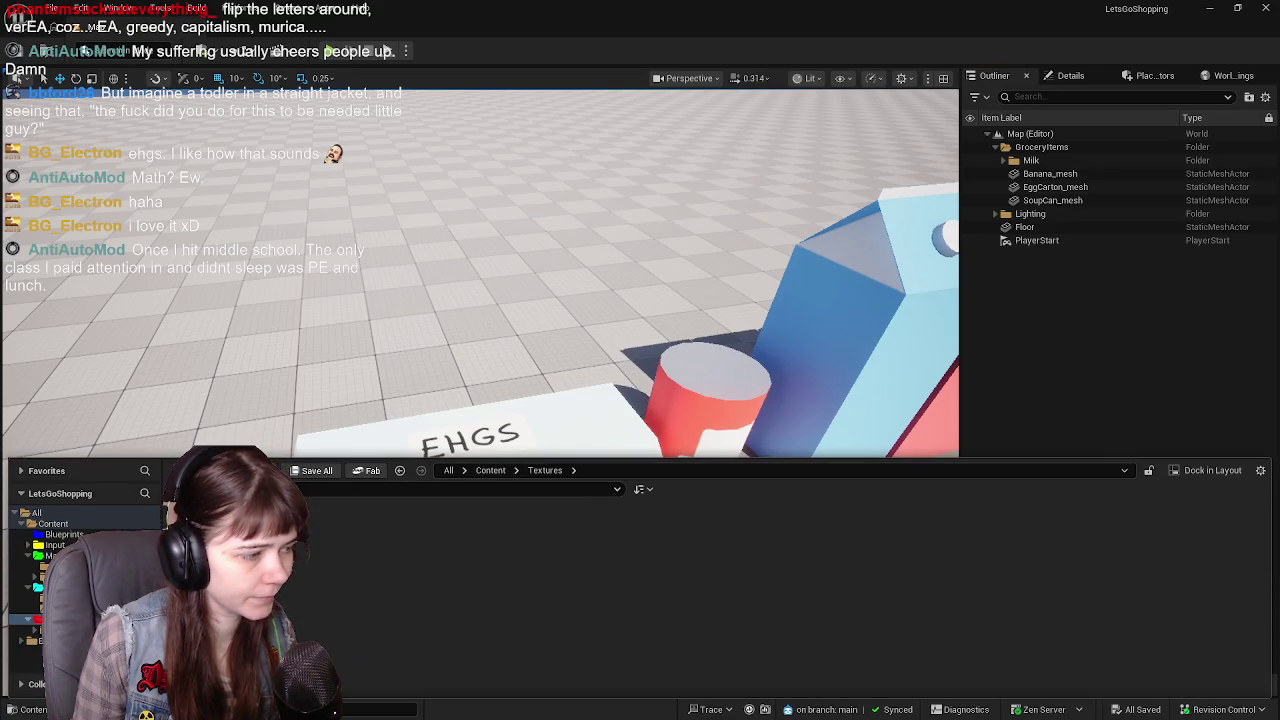
{"action": "right_click", "coordinate": [415, 560]}
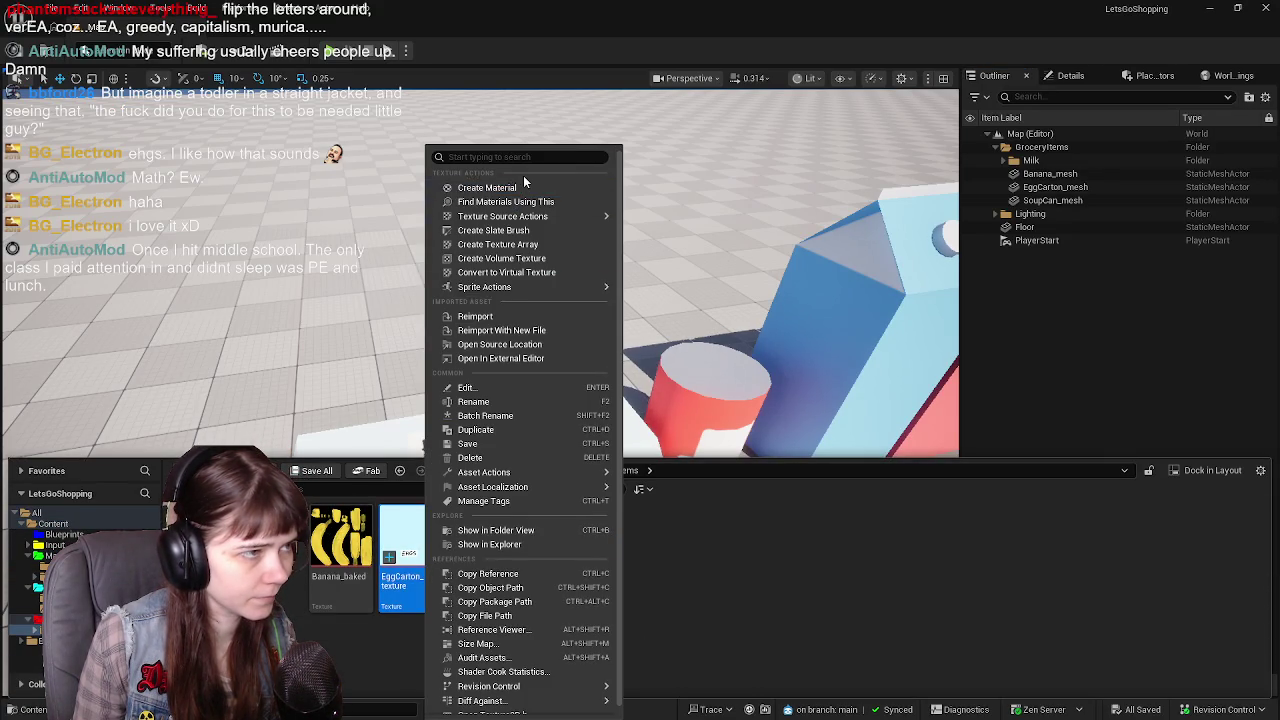
{"action": "left_click", "coordinate": [478, 316]}
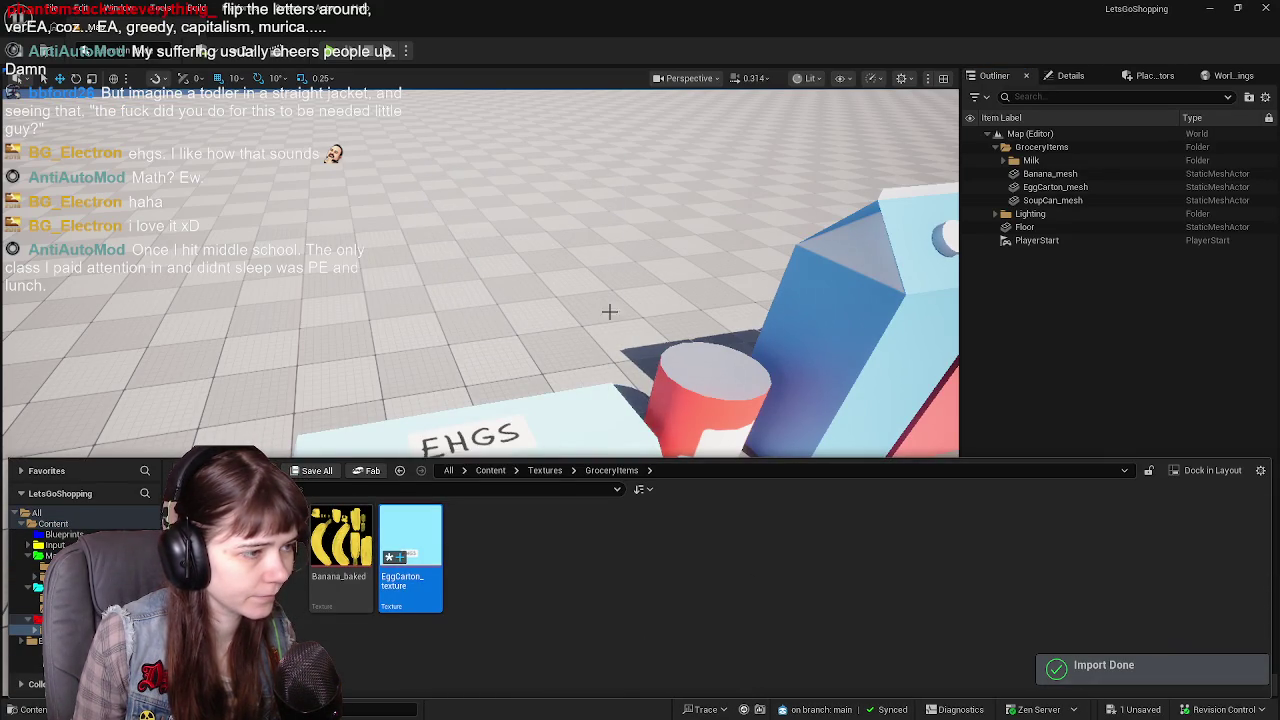
{"action": "mouse_move", "coordinate": [609, 312]}
{"action": "right_mouse_down"}
{"action": "mouse_move", "coordinate": [609, 360]}
{"action": "mouse_move", "coordinate": [640, 330]}
{"action": "right_mouse_up"}
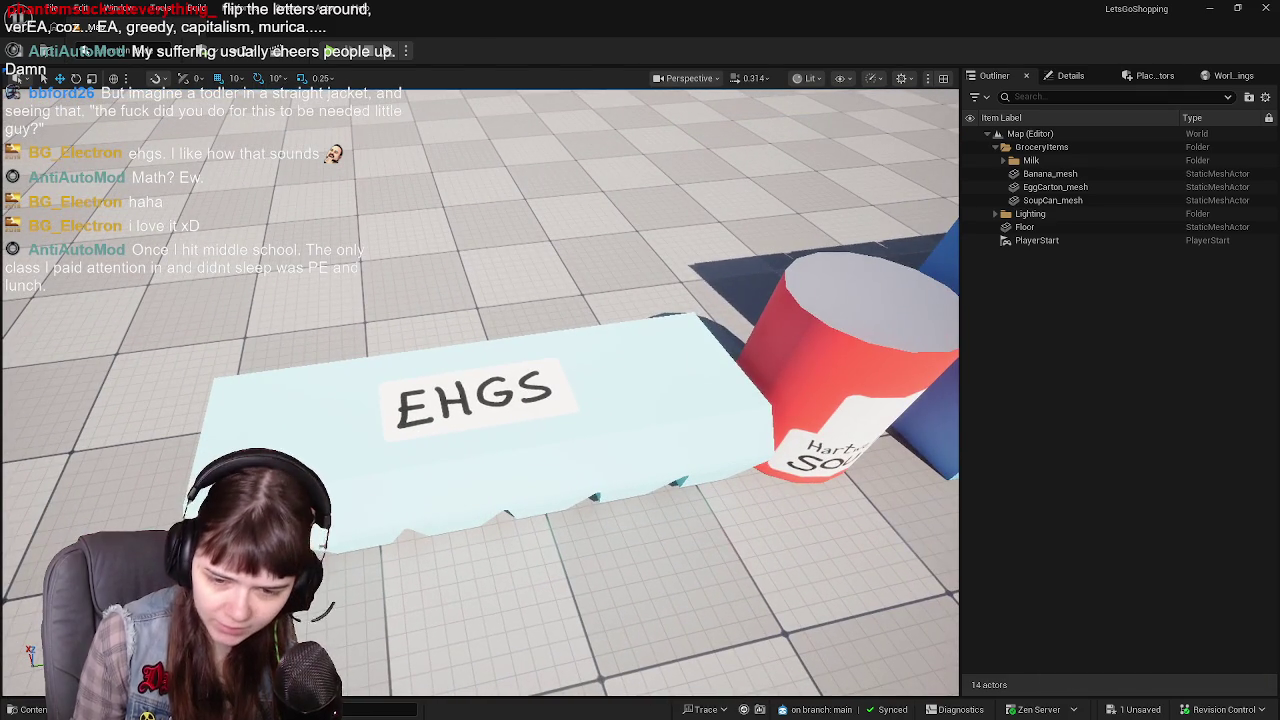
{"action": "key", "text": "alt+Tab"}
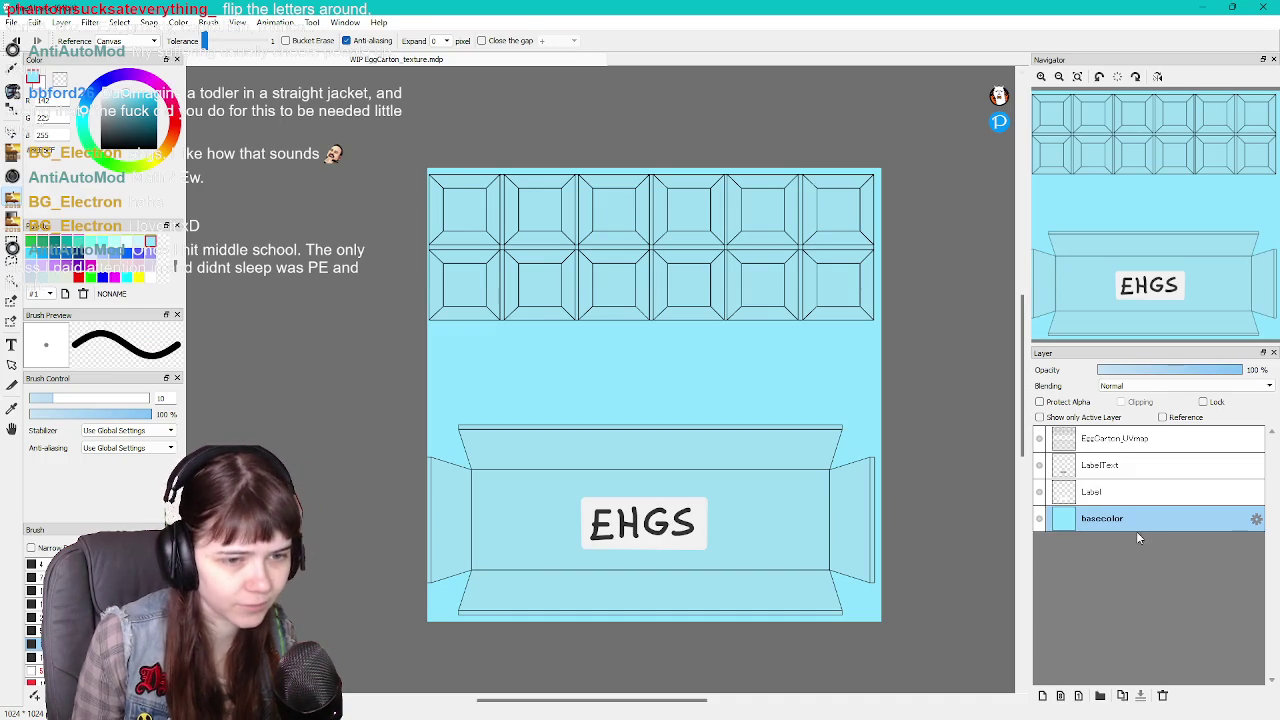
Hide the UV and label layers and refill the basecolor layer with bright cyan, checking it in Unreal
{"action": "left_click", "coordinate": [1040, 518]}
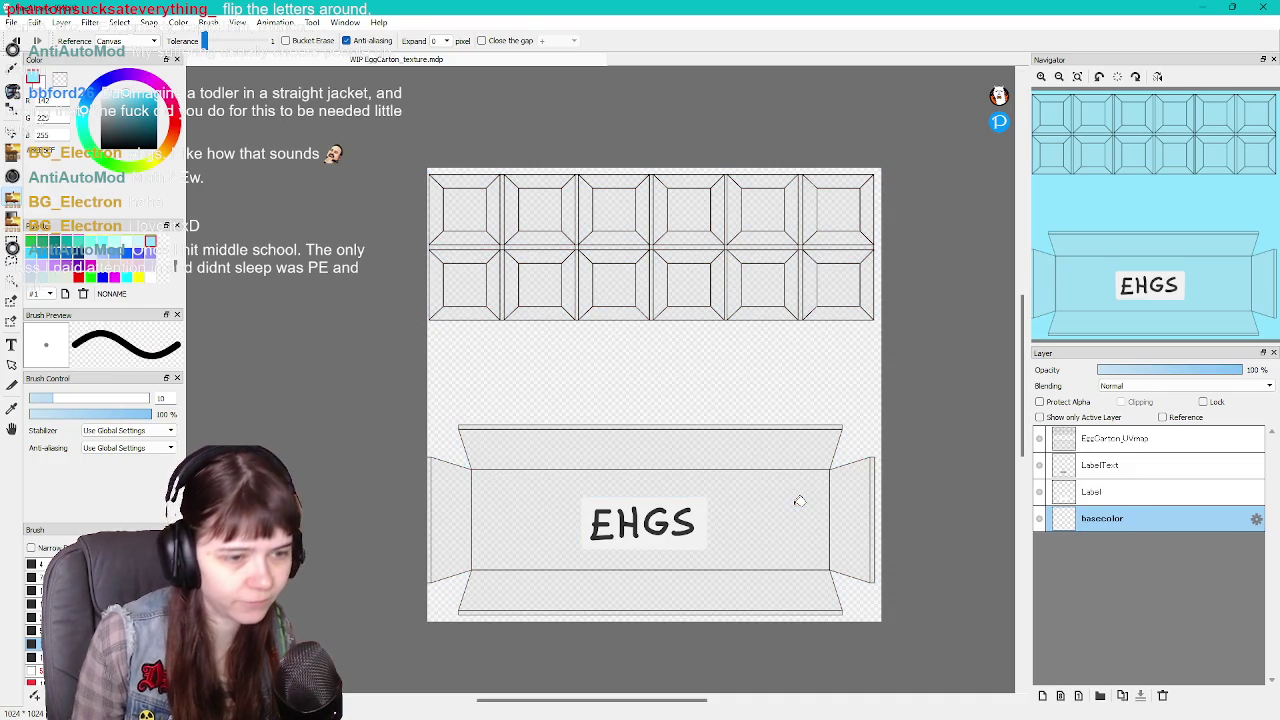
{"action": "left_click", "coordinate": [1040, 438]}
{"action": "left_click", "coordinate": [1040, 465]}
{"action": "left_click", "coordinate": [1040, 492]}
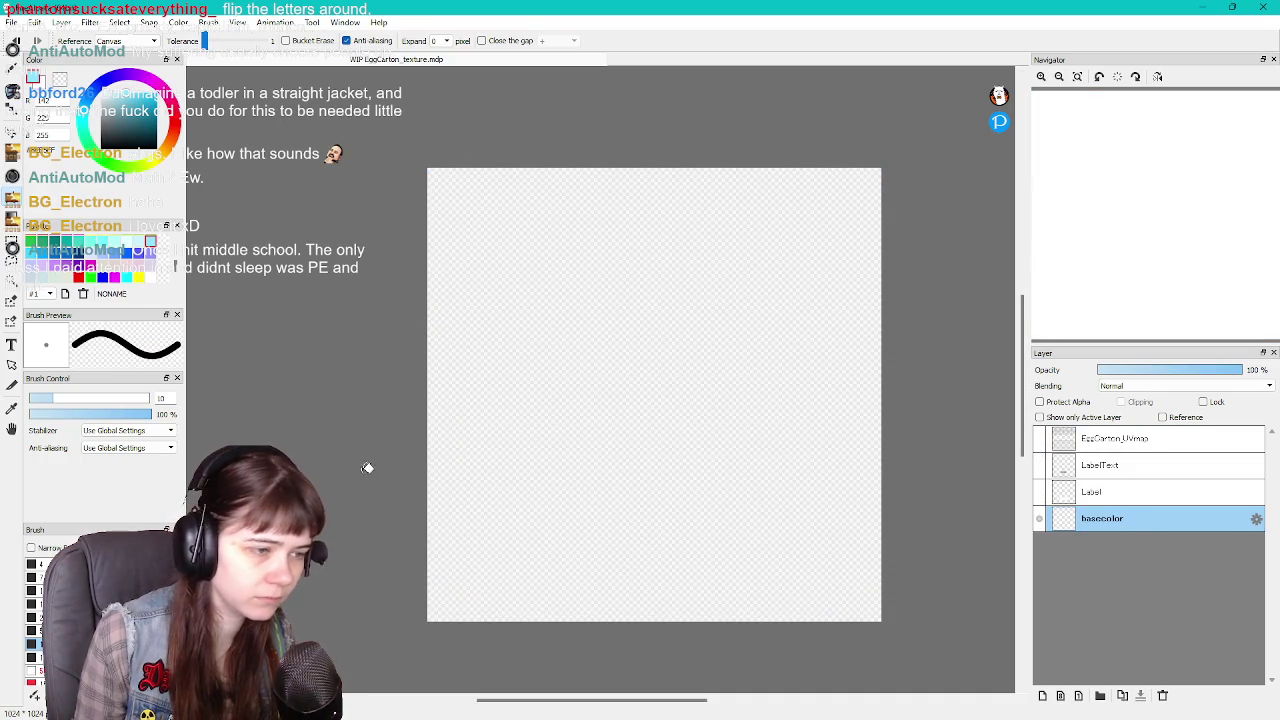
{"action": "left_click", "coordinate": [555, 402]}
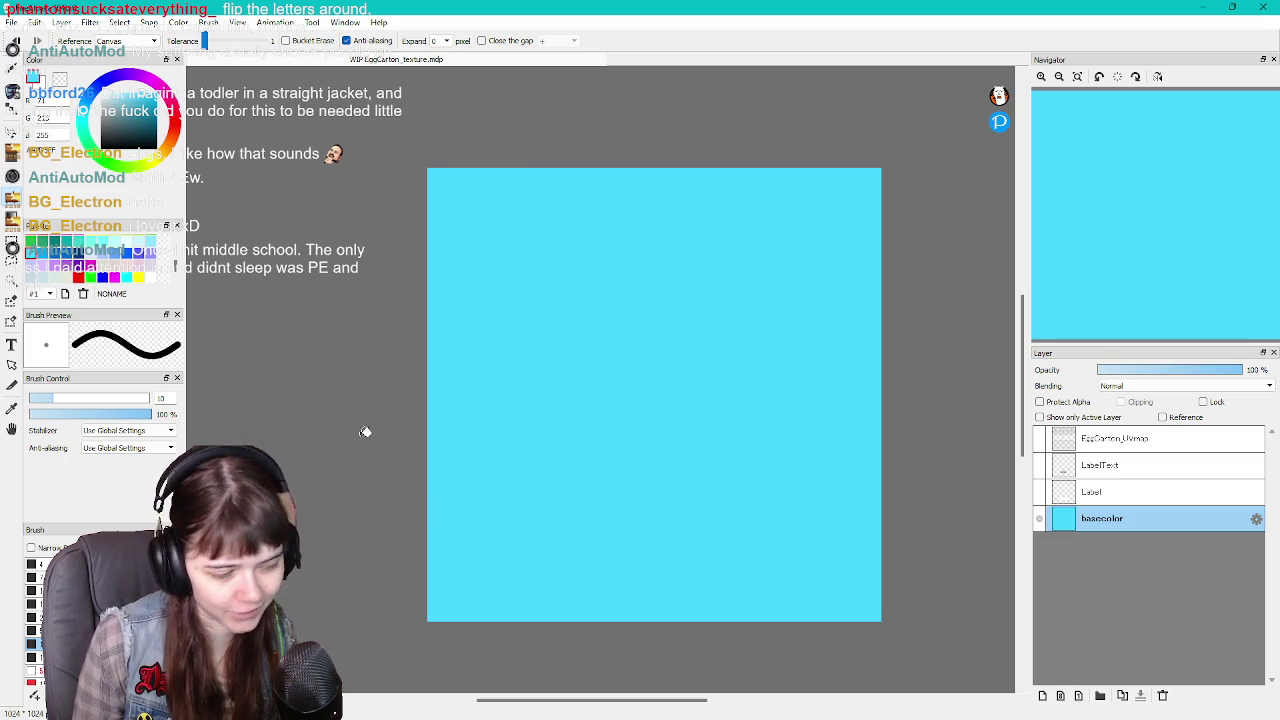
{"action": "left_click", "coordinate": [413, 712]}
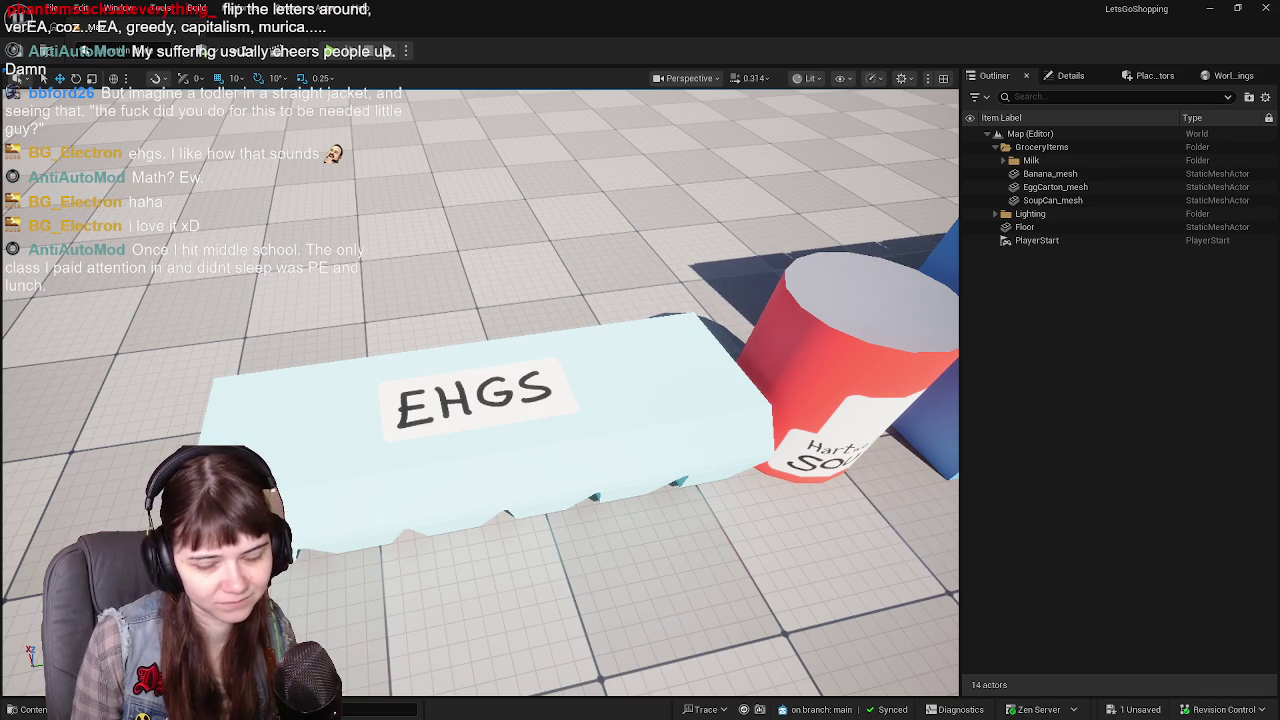
{"action": "key", "text": "alt+Tab"}
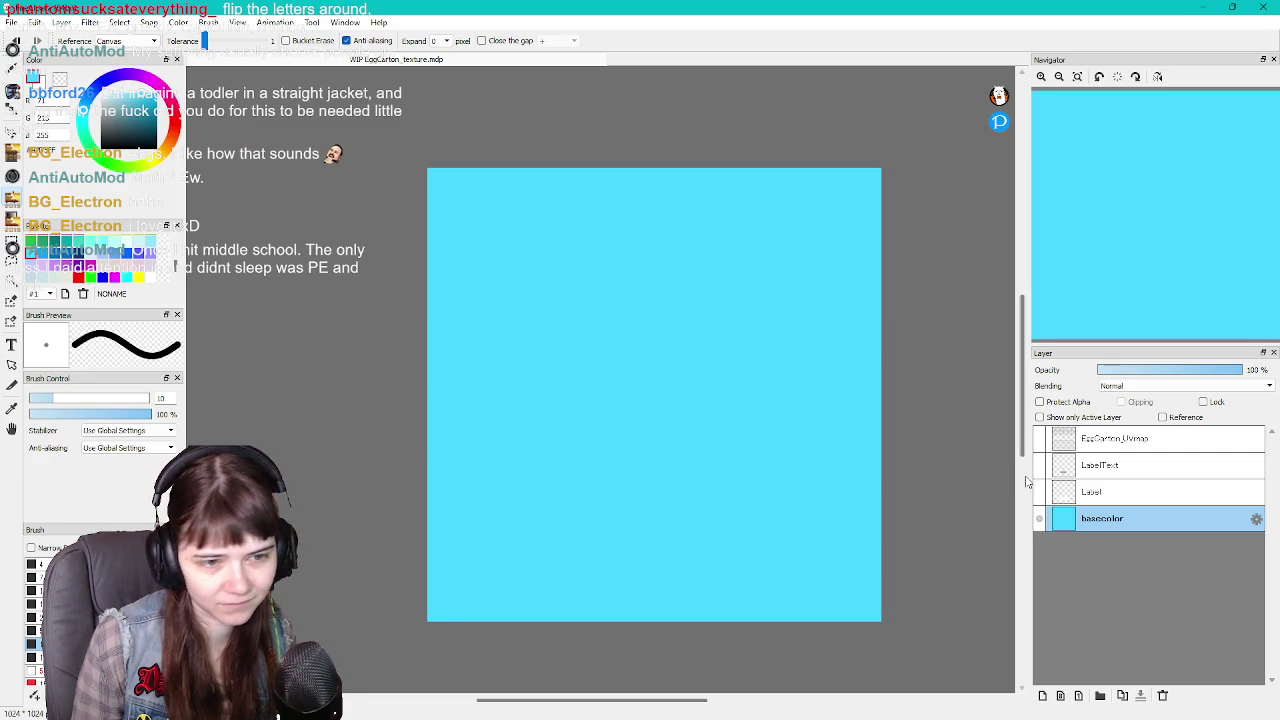
Set layer visibility so basecolor, Label and LabelText show while UV outlines stay hidden
{"action": "left_click", "coordinate": [1039, 491]}
{"action": "left_click", "coordinate": [1039, 465]}
{"action": "left_click", "coordinate": [1039, 439]}
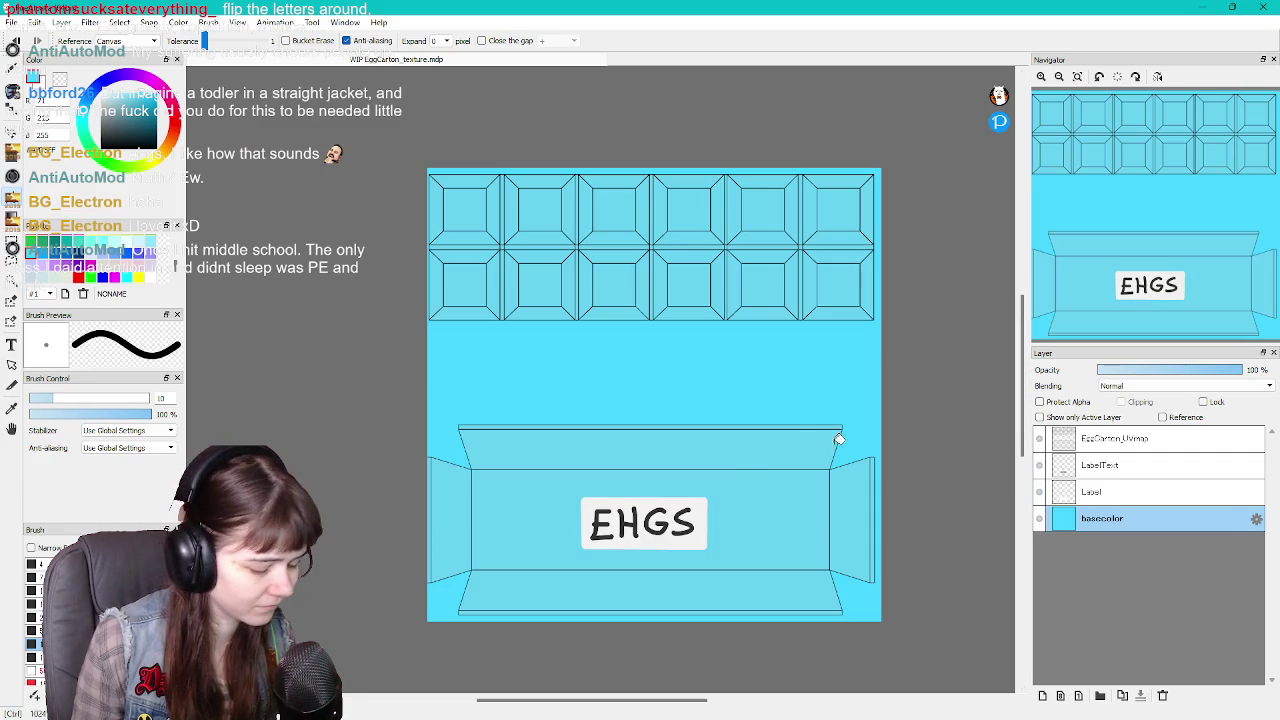
{"action": "left_click", "coordinate": [1039, 439]}
{"action": "left_click", "coordinate": [1039, 465]}
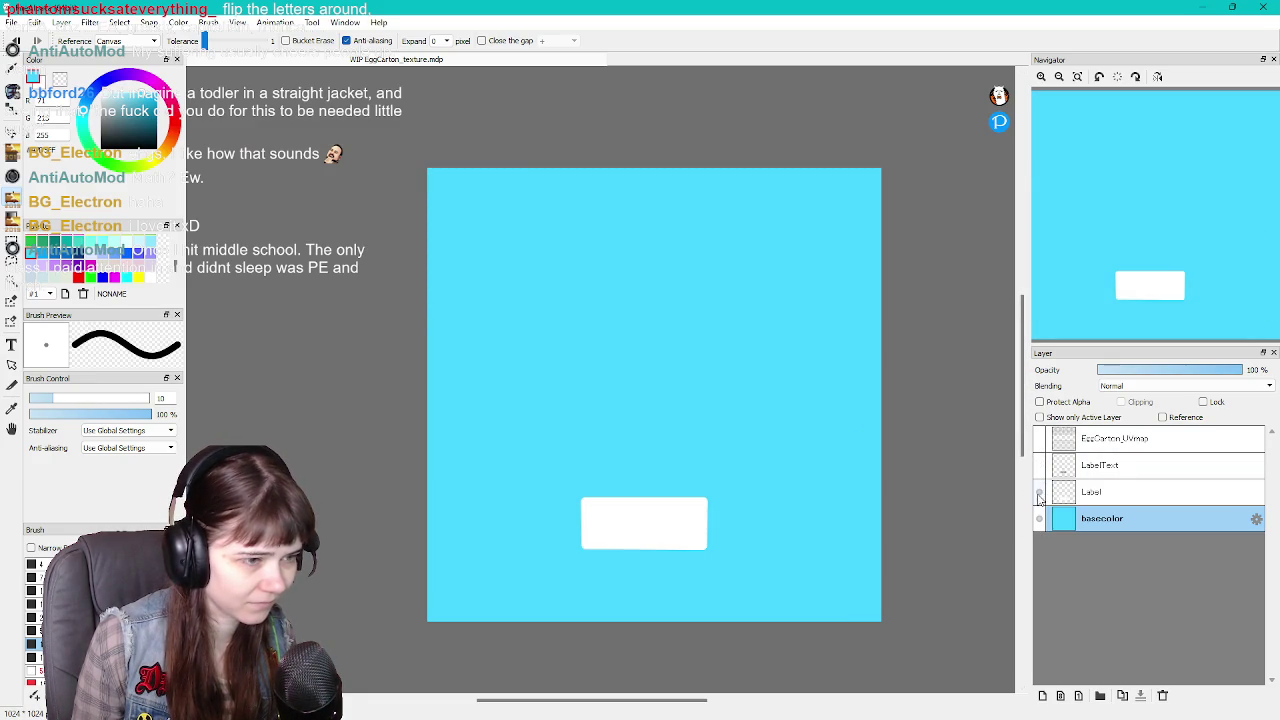
{"action": "left_click", "coordinate": [1039, 492]}
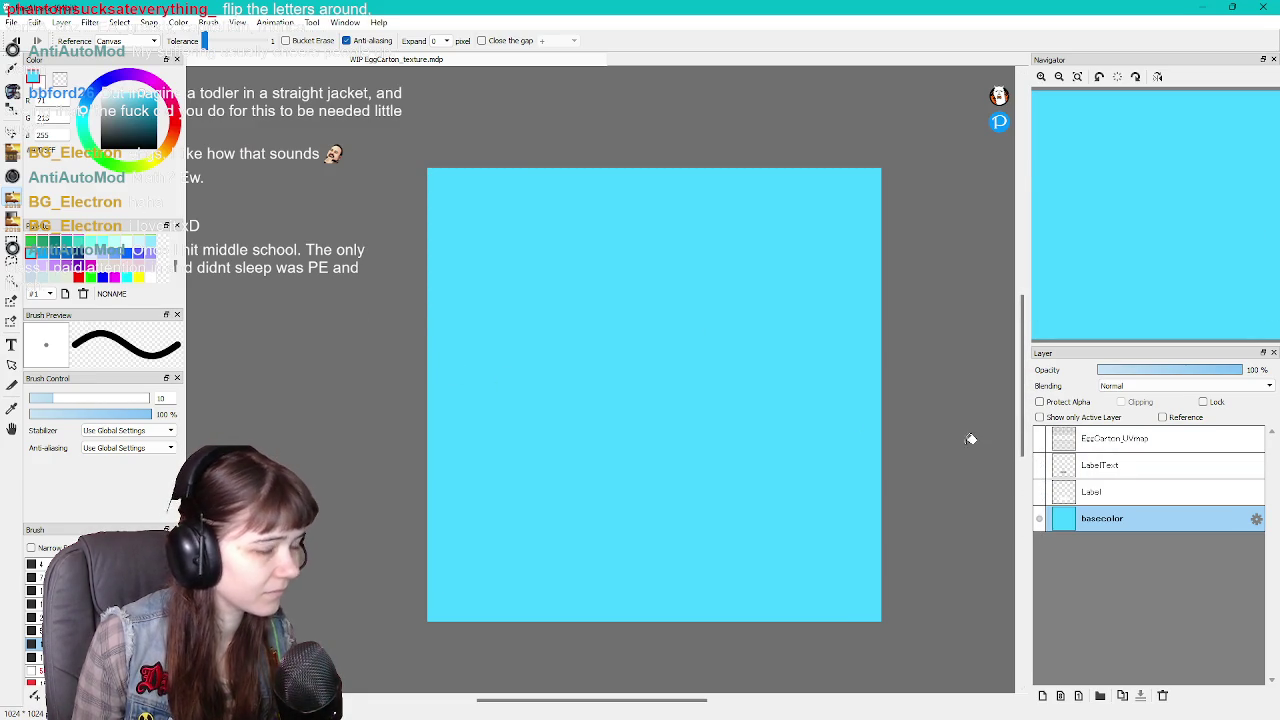
{"action": "left_click", "coordinate": [1039, 492]}
{"action": "left_click", "coordinate": [1039, 465]}
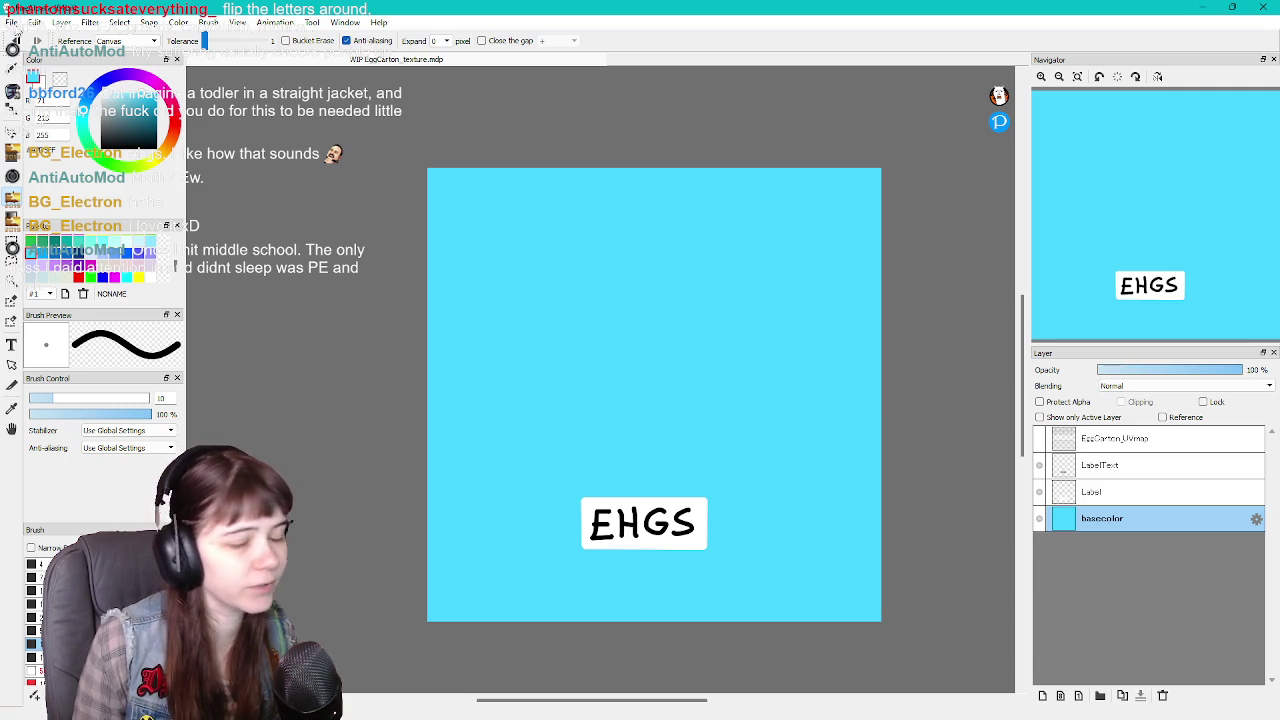
Export the texture as a PNG, then show the UV outline layer again
{"action": "left_click", "coordinate": [14, 23]}
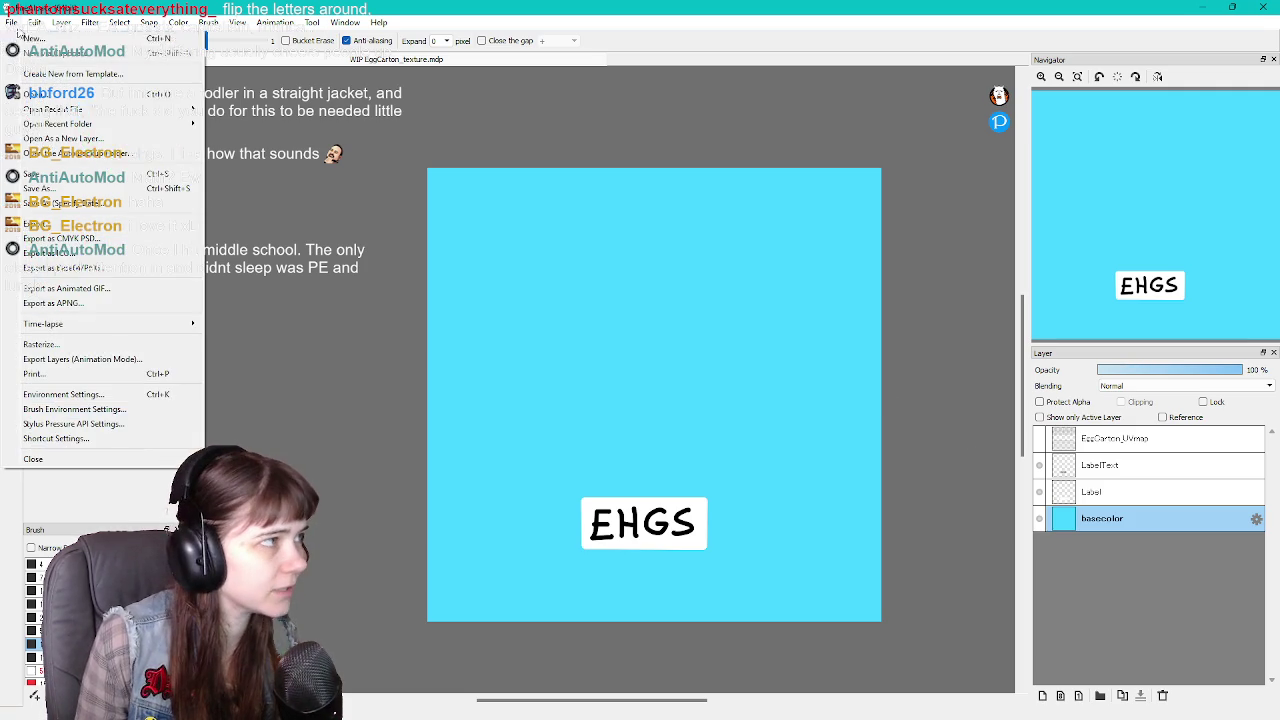
{"action": "left_click", "coordinate": [105, 229]}
{"action": "left_click", "coordinate": [644, 430]}
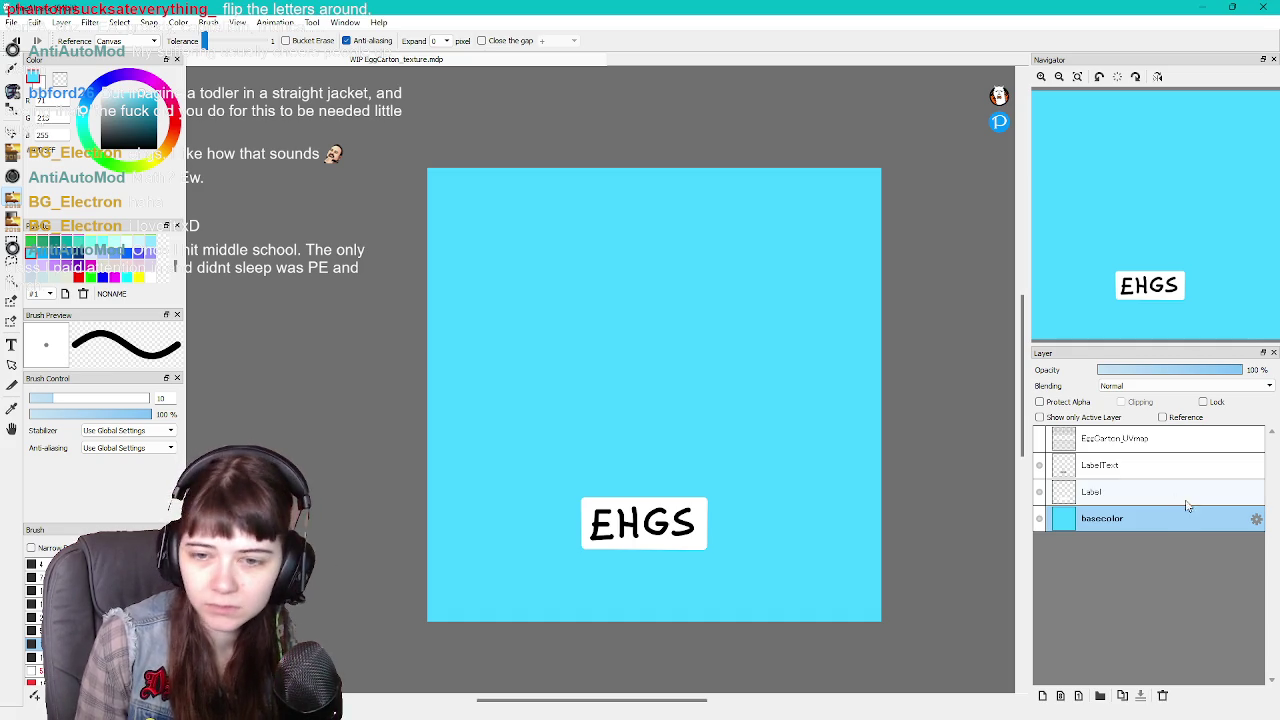
{"action": "left_click", "coordinate": [1039, 438]}
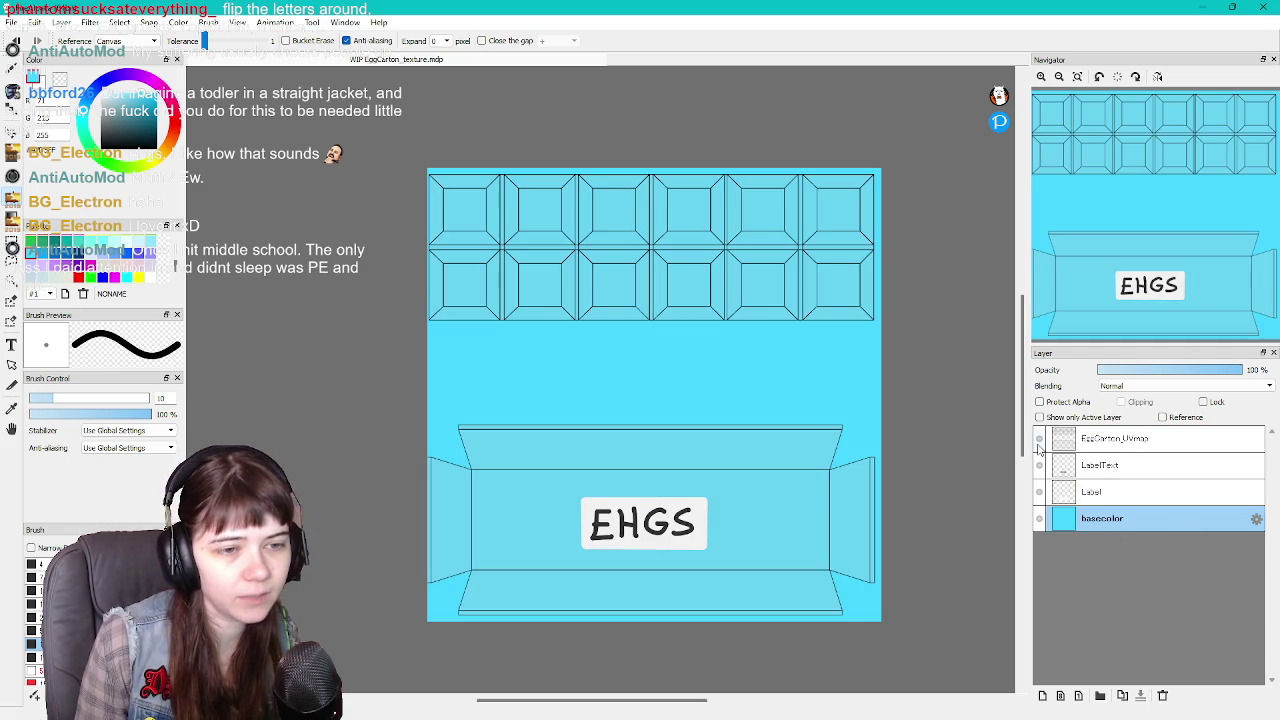
{"action": "mouse_move", "coordinate": [797, 717]}
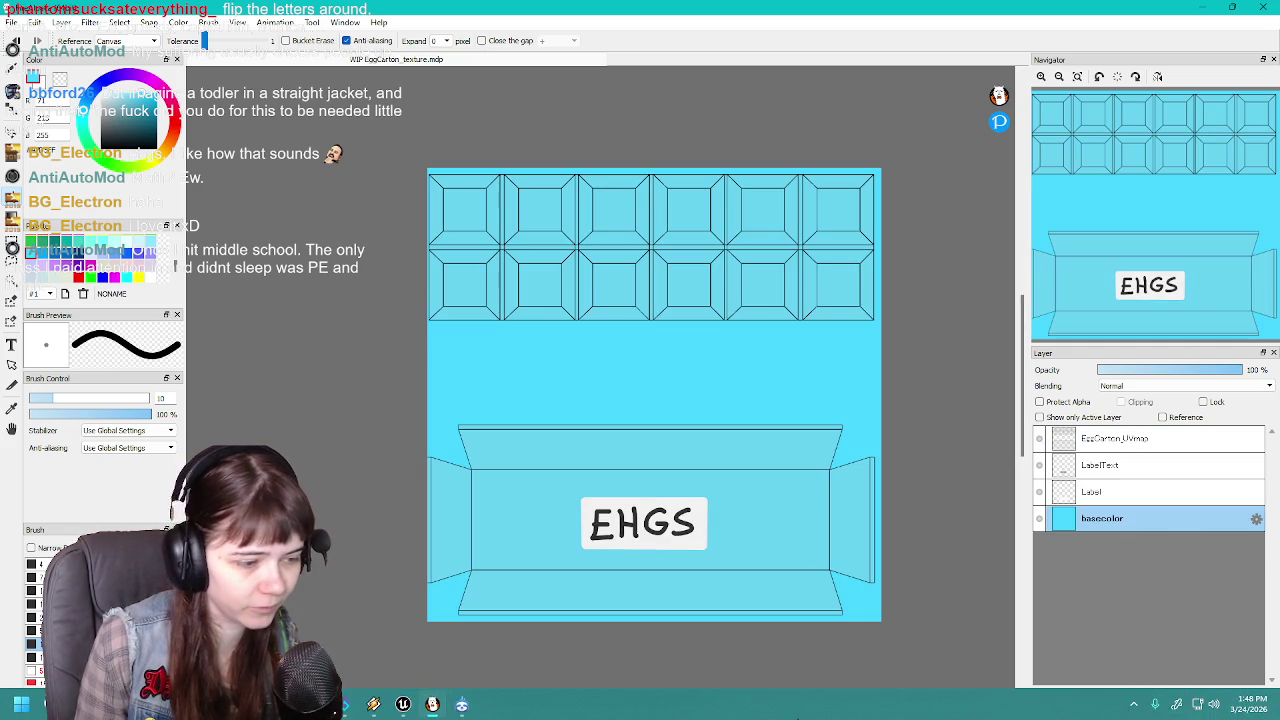
{"action": "left_click", "coordinate": [403, 704]}
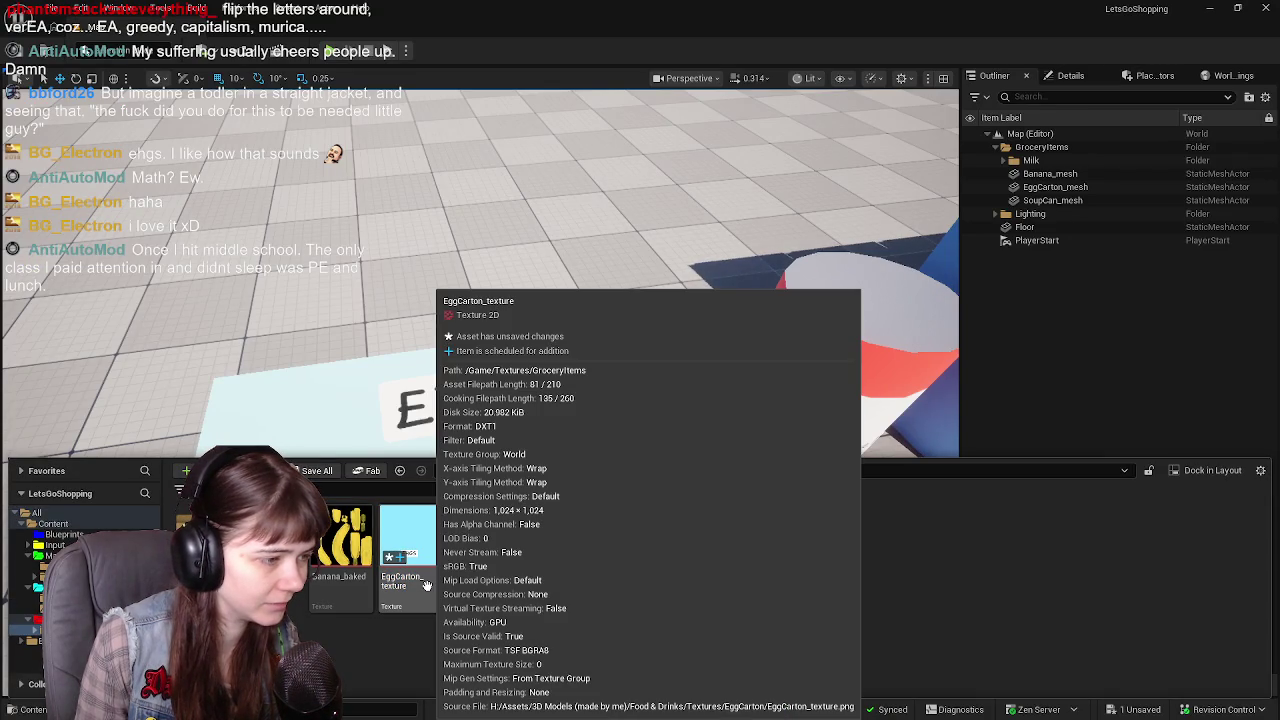
Save EggCarton_texture, reimport it from the new PNG, and move the view closer to the carton
{"action": "key", "text": "ctrl+shift+s"}
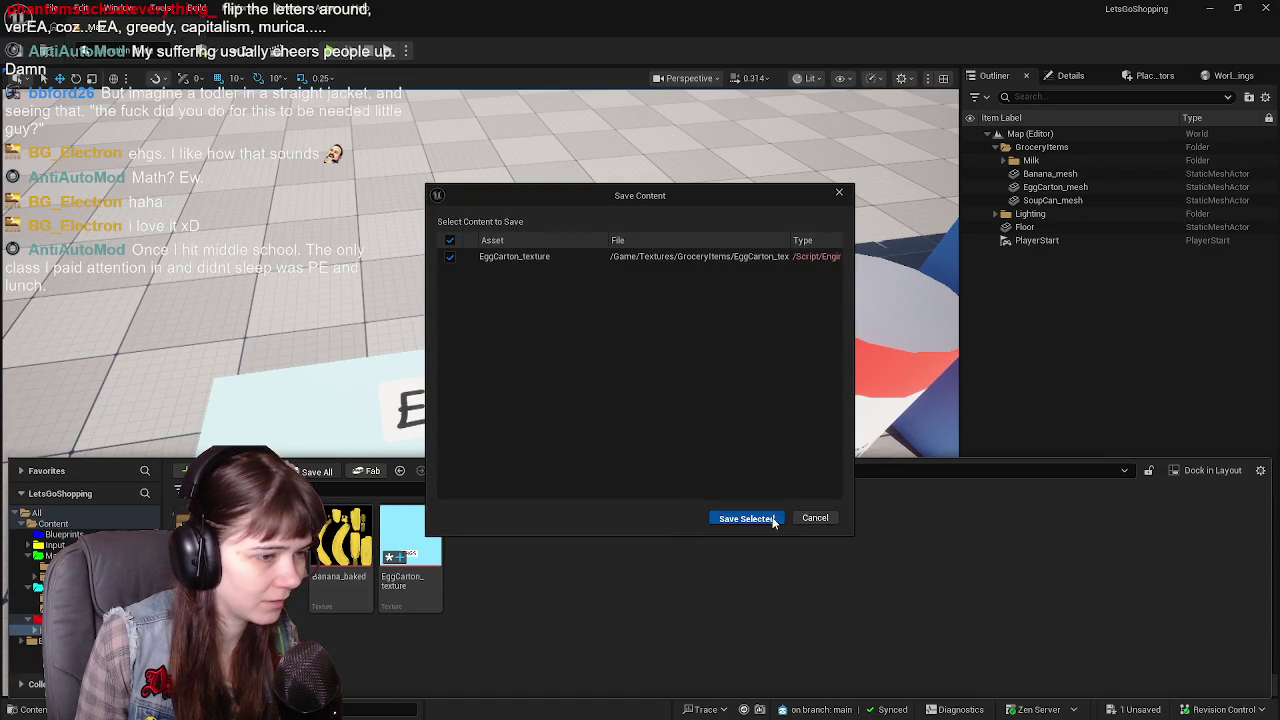
{"action": "left_click", "coordinate": [746, 518]}
{"action": "right_click", "coordinate": [410, 555]}
{"action": "left_click", "coordinate": [508, 203]}
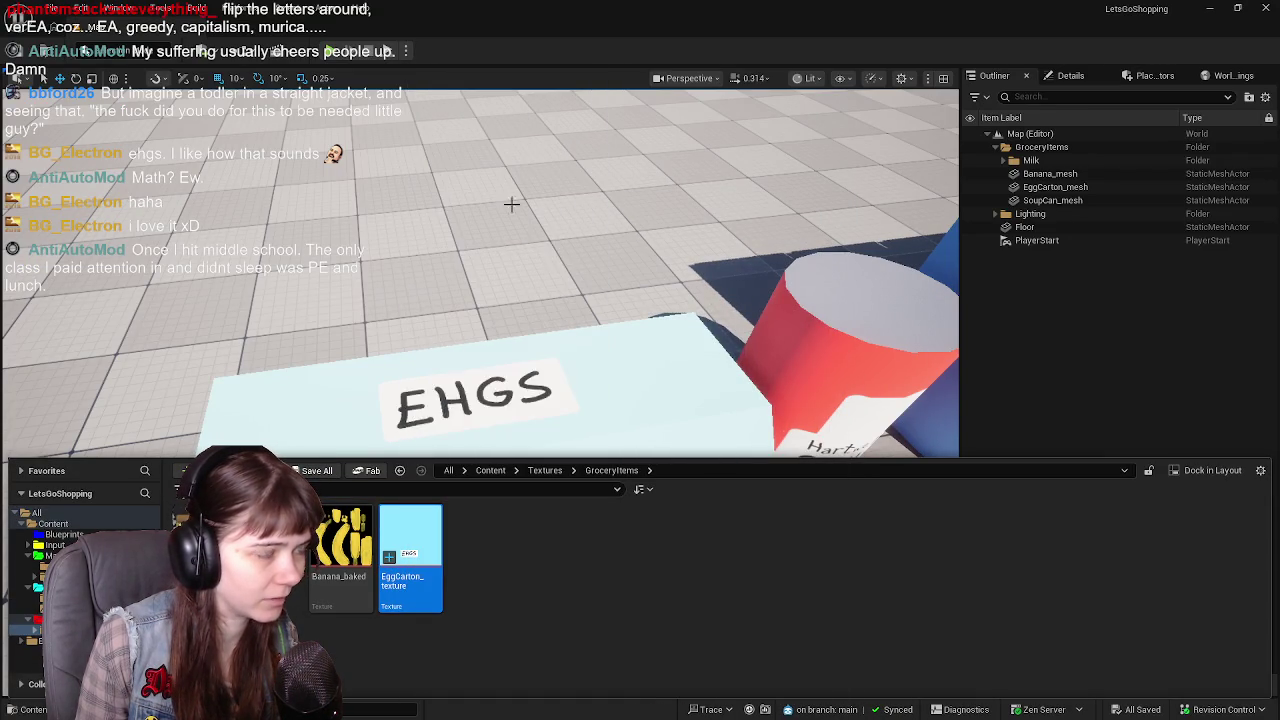
{"action": "mouse_move", "coordinate": [683, 357]}
{"action": "right_mouse_down"}
{"action": "mouse_move", "coordinate": [705, 368]}
{"action": "mouse_move", "coordinate": [655, 348]}
{"action": "right_mouse_up"}
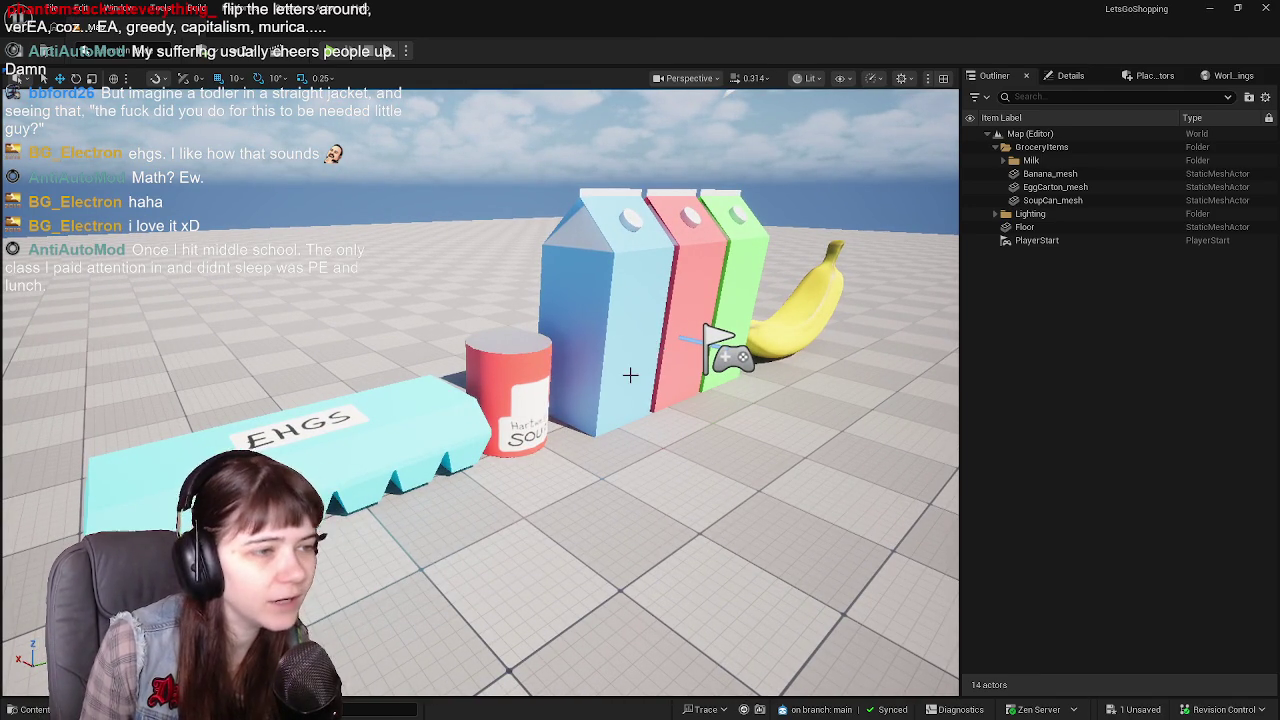
Fly around the lineup of cyan carton, soup can, milk and banana, then open the Content Drawer
{"action": "right_click_drag", "start_coordinate": [630, 375], "coordinate": [630, 375]}
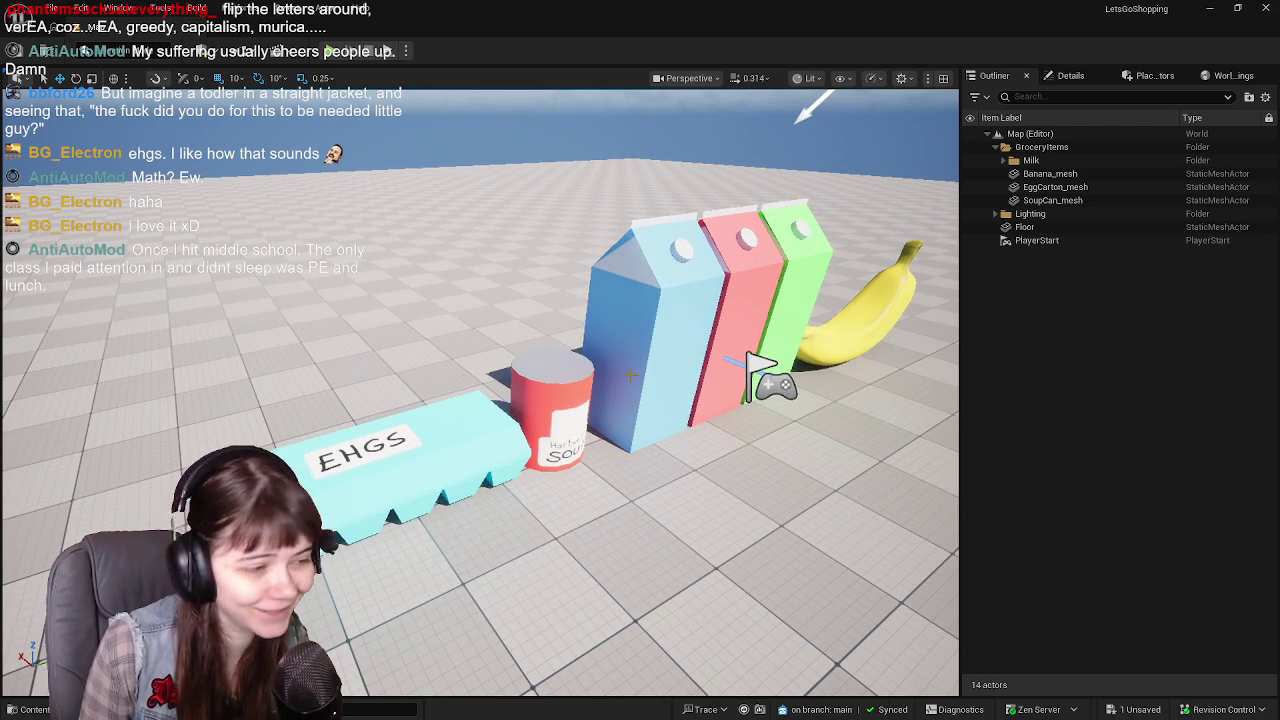
{"action": "right_click_drag", "start_coordinate": [630, 375], "coordinate": [660, 375]}
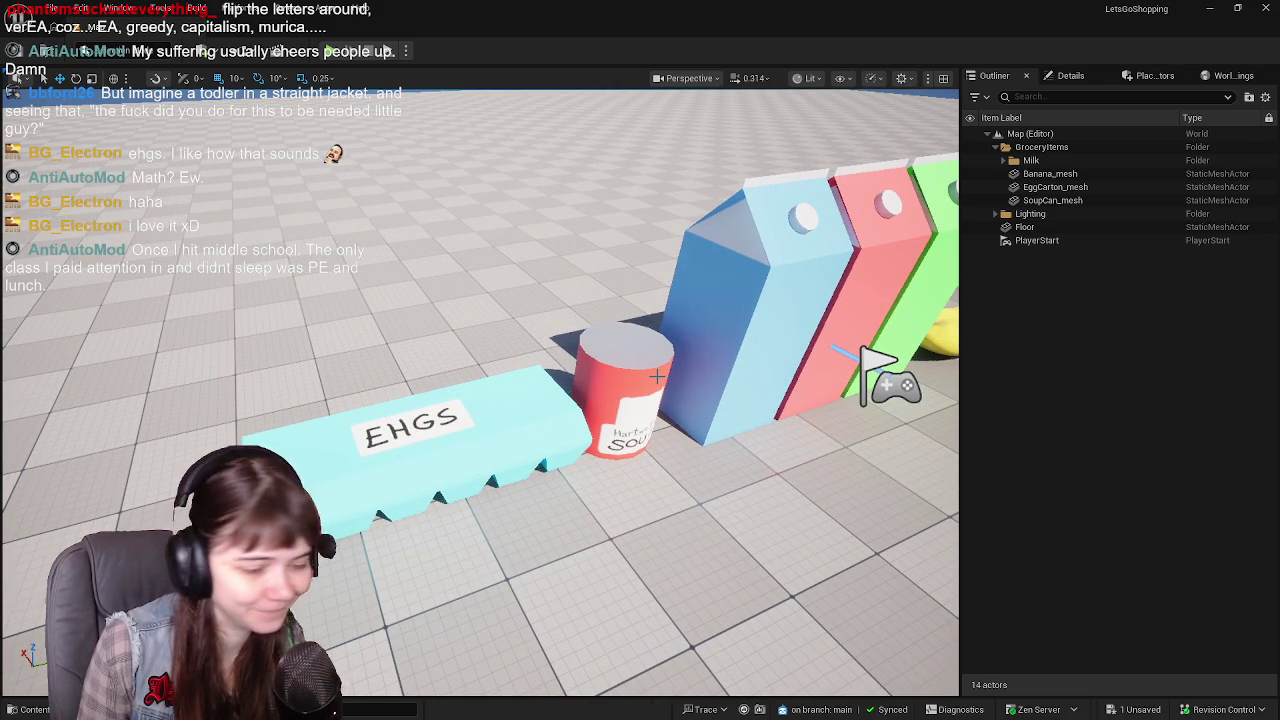
{"action": "right_click_drag", "start_coordinate": [660, 375], "coordinate": [655, 375]}
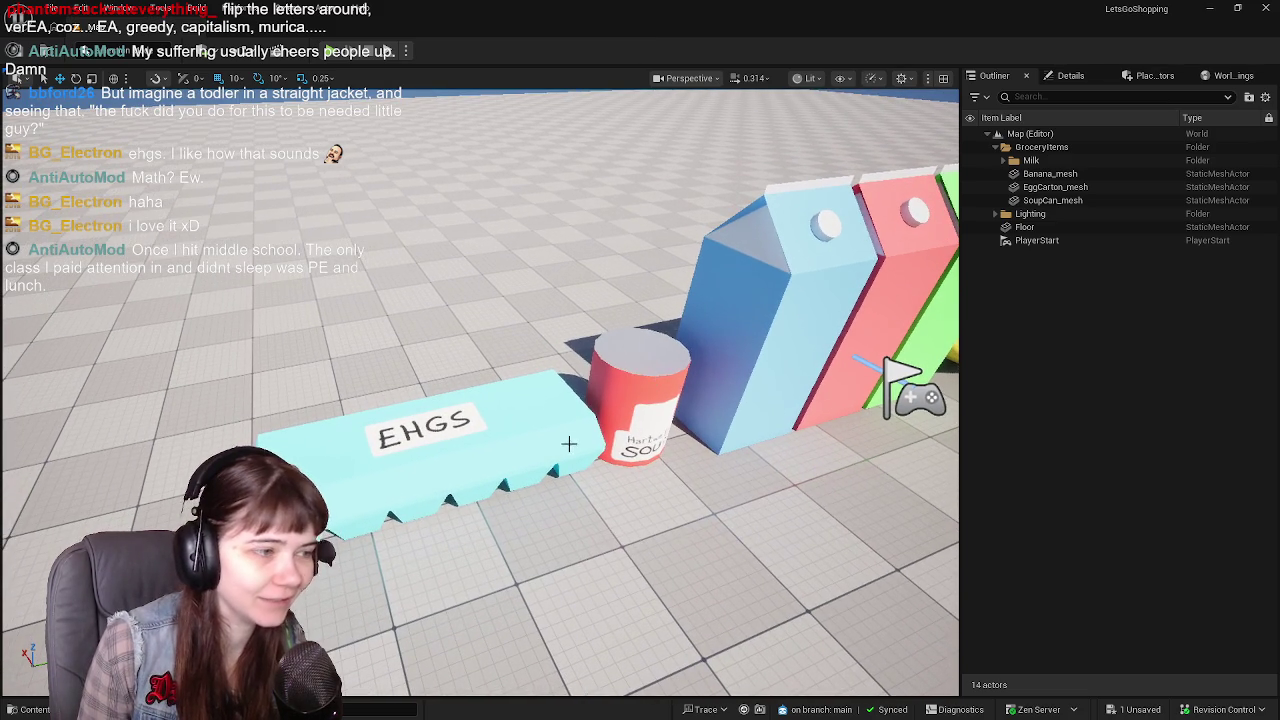
{"action": "right_click_drag", "start_coordinate": [568, 443], "coordinate": [654, 453]}
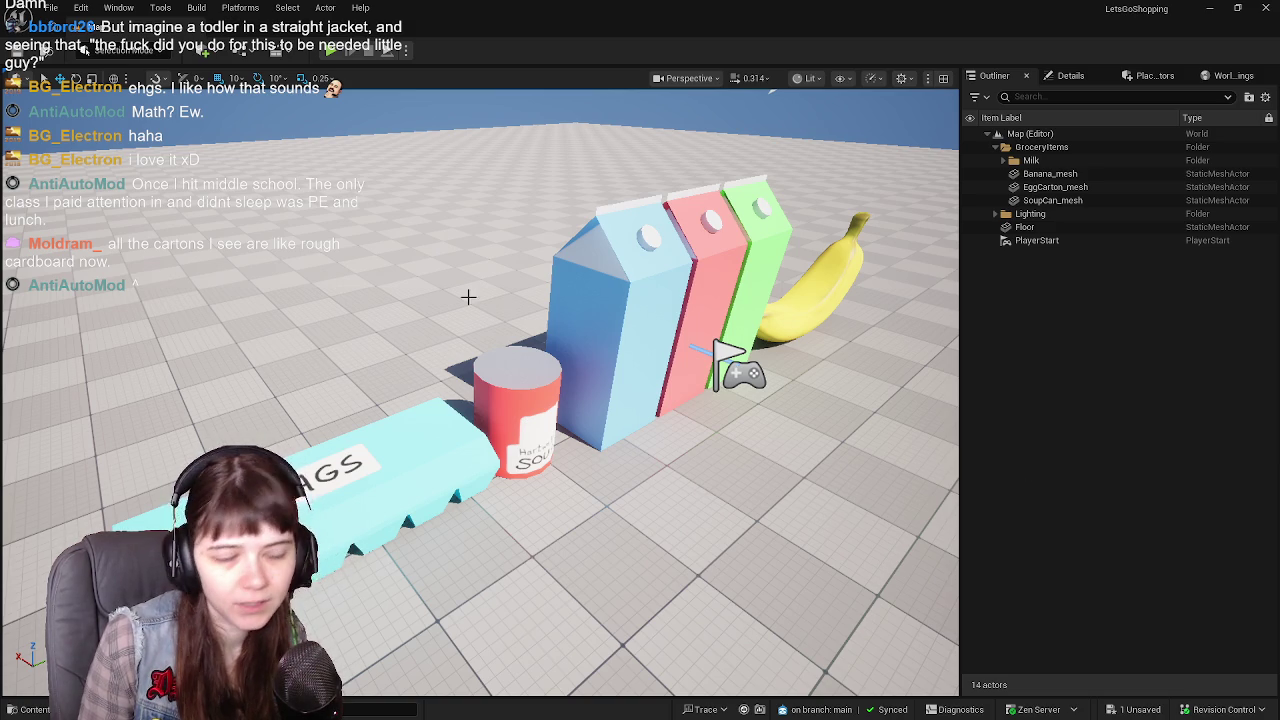
{"action": "key", "text": "ctrl+space"}
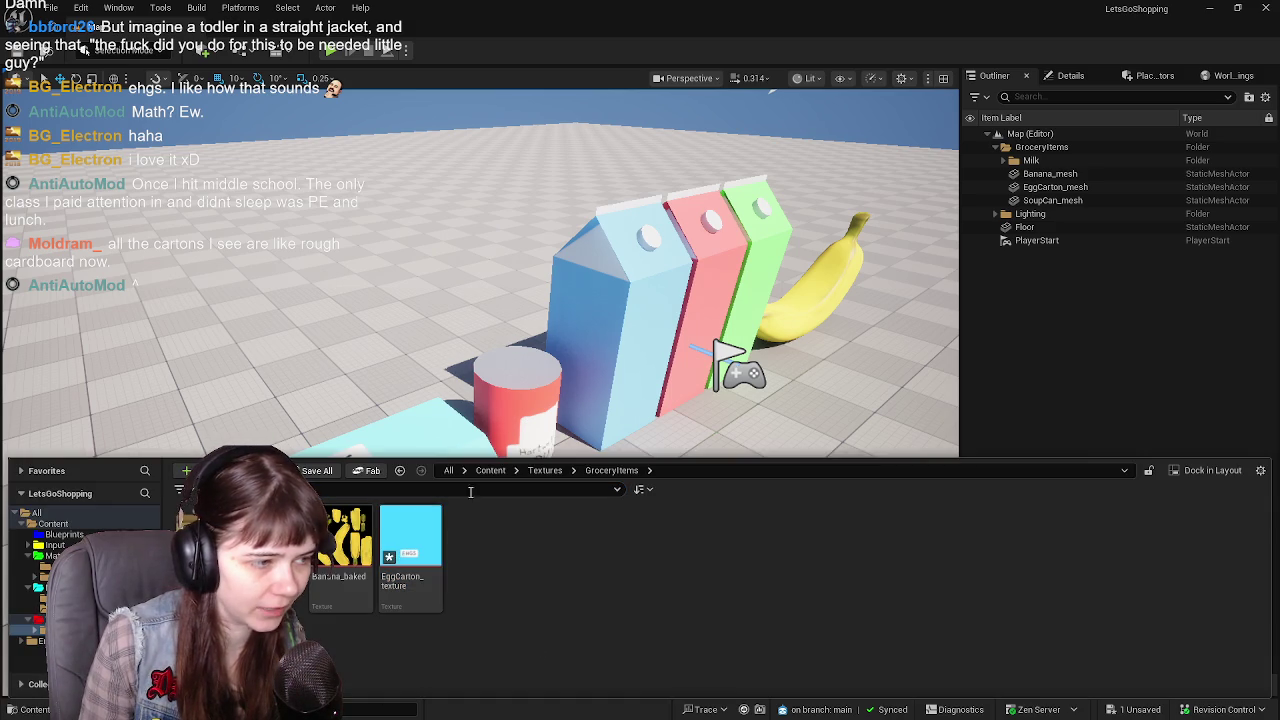